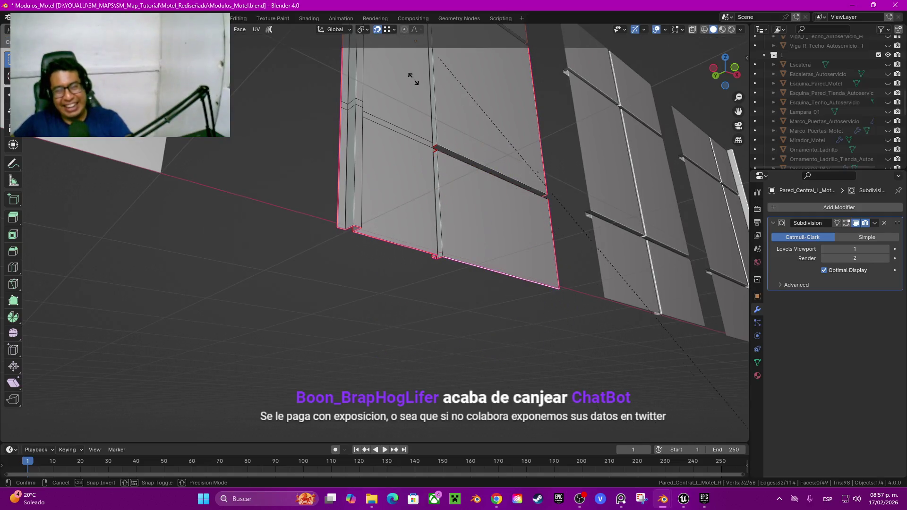
Crease the selected Pared_Central_L_Motel_H edges at 1.000, then select its sharp edges at 30°
{"action": "left_click", "coordinate": [739, 338]}
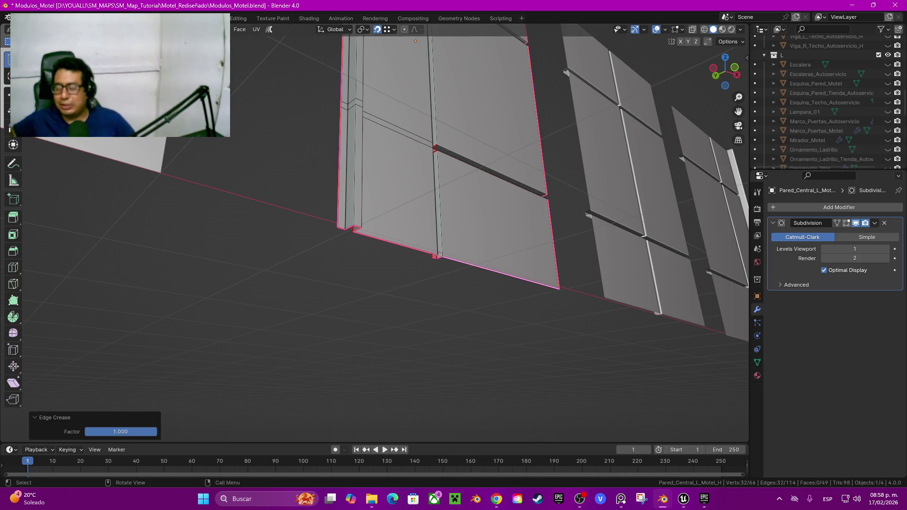
{"action": "middle_click_drag", "start_coordinate": [425, 307], "coordinate": [473, 307]}
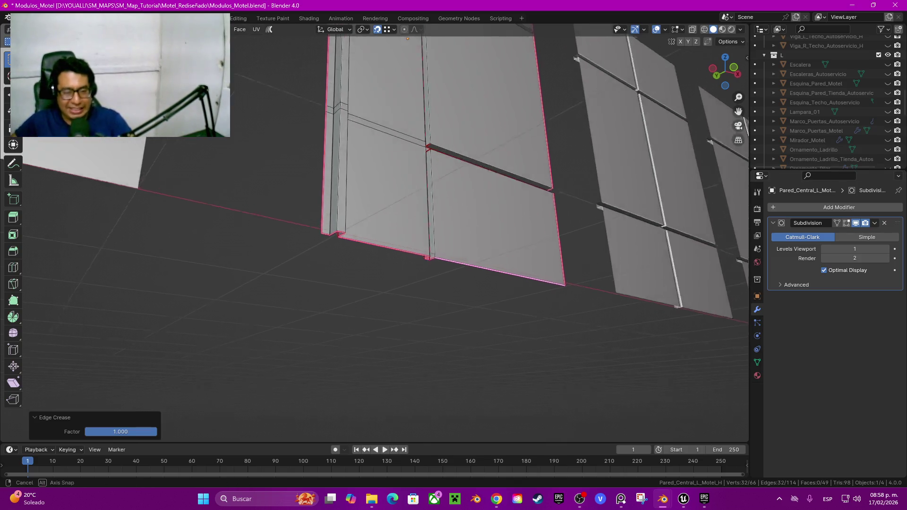
{"action": "key", "text": "alt+a"}
{"action": "mouse_move", "coordinate": [416, 321]}
{"action": "middle_mouse_down"}
{"action": "mouse_move", "coordinate": [405, 342]}
{"action": "mouse_move", "coordinate": [434, 326]}
{"action": "mouse_move", "coordinate": [342, 254]}
{"action": "mouse_move", "coordinate": [361, 350]}
{"action": "middle_mouse_up"}
{"action": "key", "text": "q"}
{"action": "left_click", "coordinate": [405, 342]}
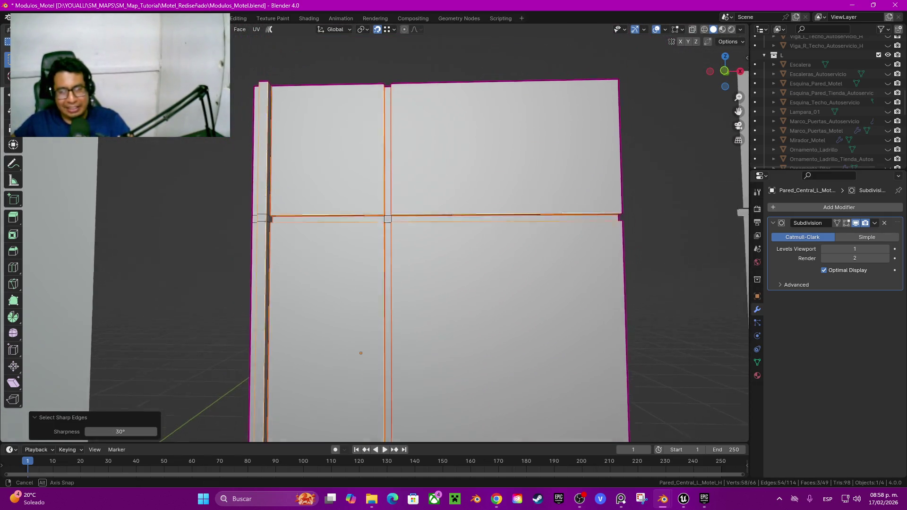
Bevel the wall's sharp edges by 0.005 m and inspect the result from above and below
{"action": "scroll", "coordinate": [360, 350], "scroll_direction": "up", "scroll_amount": 4}
{"action": "key", "text": "ctrl+b"}
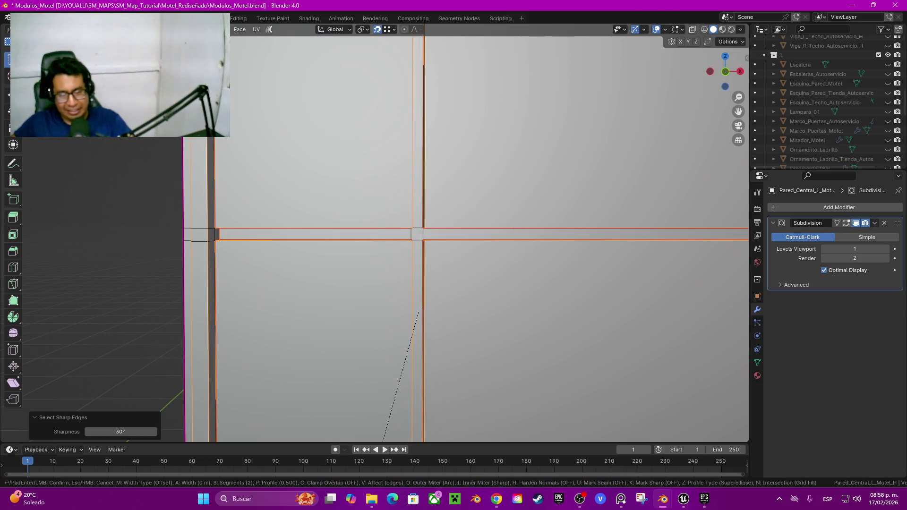
{"action": "type", "text": "0.005"}
{"action": "key", "text": "Return"}
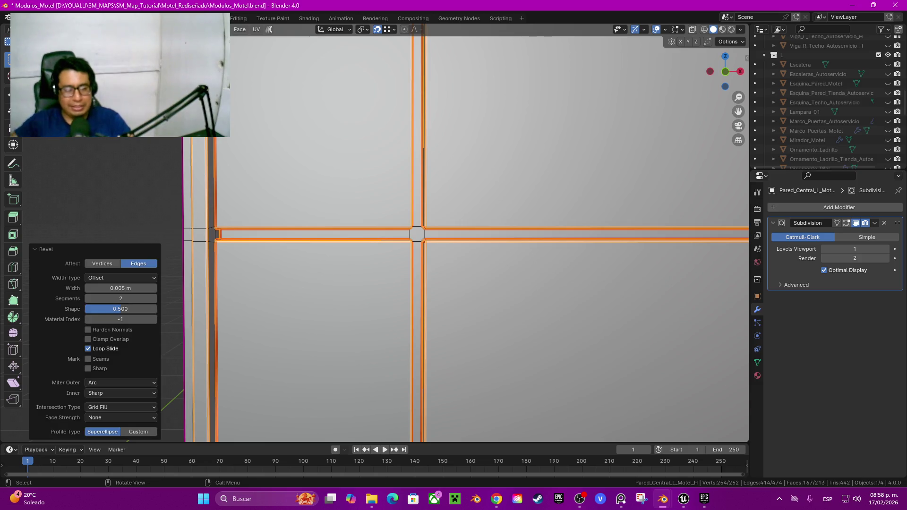
{"action": "mouse_move", "coordinate": [467, 236]}
{"action": "middle_mouse_down"}
{"action": "mouse_move", "coordinate": [468, 165]}
{"action": "mouse_move", "coordinate": [477, 246]}
{"action": "middle_mouse_up"}
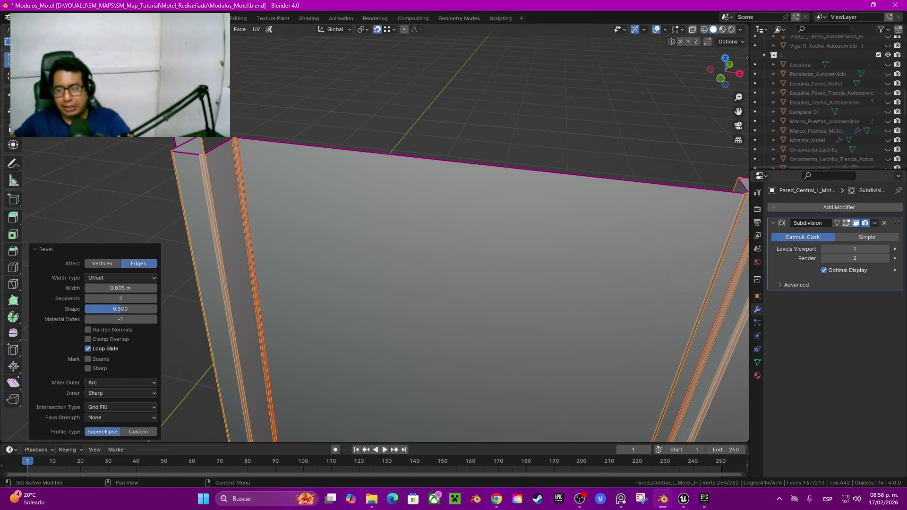
{"action": "mouse_move", "coordinate": [467, 236]}
{"action": "middle_mouse_down"}
{"action": "mouse_move", "coordinate": [467, 166]}
{"action": "mouse_move", "coordinate": [467, 199]}
{"action": "mouse_move", "coordinate": [368, 255]}
{"action": "middle_mouse_up"}
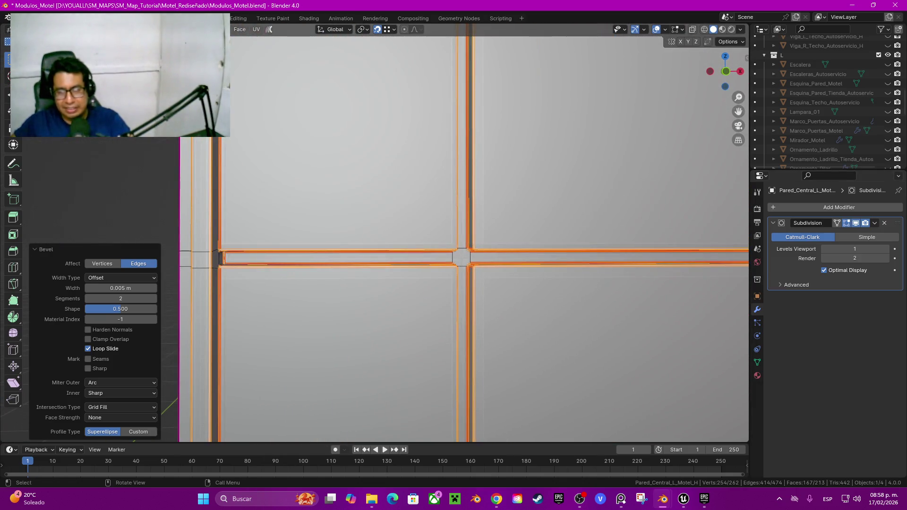
Set the Subdivision modifier's Levels Viewport to 3 and undo the bevel
{"action": "left_click", "coordinate": [886, 249]}
{"action": "left_click", "coordinate": [886, 249]}
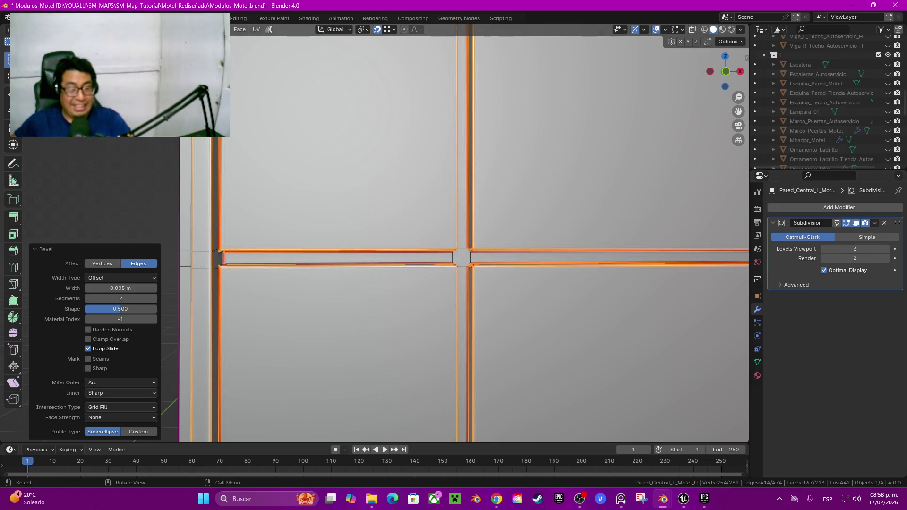
{"action": "key", "text": "ctrl+z"}
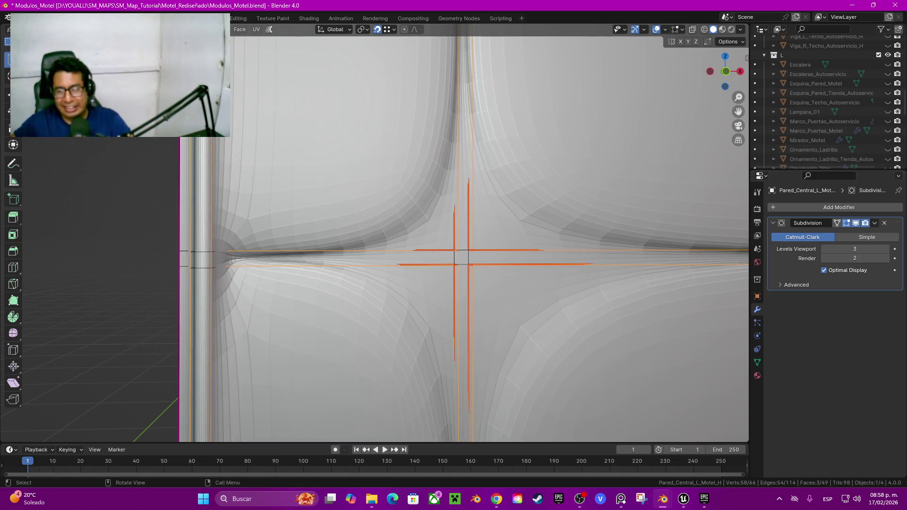
Show the unsmoothed wall and select the groove face loops at its central cross, dropping the extra horizontal strip
{"action": "key", "text": "ctrl+z"}
{"action": "mouse_move", "coordinate": [461, 257]}
{"action": "middle_mouse_down"}
{"action": "mouse_move", "coordinate": [431, 233]}
{"action": "mouse_move", "coordinate": [448, 210]}
{"action": "middle_mouse_up"}
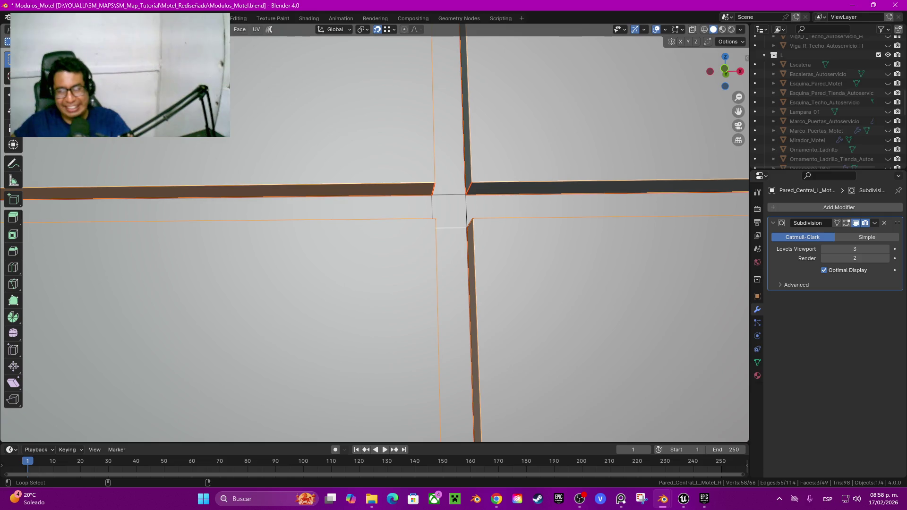
{"action": "left_click", "coordinate": [448, 208], "text": "alt"}
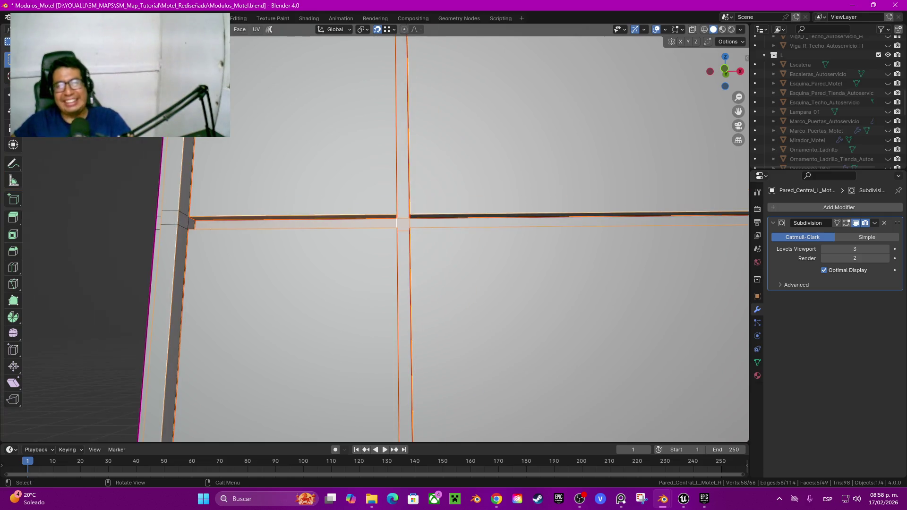
{"action": "scroll", "coordinate": [449, 207], "scroll_direction": "down", "scroll_amount": 6}
{"action": "mouse_move", "coordinate": [351, 284]}
{"action": "middle_mouse_down"}
{"action": "mouse_move", "coordinate": [373, 246]}
{"action": "mouse_move", "coordinate": [368, 236]}
{"action": "middle_mouse_up"}
{"action": "scroll", "coordinate": [434, 241], "scroll_direction": "up", "scroll_amount": 4}
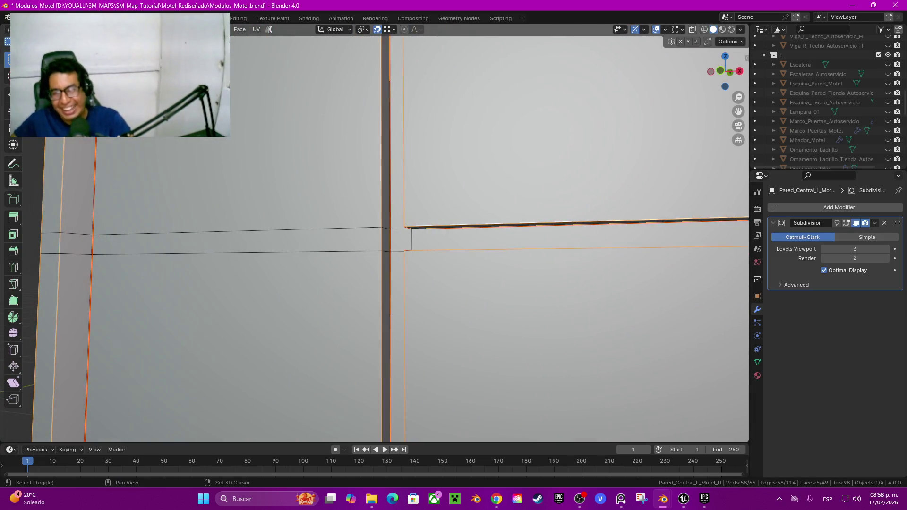
{"action": "left_click", "coordinate": [236, 241], "text": "alt+shift"}
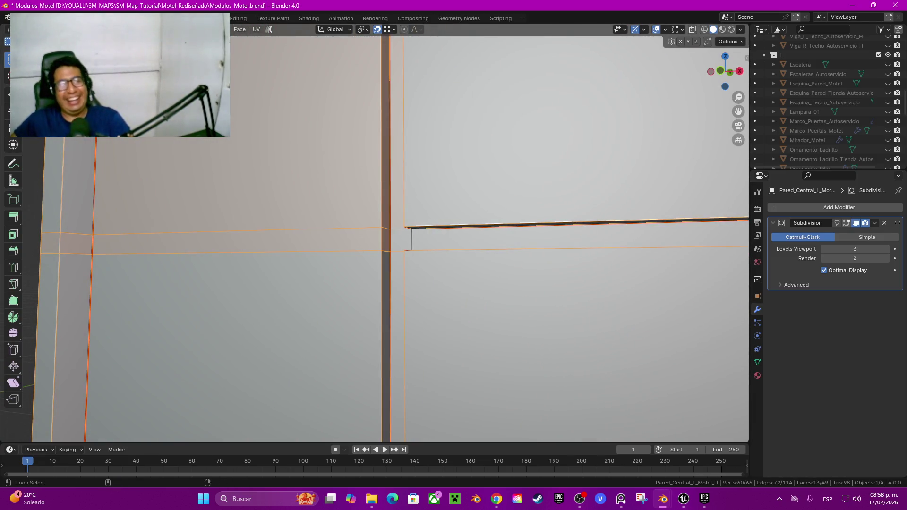
{"action": "key", "text": "ctrl+z"}
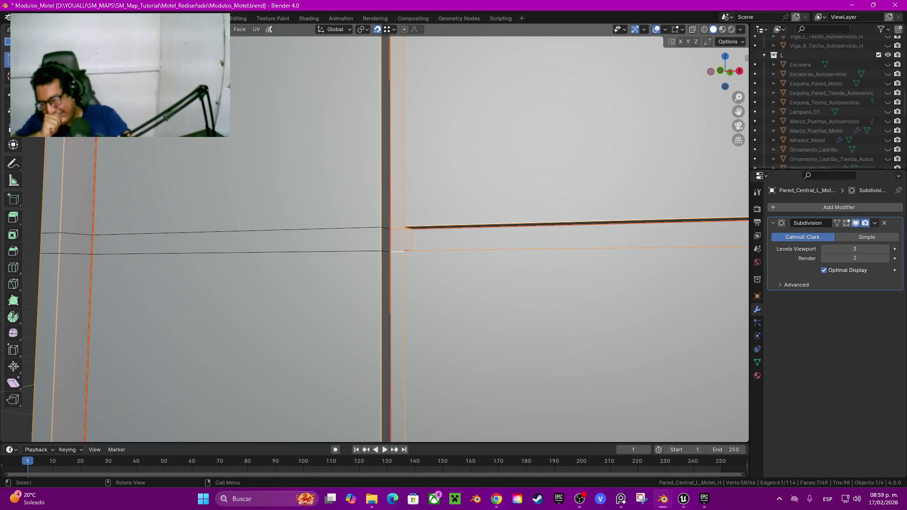
Start a 0.005 m, 2-segment bevel on the selected groove edges
{"action": "scroll", "coordinate": [378, 236], "scroll_direction": "down", "scroll_amount": 2}
{"action": "scroll", "coordinate": [378, 236], "scroll_direction": "down", "scroll_amount": 5}
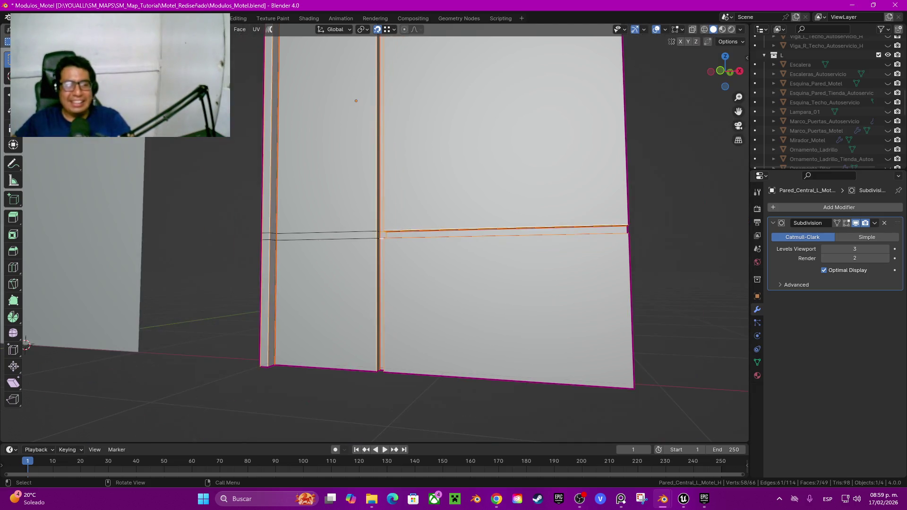
{"action": "scroll", "coordinate": [380, 238], "scroll_direction": "up", "scroll_amount": 3}
{"action": "scroll", "coordinate": [380, 239], "scroll_direction": "up", "scroll_amount": 2}
{"action": "scroll", "coordinate": [378, 237], "scroll_direction": "down", "scroll_amount": 5}
{"action": "mouse_move", "coordinate": [378, 237]}
{"action": "middle_mouse_down"}
{"action": "mouse_move", "coordinate": [387, 246]}
{"action": "mouse_move", "coordinate": [359, 283]}
{"action": "middle_mouse_up"}
{"action": "scroll", "coordinate": [359, 283], "scroll_direction": "down", "scroll_amount": 3}
{"action": "scroll", "coordinate": [316, 404], "scroll_direction": "up", "scroll_amount": 4}
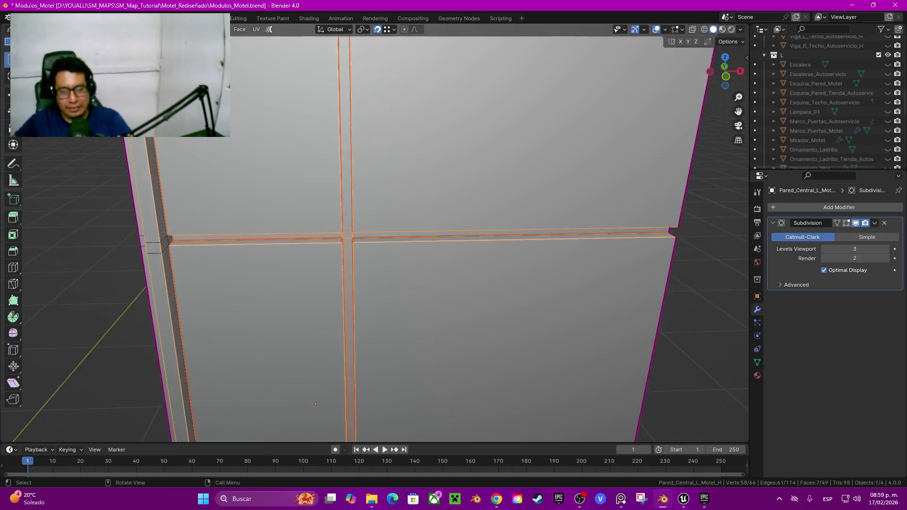
{"action": "scroll", "coordinate": [381, 268], "scroll_direction": "up", "scroll_amount": 3}
{"action": "key", "text": "ctrl+b"}
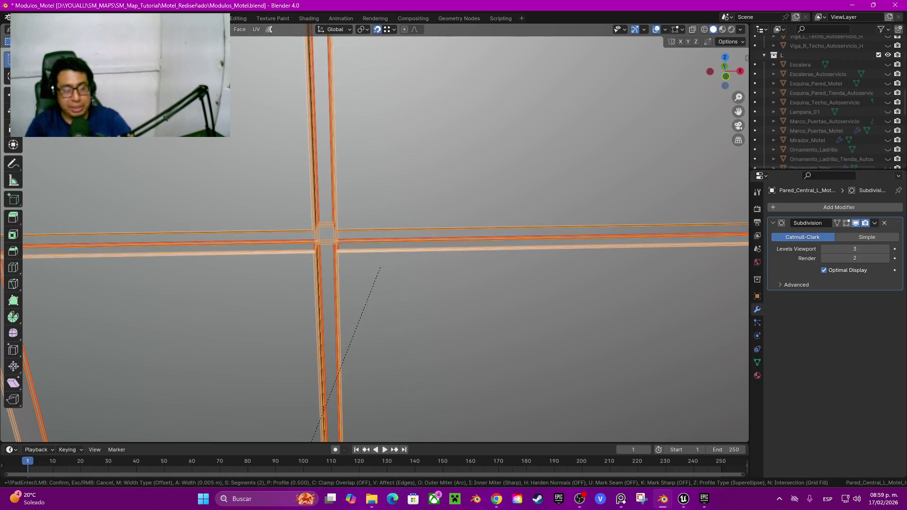
Confirm the 0.005 m, 2-segment bevel, inspect the wall junction, then undo it
{"action": "left_click", "coordinate": [373, 264]}
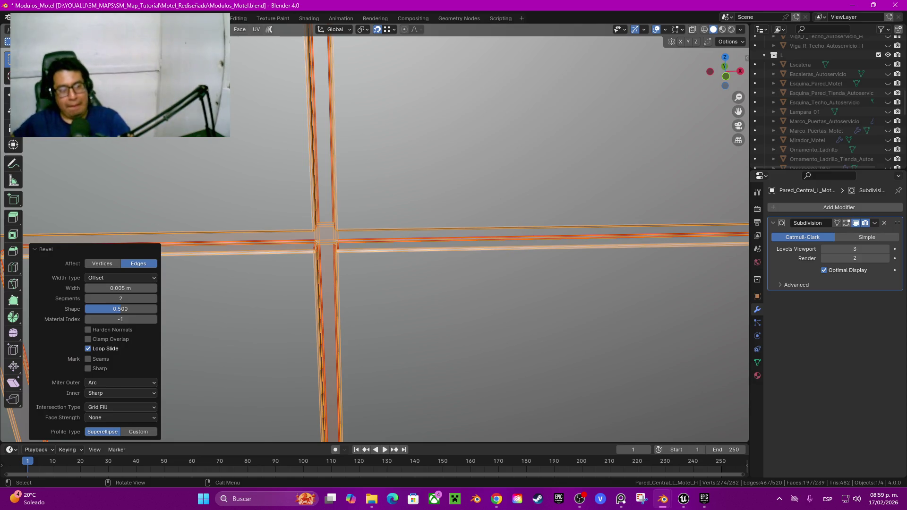
{"action": "scroll", "coordinate": [373, 265], "scroll_direction": "down", "scroll_amount": 4}
{"action": "mouse_move", "coordinate": [373, 264]}
{"action": "middle_mouse_down"}
{"action": "mouse_move", "coordinate": [359, 193]}
{"action": "mouse_move", "coordinate": [368, 199]}
{"action": "middle_mouse_up"}
{"action": "scroll", "coordinate": [368, 198], "scroll_direction": "up", "scroll_amount": 3}
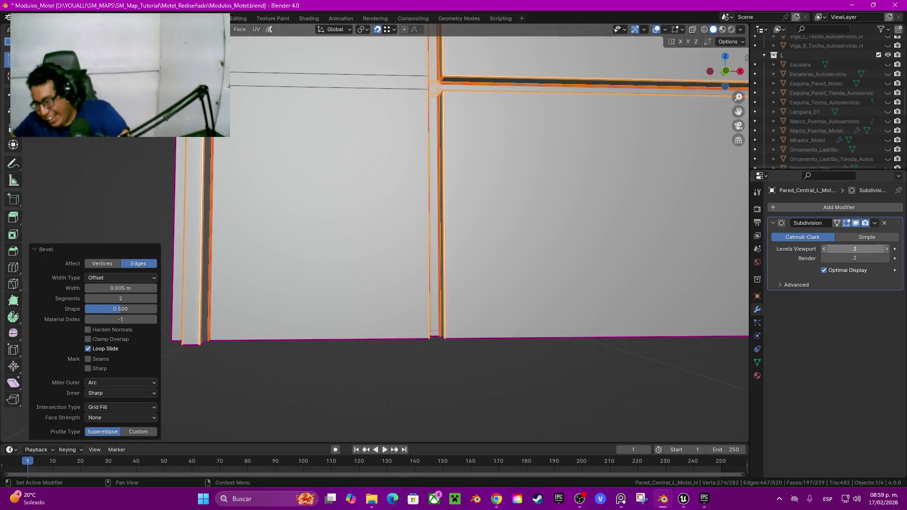
{"action": "middle_click_drag", "start_coordinate": [368, 198], "coordinate": [378, 204]}
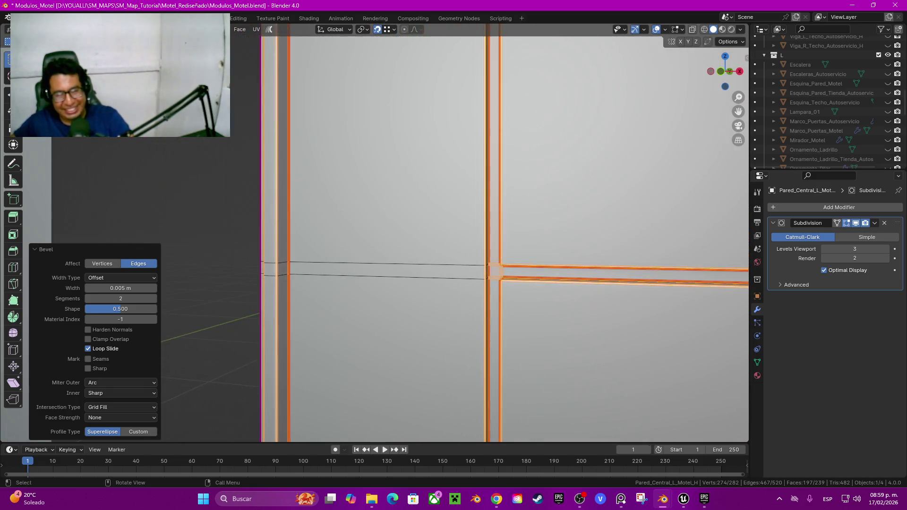
{"action": "middle_click_drag", "start_coordinate": [378, 203], "coordinate": [376, 202]}
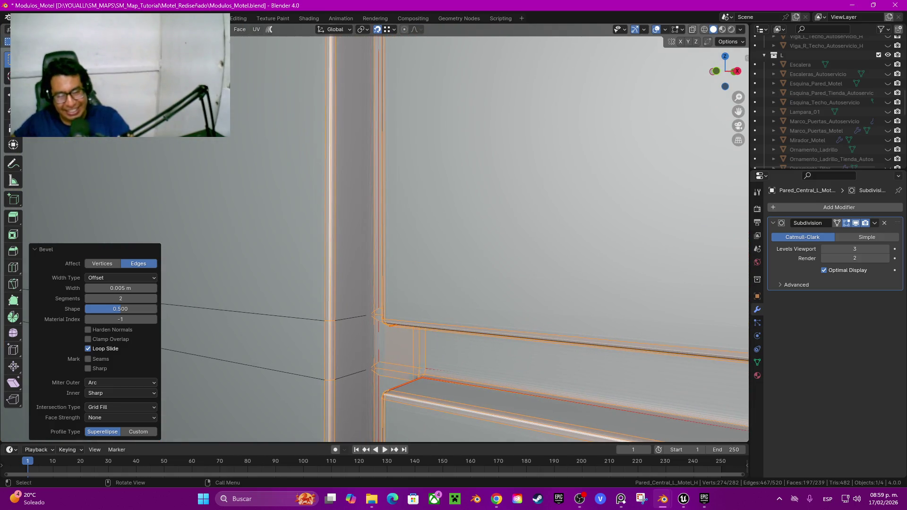
{"action": "key", "text": "ctrl+z"}
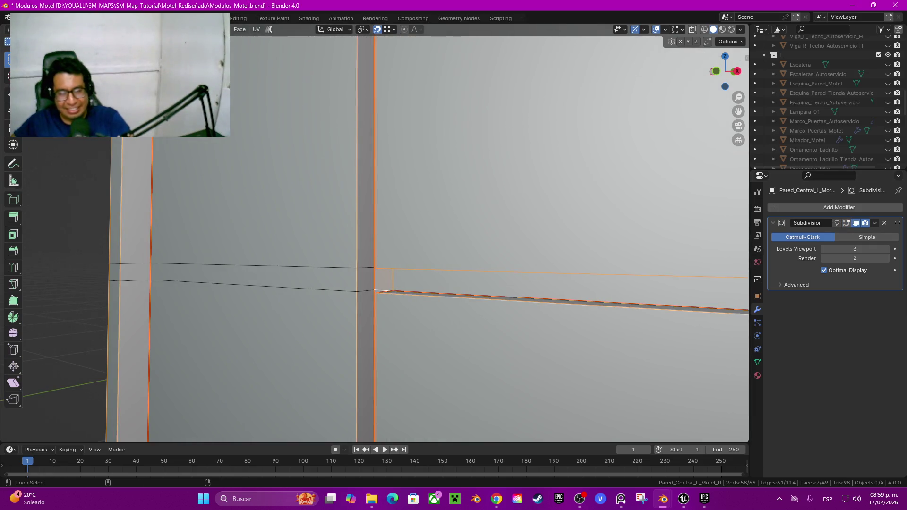
Add the left horizontal and lower vertical groove face strips to the selection
{"action": "left_click", "coordinate": [349, 283], "text": "alt+shift"}
{"action": "scroll", "coordinate": [350, 284], "scroll_direction": "down", "scroll_amount": 5}
{"action": "middle_click_drag", "start_coordinate": [349, 284], "coordinate": [297, 255]}
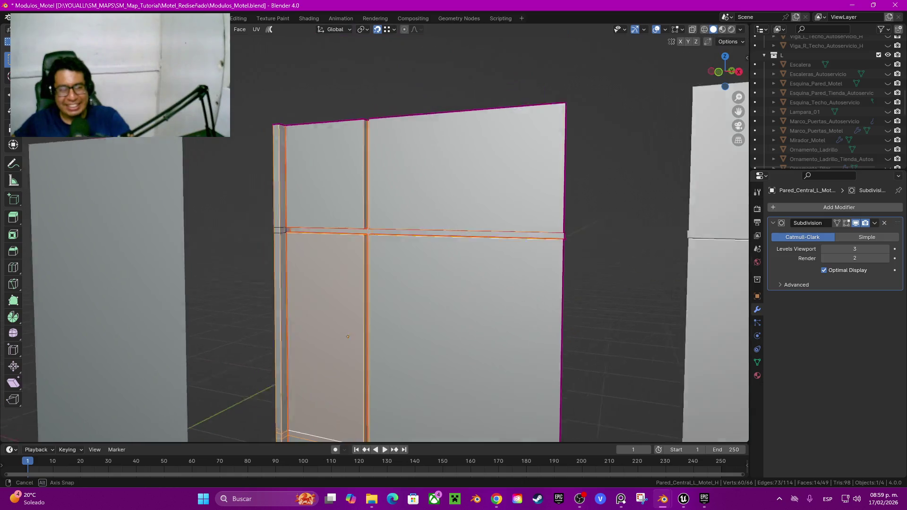
{"action": "scroll", "coordinate": [298, 255], "scroll_direction": "up", "scroll_amount": 2}
{"action": "scroll", "coordinate": [298, 255], "scroll_direction": "up", "scroll_amount": 2}
{"action": "scroll", "coordinate": [297, 255], "scroll_direction": "up", "scroll_amount": 2}
{"action": "mouse_move", "coordinate": [189, 205]}
{"action": "middle_mouse_down", "text": "shift"}
{"action": "mouse_move", "coordinate": [369, 267]}
{"action": "mouse_move", "coordinate": [352, 262]}
{"action": "middle_mouse_up", "text": "shift"}
{"action": "left_click", "coordinate": [331, 274], "text": "alt+shift"}
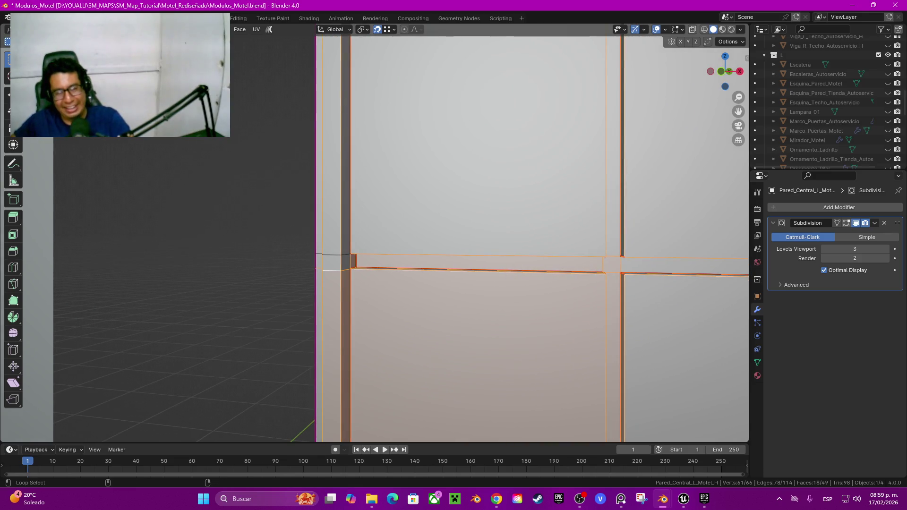
{"action": "scroll", "coordinate": [532, 232], "scroll_direction": "down", "scroll_amount": 2}
{"action": "scroll", "coordinate": [531, 231], "scroll_direction": "down", "scroll_amount": 5}
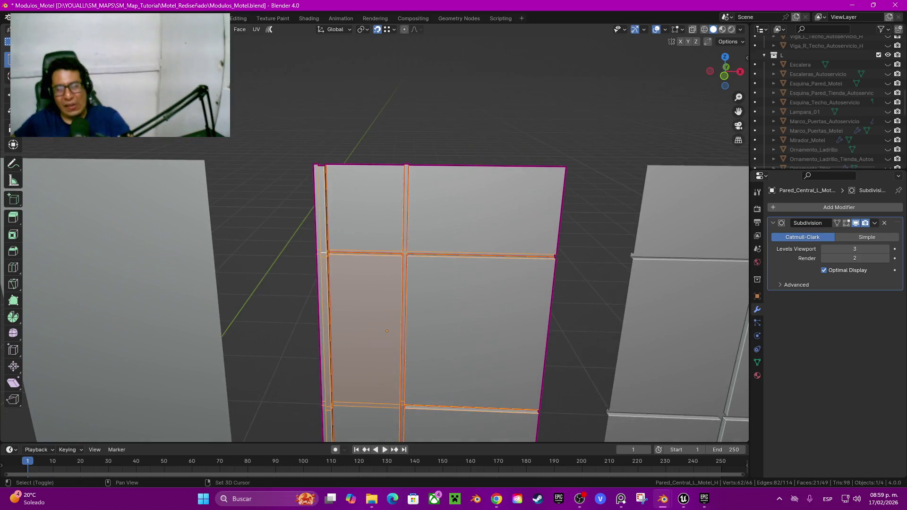
Reapply the 0.005 m, 2-segment bevel to the enlarged groove selection
{"action": "mouse_move", "coordinate": [532, 232]}
{"action": "middle_mouse_down"}
{"action": "mouse_move", "coordinate": [529, 166]}
{"action": "mouse_move", "coordinate": [496, 179]}
{"action": "mouse_move", "coordinate": [600, 394]}
{"action": "middle_mouse_up"}
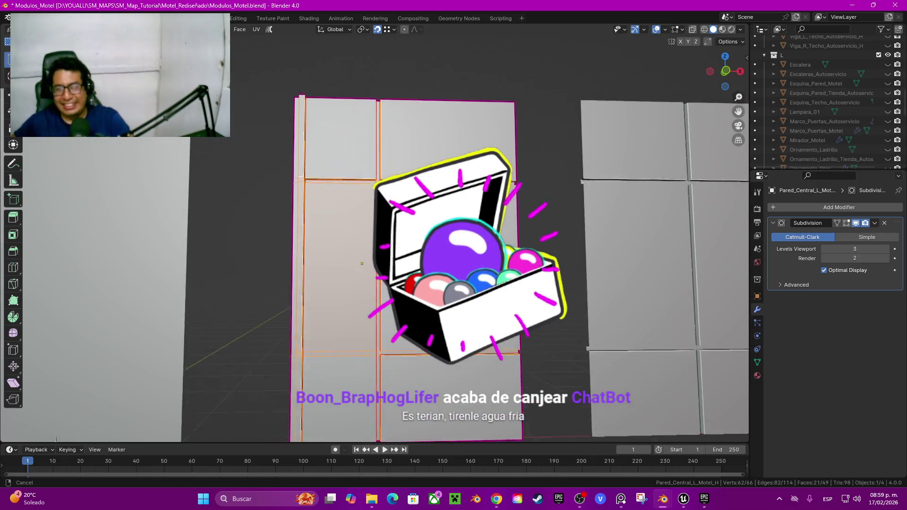
{"action": "scroll", "coordinate": [600, 395], "scroll_direction": "up", "scroll_amount": 5}
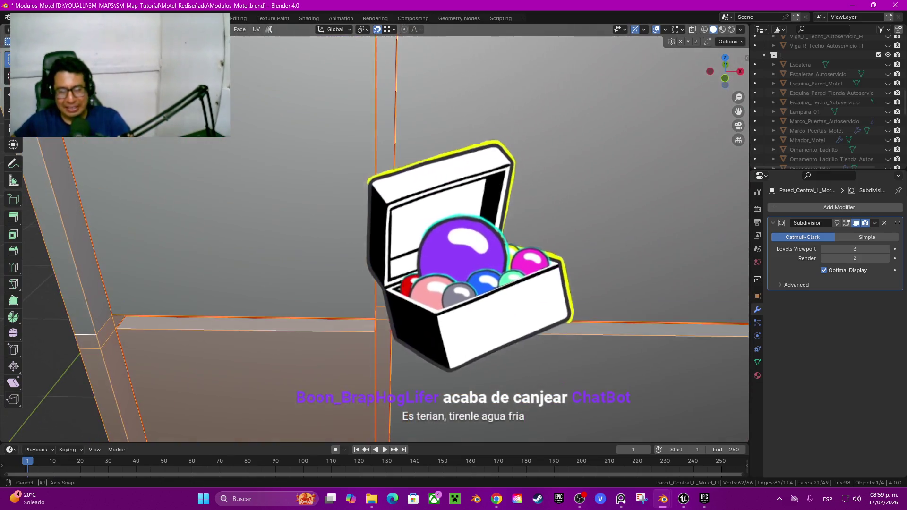
{"action": "middle_click_drag", "start_coordinate": [599, 394], "coordinate": [520, 283]}
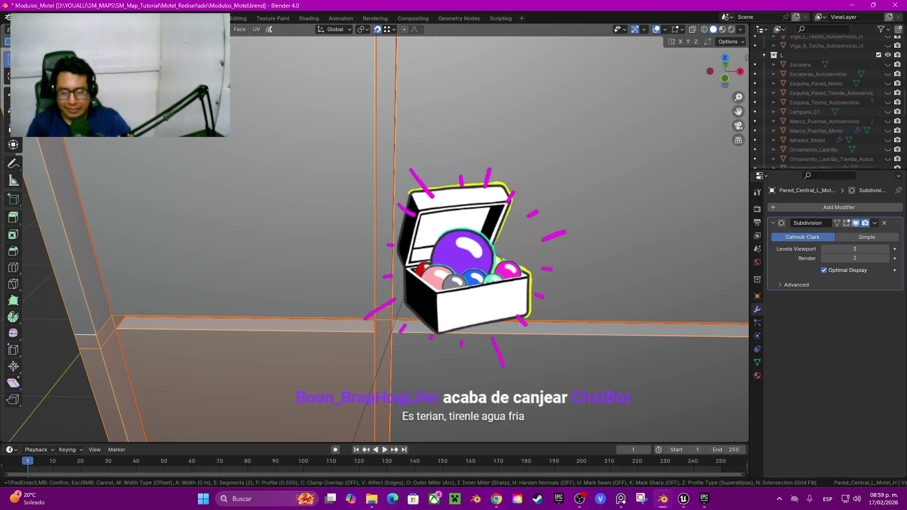
{"action": "key", "text": "ctrl+b"}
{"action": "key", "text": "Return"}
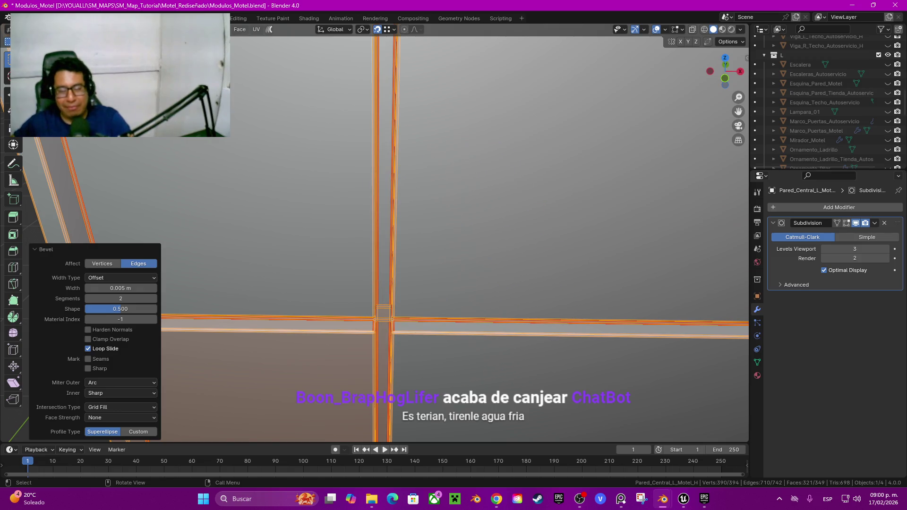
{"action": "scroll", "coordinate": [384, 312], "scroll_direction": "down", "scroll_amount": 2}
{"action": "scroll", "coordinate": [384, 313], "scroll_direction": "down", "scroll_amount": 3}
{"action": "mouse_move", "coordinate": [384, 312]}
{"action": "middle_mouse_down"}
{"action": "mouse_move", "coordinate": [357, 359]}
{"action": "mouse_move", "coordinate": [369, 331]}
{"action": "middle_mouse_up"}
{"action": "scroll", "coordinate": [369, 330], "scroll_direction": "up", "scroll_amount": 3}
{"action": "scroll", "coordinate": [369, 330], "scroll_direction": "up", "scroll_amount": 3}
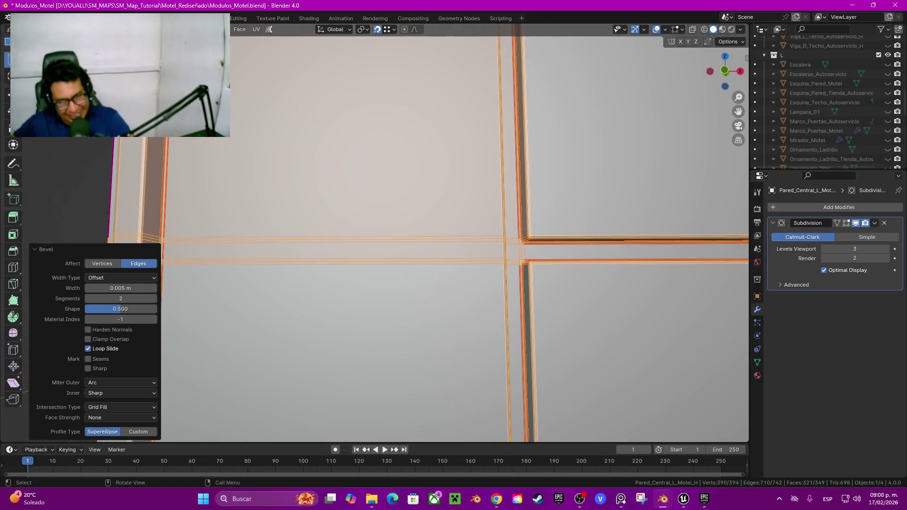
{"action": "scroll", "coordinate": [368, 331], "scroll_direction": "down", "scroll_amount": 2}
{"action": "mouse_move", "coordinate": [369, 330]}
{"action": "middle_mouse_down"}
{"action": "mouse_move", "coordinate": [349, 326]}
{"action": "mouse_move", "coordinate": [359, 283]}
{"action": "middle_mouse_up"}
Return to Object Mode, select the middle wall Pared_Central_C_Motel.001 and enter Edit Mode on it
{"action": "key", "text": "Tab"}
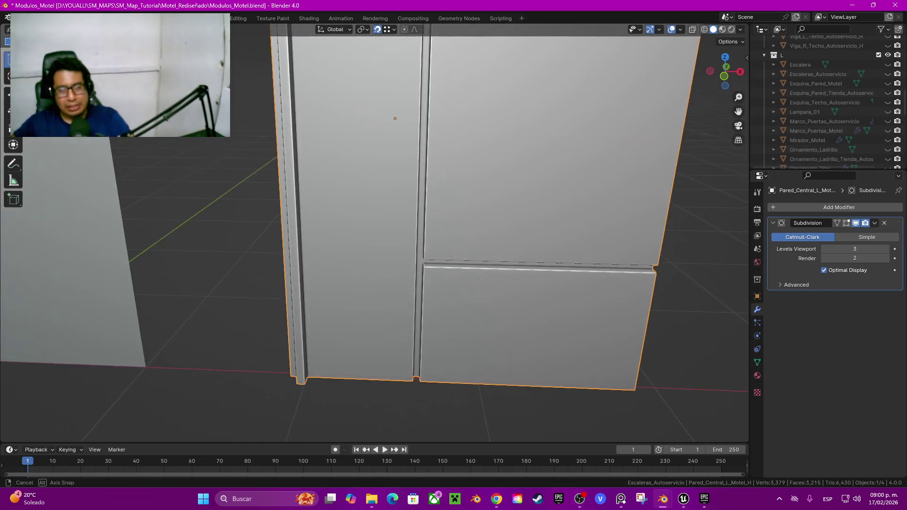
{"action": "middle_click_drag", "start_coordinate": [359, 283], "coordinate": [358, 264]}
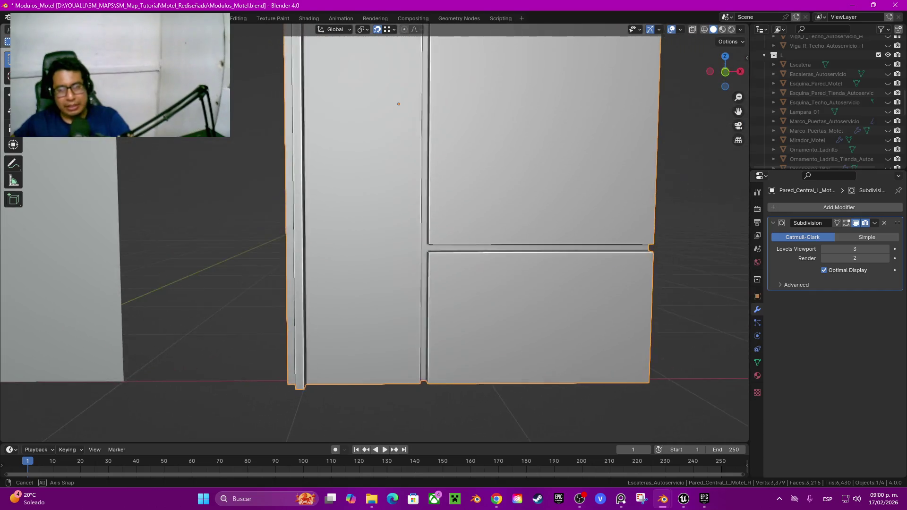
{"action": "scroll", "coordinate": [399, 288], "scroll_direction": "down", "scroll_amount": 5}
{"action": "scroll", "coordinate": [399, 288], "scroll_direction": "down", "scroll_amount": 1}
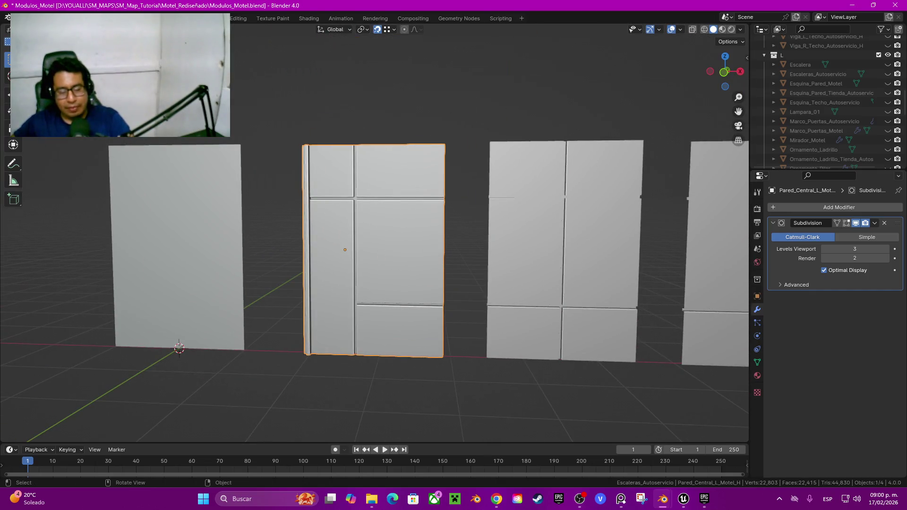
{"action": "key", "text": "F2"}
{"action": "middle_click_drag", "start_coordinate": [399, 288], "coordinate": [292, 288], "text": "shift"}
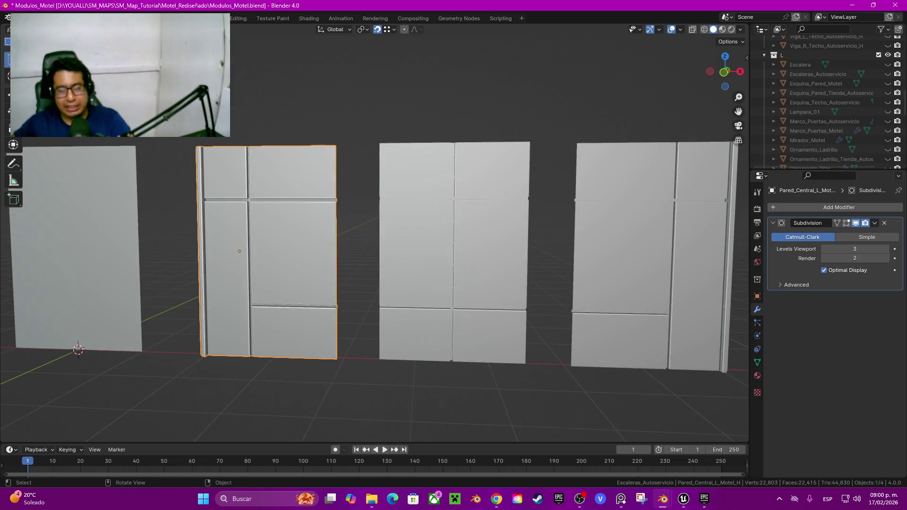
{"action": "left_click", "coordinate": [454, 246]}
{"action": "middle_click_drag", "start_coordinate": [453, 245], "coordinate": [473, 251]}
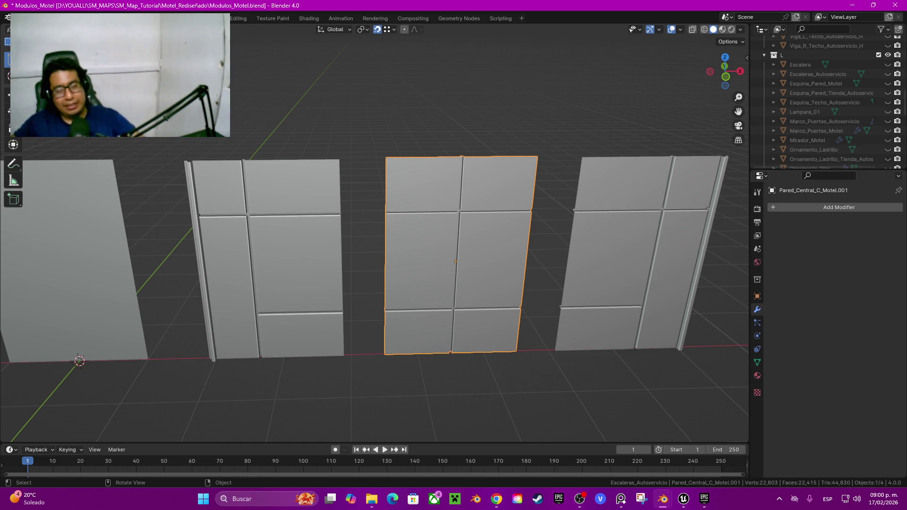
{"action": "middle_click_drag", "start_coordinate": [454, 255], "coordinate": [377, 300], "text": "shift"}
{"action": "key", "text": "Tab"}
Select the middle wall's top, left and bottom border loops and crease them
{"action": "scroll", "coordinate": [374, 237], "scroll_direction": "up", "scroll_amount": 5}
{"action": "left_click", "coordinate": [519, 152]}
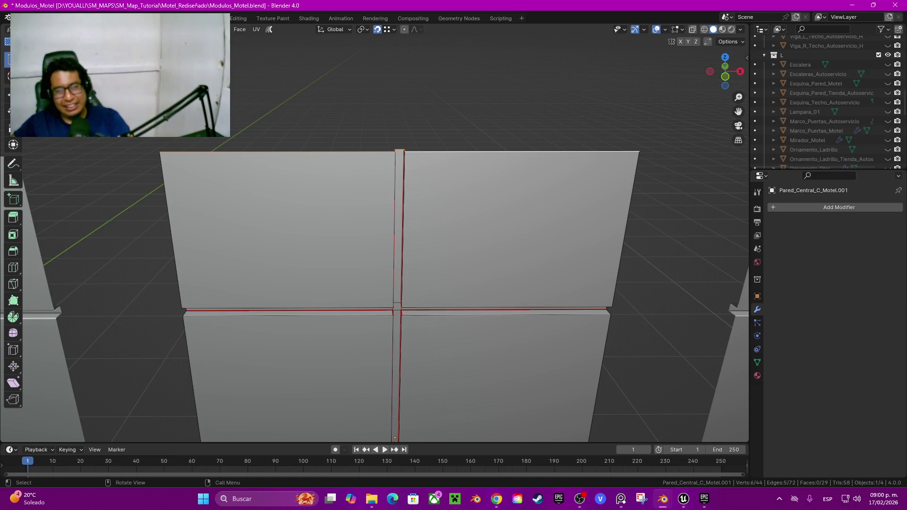
{"action": "left_click", "coordinate": [626, 229], "text": "alt+shift"}
{"action": "left_click", "coordinate": [171, 231], "text": "alt+shift"}
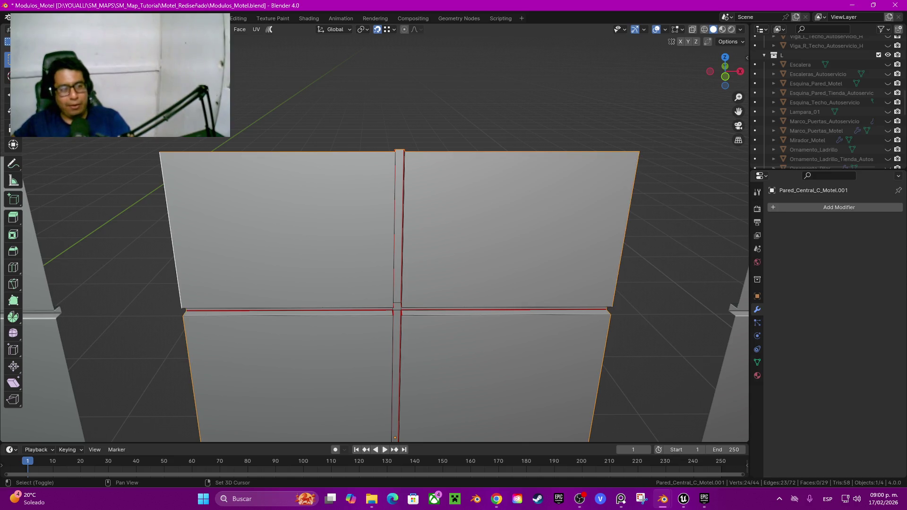
{"action": "middle_click_drag", "start_coordinate": [397, 310], "coordinate": [397, 225], "text": "shift"}
{"action": "left_click", "coordinate": [312, 341], "text": "alt+shift"}
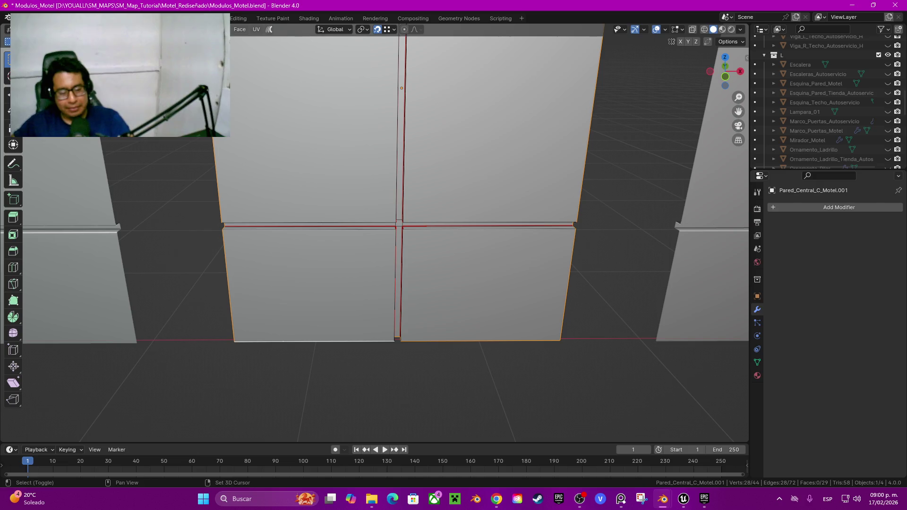
{"action": "key", "text": "s"}
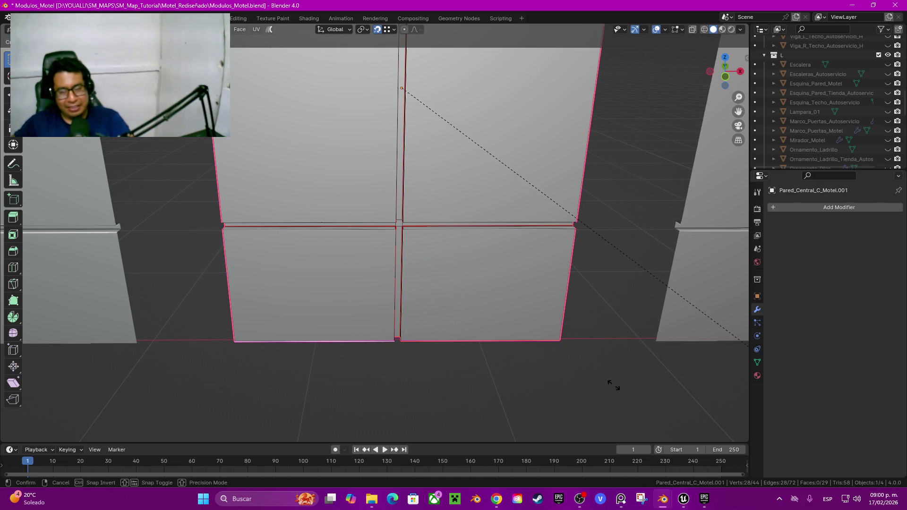
{"action": "left_click", "coordinate": [506, 198]}
Add a Subdivision Surface modifier at Levels Viewport 3, then select the wall's sharp edges
{"action": "left_click", "coordinate": [399, 141]}
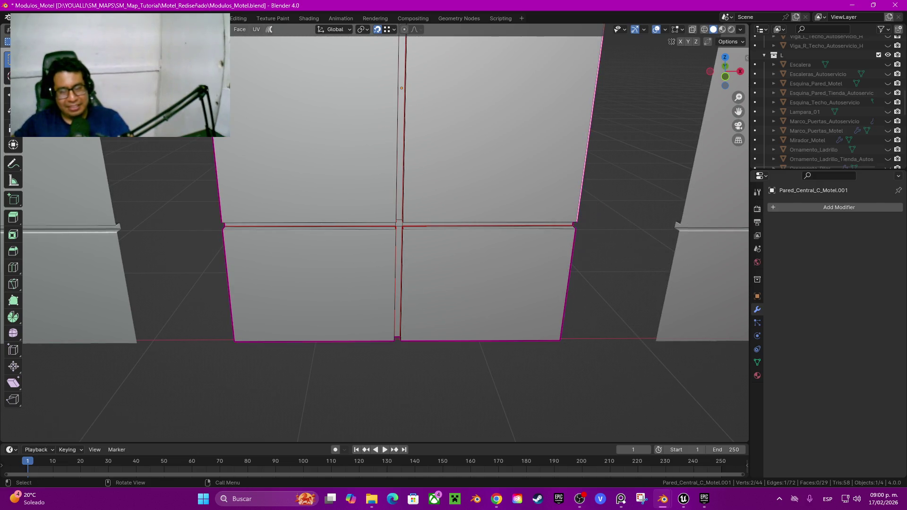
{"action": "left_click", "coordinate": [817, 206]}
{"action": "mouse_move", "coordinate": [817, 206]}
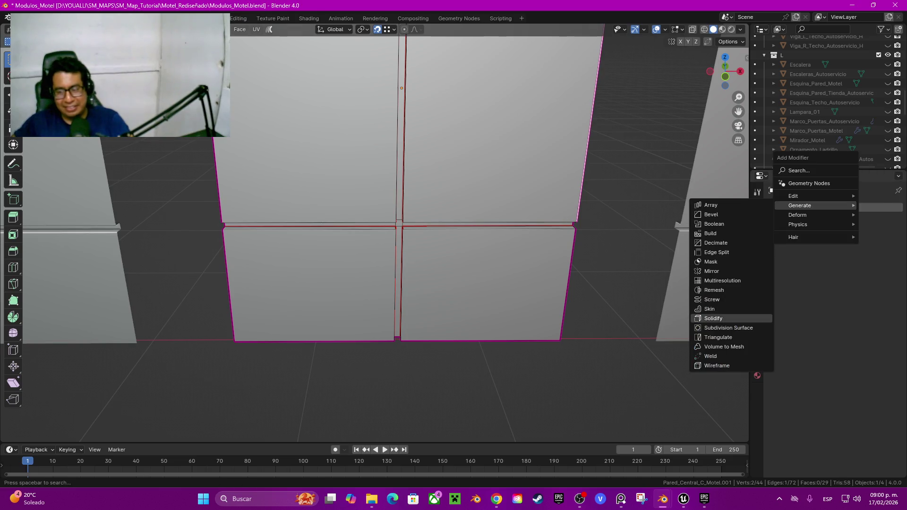
{"action": "left_click", "coordinate": [728, 328]}
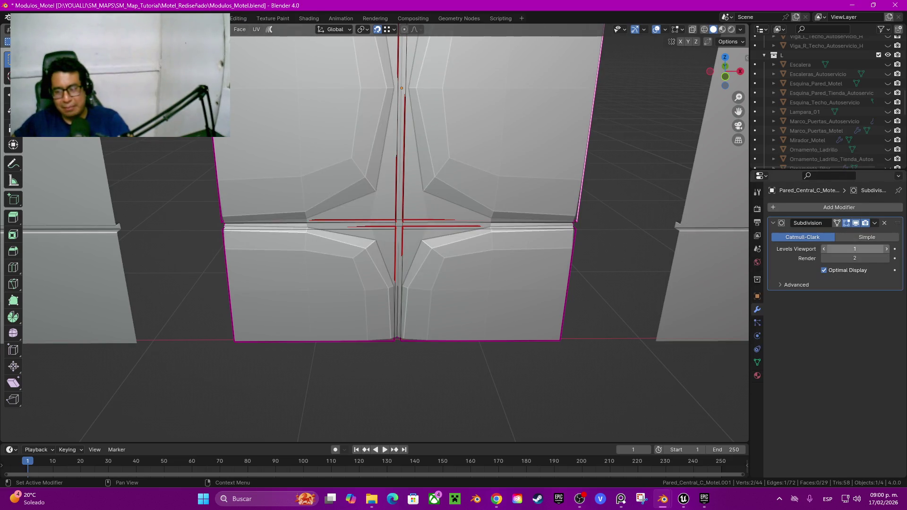
{"action": "left_click", "coordinate": [886, 249]}
{"action": "left_click", "coordinate": [886, 249]}
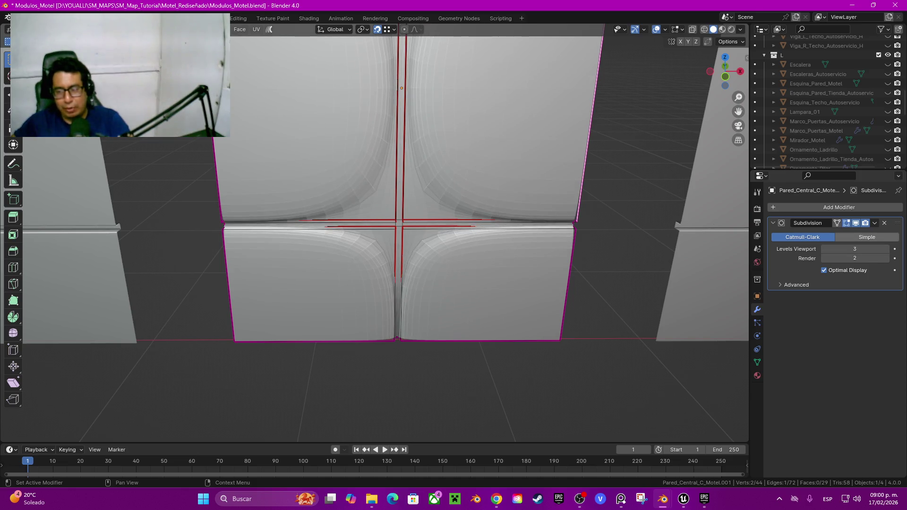
{"action": "middle_click_drag", "start_coordinate": [609, 208], "coordinate": [610, 290], "text": "shift"}
{"action": "key", "text": "q"}
{"action": "left_click", "coordinate": [609, 290]}
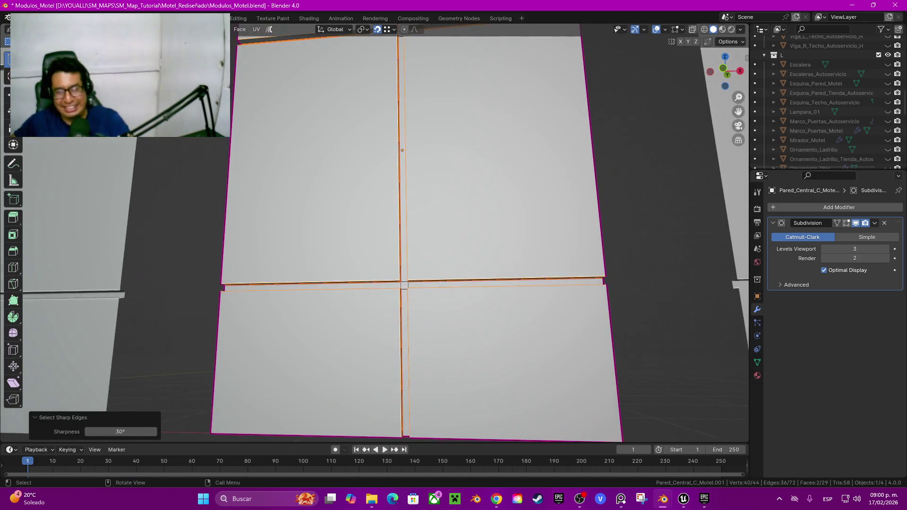
Add the short centre crossing edge to the sharp-edge selection
{"action": "middle_click_drag", "start_coordinate": [425, 236], "coordinate": [425, 208]}
{"action": "scroll", "coordinate": [378, 232], "scroll_direction": "up", "scroll_amount": 3}
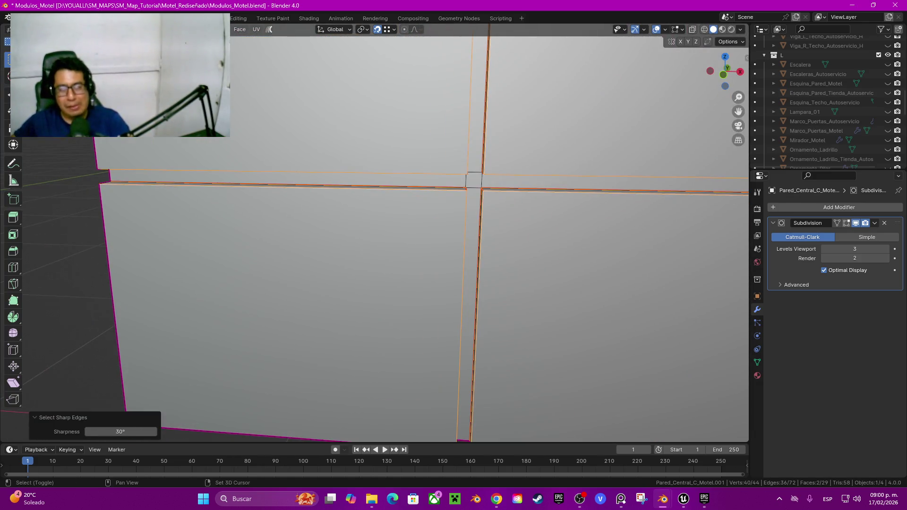
{"action": "left_click", "coordinate": [474, 188], "text": "shift"}
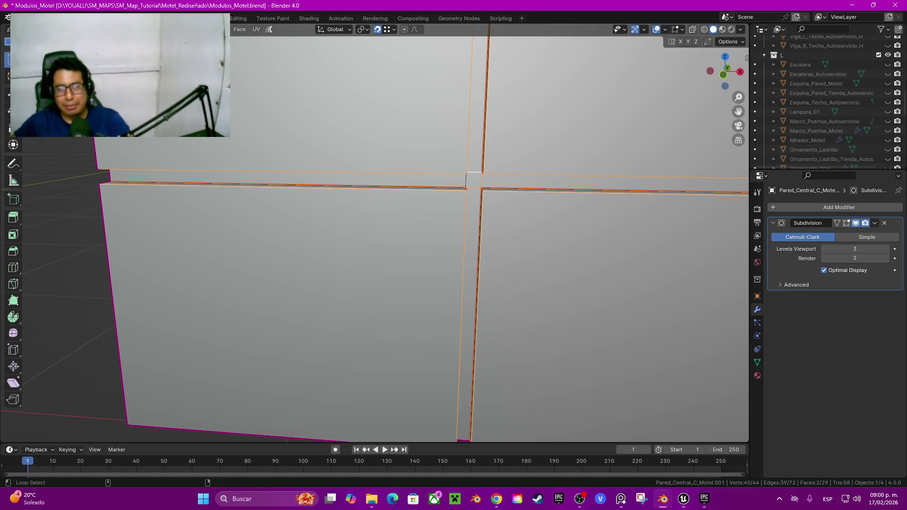
{"action": "scroll", "coordinate": [453, 231], "scroll_direction": "down", "scroll_amount": 5}
{"action": "middle_click_drag", "start_coordinate": [453, 232], "coordinate": [453, 207]}
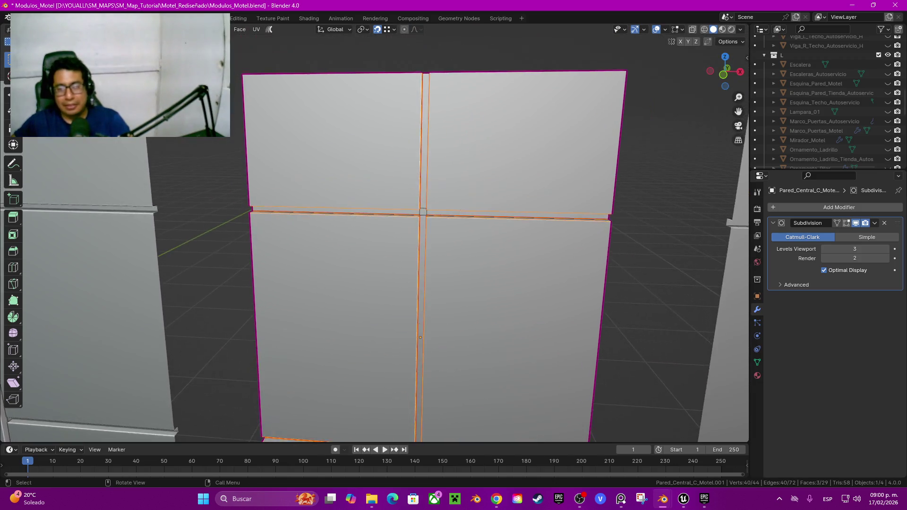
{"action": "scroll", "coordinate": [454, 198], "scroll_direction": "up", "scroll_amount": 5}
{"action": "middle_click_drag", "start_coordinate": [378, 231], "coordinate": [404, 220], "text": "shift"}
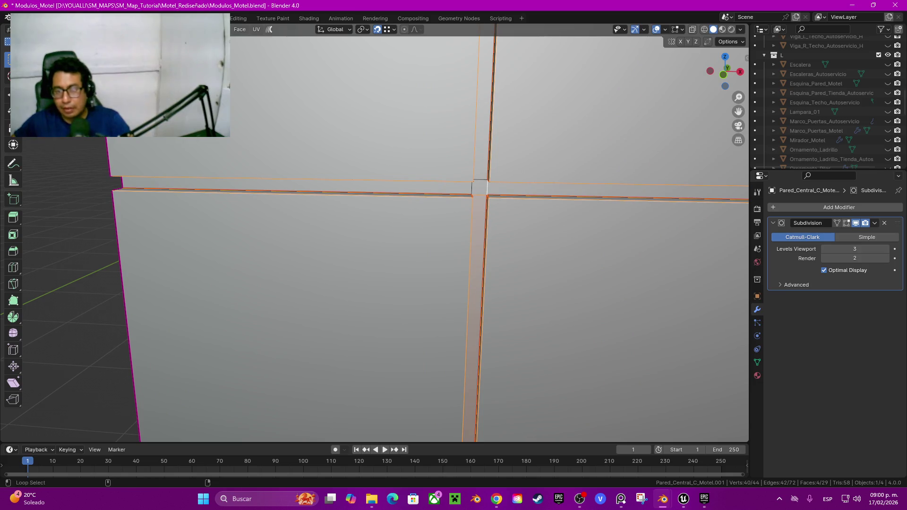
{"action": "scroll", "coordinate": [378, 232], "scroll_direction": "down", "scroll_amount": 4}
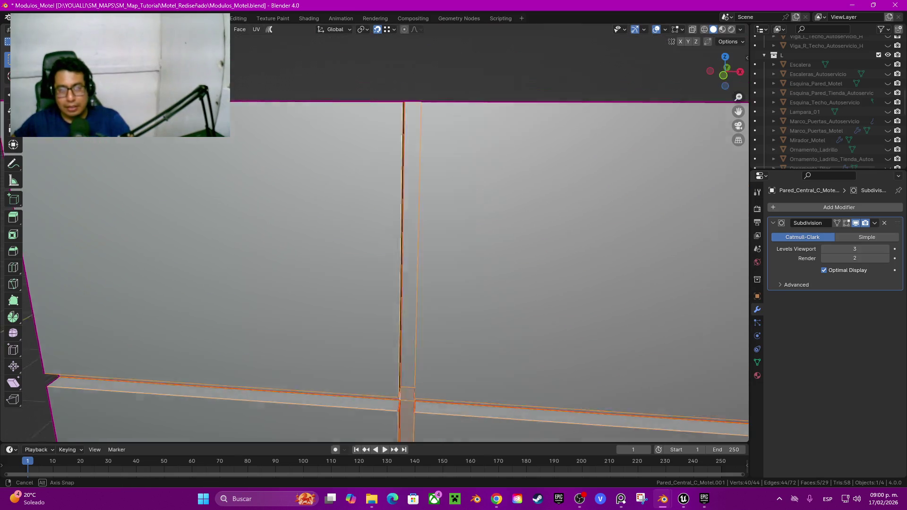
{"action": "middle_click_drag", "start_coordinate": [378, 231], "coordinate": [378, 198]}
{"action": "scroll", "coordinate": [378, 232], "scroll_direction": "up", "scroll_amount": 3}
{"action": "mouse_move", "coordinate": [378, 231]}
{"action": "middle_mouse_down"}
{"action": "mouse_move", "coordinate": [378, 255]}
{"action": "mouse_move", "coordinate": [383, 227]}
{"action": "mouse_move", "coordinate": [367, 236]}
{"action": "middle_mouse_up"}
{"action": "scroll", "coordinate": [377, 231], "scroll_direction": "down", "scroll_amount": 4}
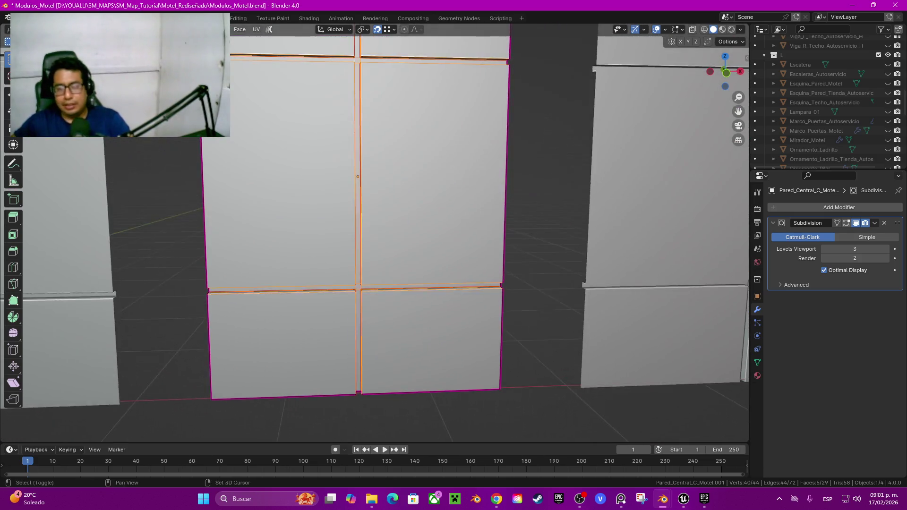
{"action": "scroll", "coordinate": [351, 265], "scroll_direction": "up", "scroll_amount": 4}
Bevel the seam edges by 0.005 m with 2 segments and return to Object Mode
{"action": "key", "text": "ctrl+b"}
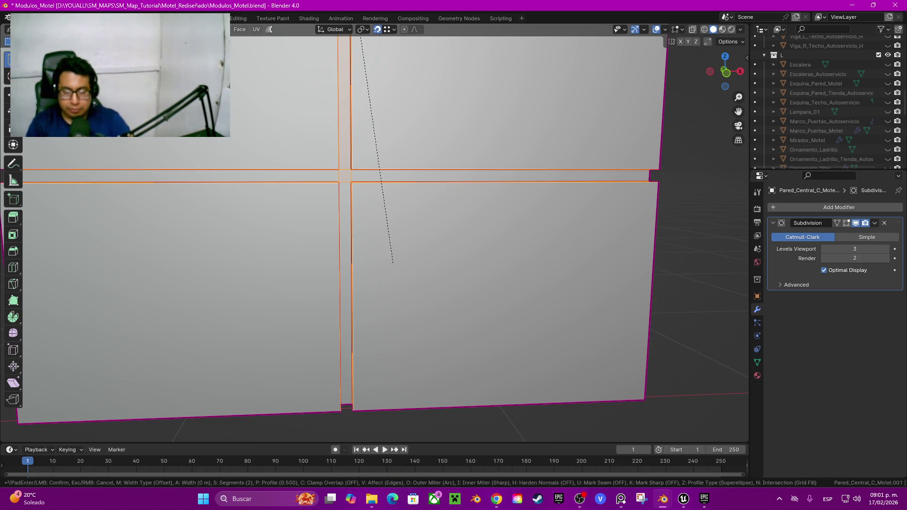
{"action": "left_click", "coordinate": [393, 262]}
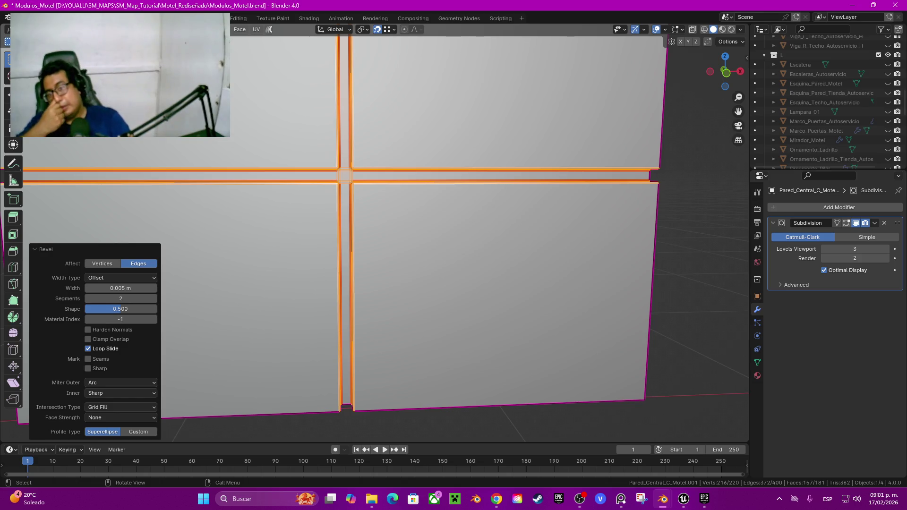
{"action": "key", "text": "Tab"}
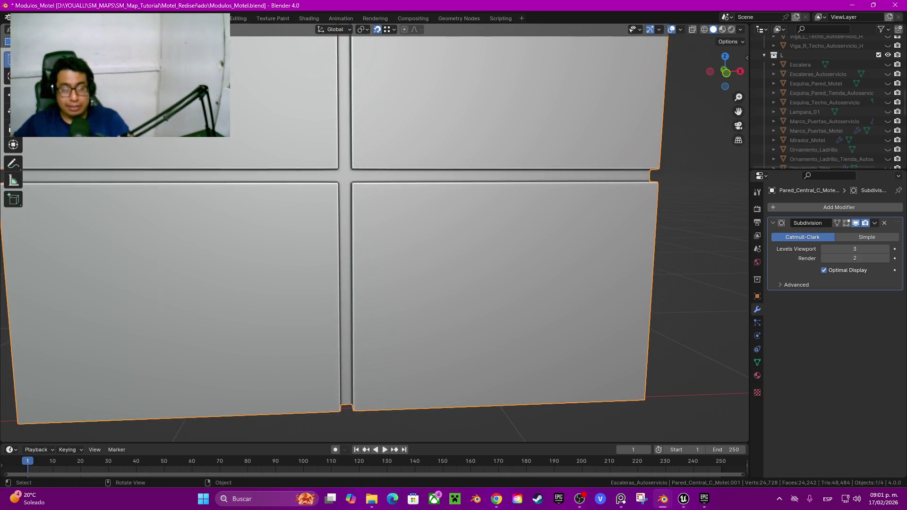
{"action": "scroll", "coordinate": [373, 232], "scroll_direction": "down", "scroll_amount": 3}
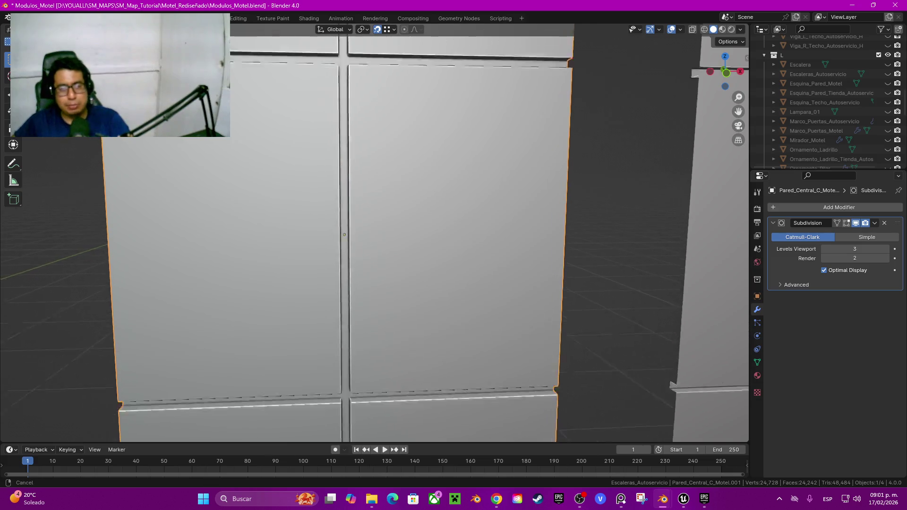
{"action": "scroll", "coordinate": [373, 232], "scroll_direction": "down", "scroll_amount": 3}
{"action": "middle_click_drag", "start_coordinate": [373, 232], "coordinate": [203, 231], "text": "shift"}
In Edit Mode, select the right wall's top, left, bottom and right border loops
{"action": "key", "text": "Tab"}
{"action": "key", "text": "Tab"}
{"action": "key", "text": "Tab"}
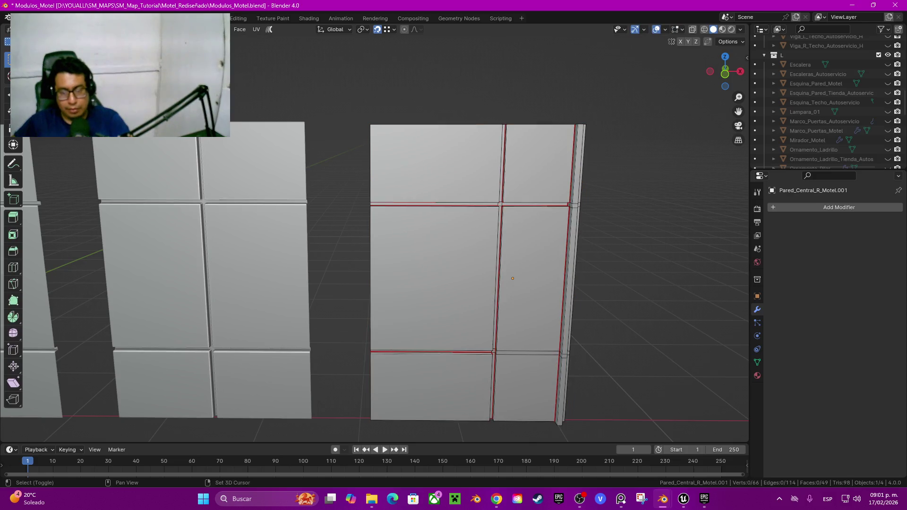
{"action": "middle_click_drag", "start_coordinate": [513, 278], "coordinate": [421, 297], "text": "shift"}
{"action": "left_click", "coordinate": [377, 144], "text": "alt"}
{"action": "left_click", "coordinate": [273, 293], "text": "alt+shift"}
{"action": "middle_click_drag", "start_coordinate": [273, 293], "coordinate": [262, 125], "text": "shift"}
{"action": "left_click", "coordinate": [331, 277], "text": "alt+shift"}
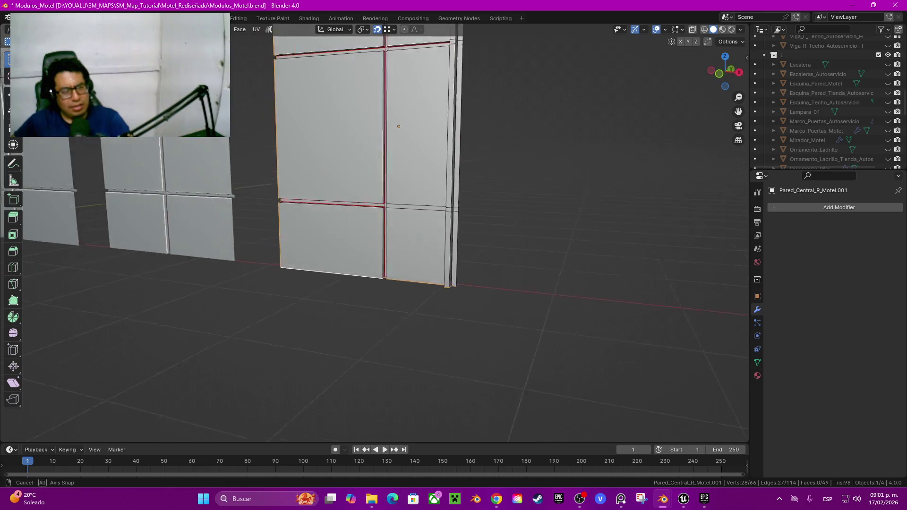
{"action": "middle_click_drag", "start_coordinate": [331, 278], "coordinate": [388, 269]}
{"action": "left_click", "coordinate": [446, 246], "text": "alt+shift"}
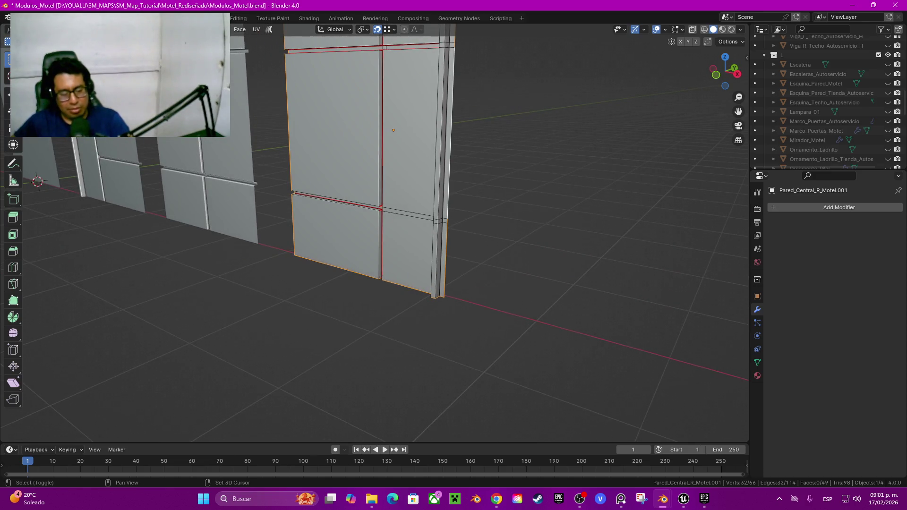
Crease the border loops at factor 1.000 and deselect everything
{"action": "key", "text": "shift+e"}
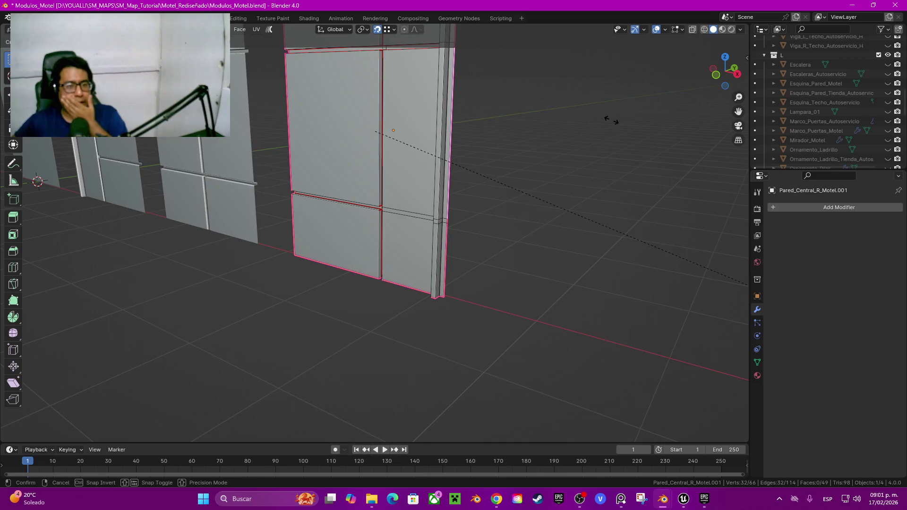
{"action": "left_click", "coordinate": [616, 381]}
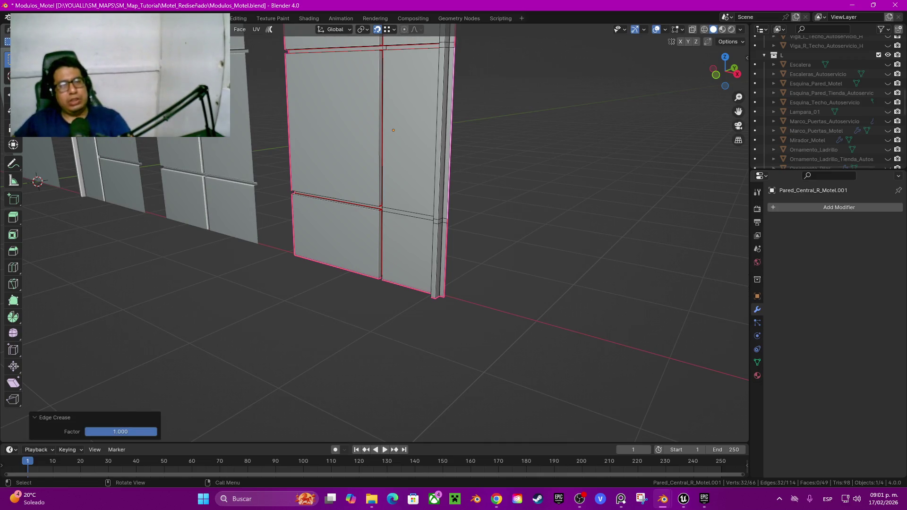
{"action": "middle_click_drag", "start_coordinate": [617, 380], "coordinate": [591, 416]}
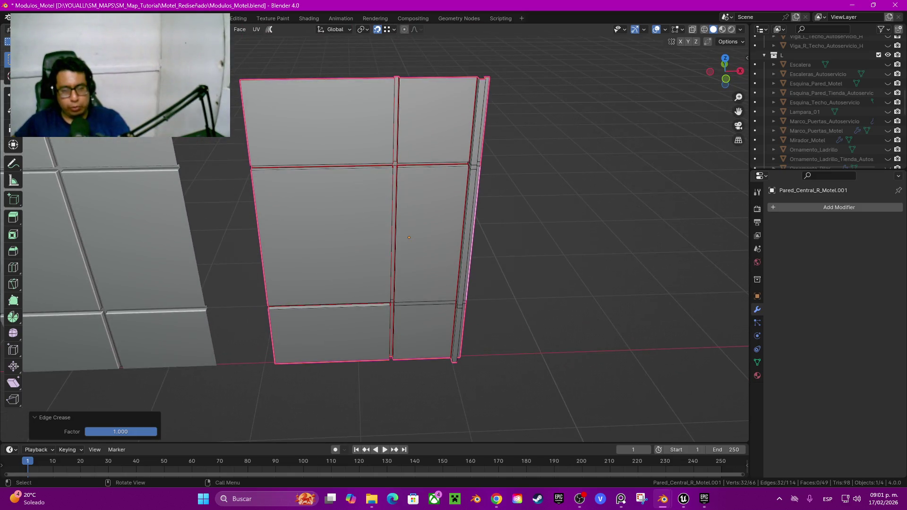
{"action": "key", "text": "alt+a"}
Select the panel's sharp edges and add further wall edges to the selection
{"action": "key", "text": "q"}
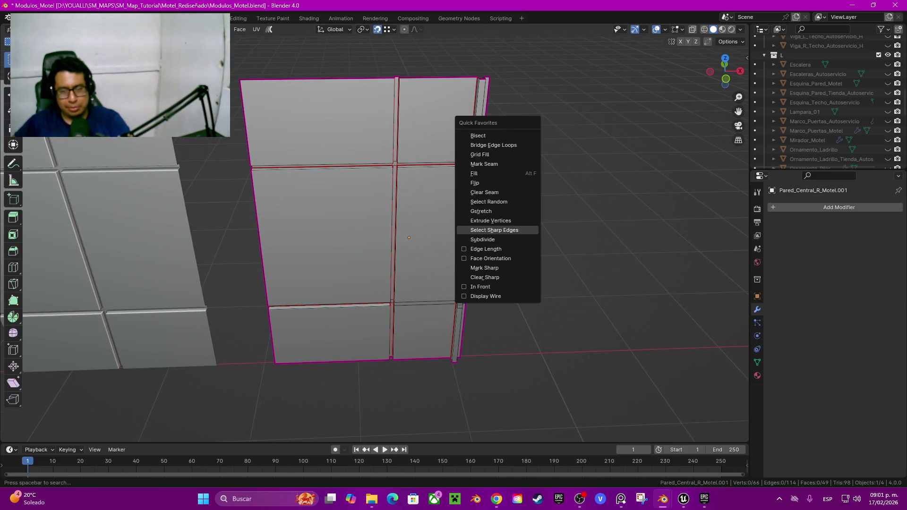
{"action": "key", "text": "Return"}
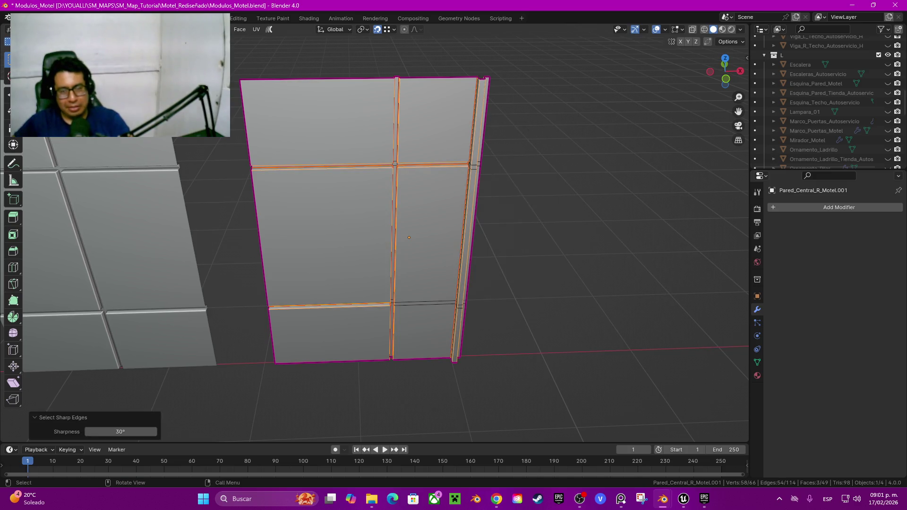
{"action": "scroll", "coordinate": [409, 237], "scroll_direction": "up", "scroll_amount": 5}
{"action": "middle_click_drag", "start_coordinate": [409, 237], "coordinate": [359, 265]}
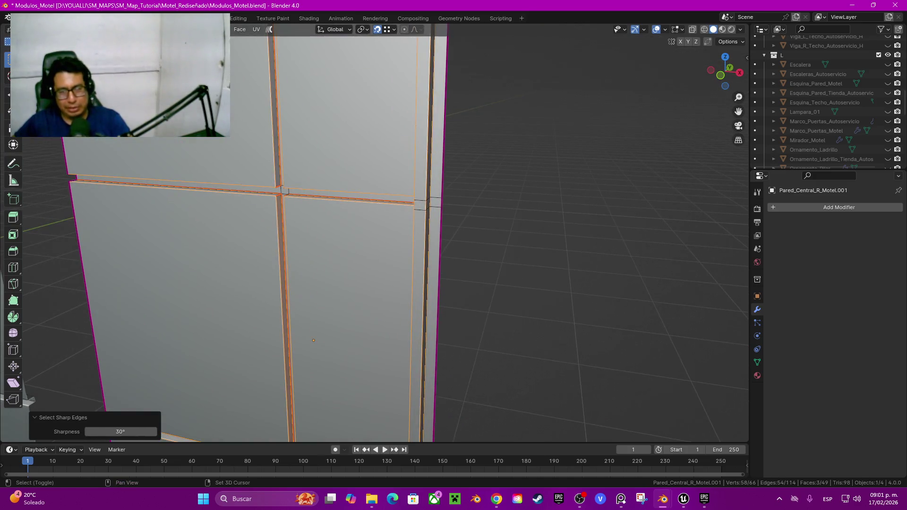
{"action": "left_click", "coordinate": [427, 203], "text": "shift"}
{"action": "middle_click_drag", "start_coordinate": [427, 203], "coordinate": [514, 215]}
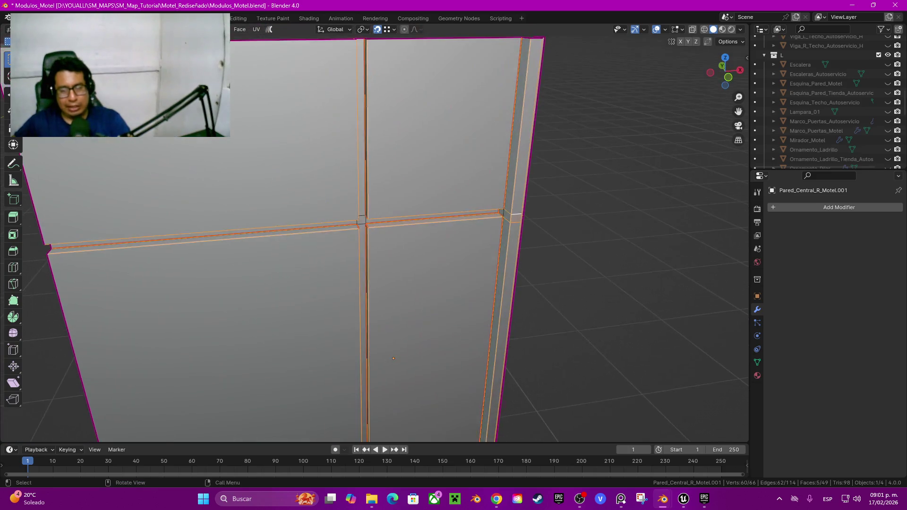
{"action": "scroll", "coordinate": [375, 234], "scroll_direction": "up", "scroll_amount": 3}
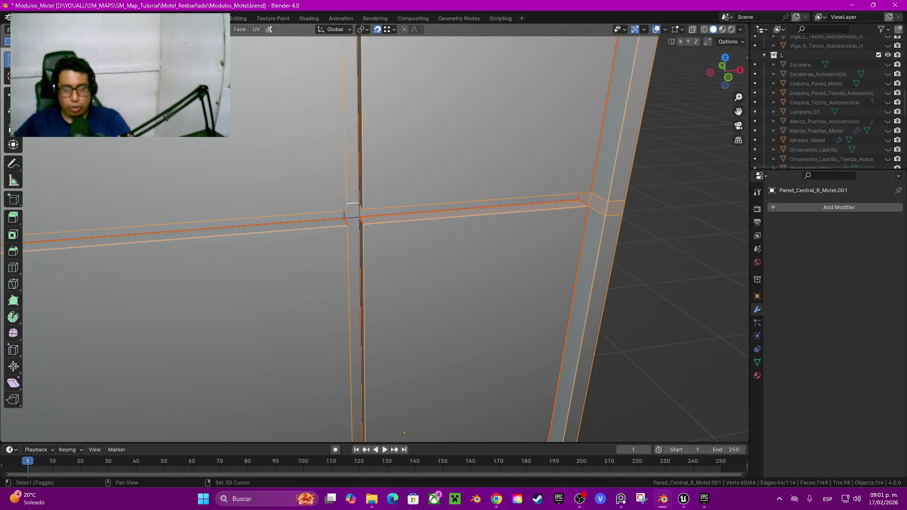
{"action": "middle_click_drag", "start_coordinate": [344, 213], "coordinate": [359, 222]}
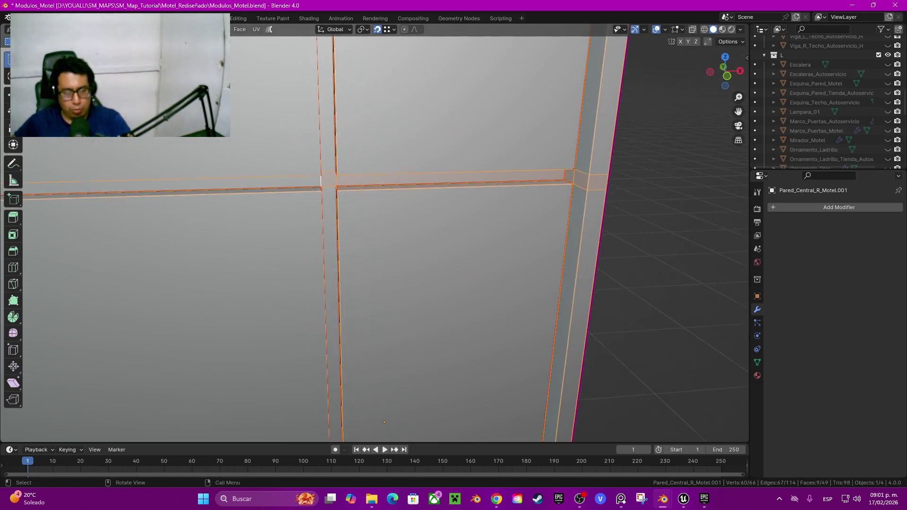
{"action": "scroll", "coordinate": [359, 222], "scroll_direction": "down", "scroll_amount": 3}
{"action": "scroll", "coordinate": [359, 222], "scroll_direction": "up", "scroll_amount": 5}
Add both horizontal joint loops and start a 0.005 m, 2-segment bevel
{"action": "left_click", "coordinate": [451, 249], "text": "alt+shift"}
{"action": "left_click", "coordinate": [451, 238], "text": "alt+shift"}
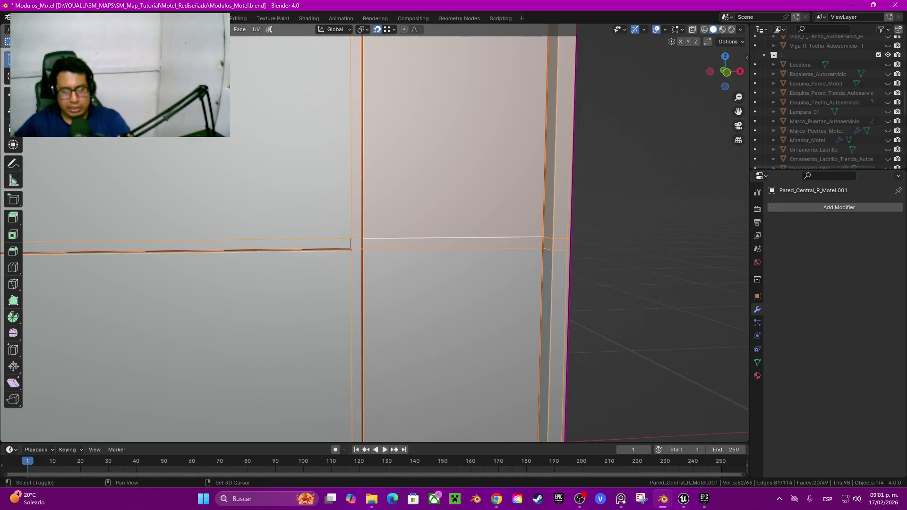
{"action": "scroll", "coordinate": [361, 236], "scroll_direction": "down", "scroll_amount": 4}
{"action": "middle_click_drag", "start_coordinate": [383, 233], "coordinate": [378, 264]}
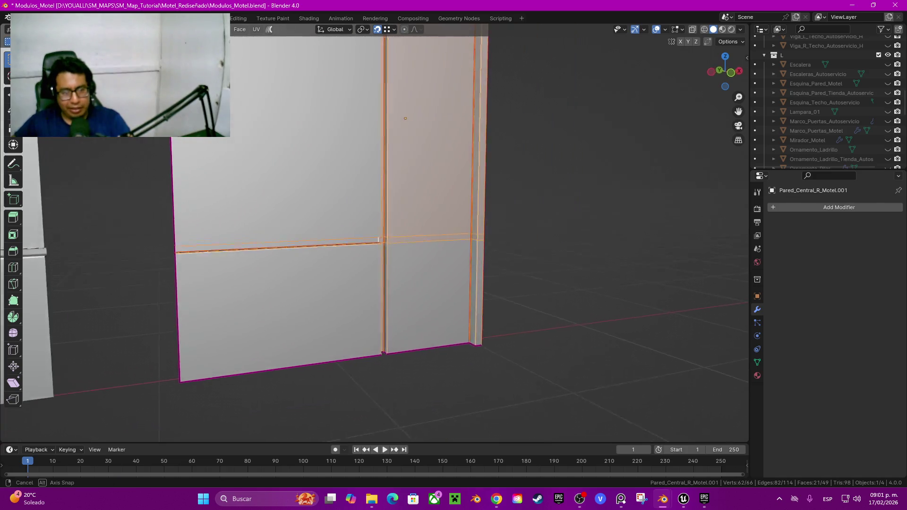
{"action": "scroll", "coordinate": [378, 265], "scroll_direction": "up", "scroll_amount": 3}
{"action": "key", "text": "ctrl+b"}
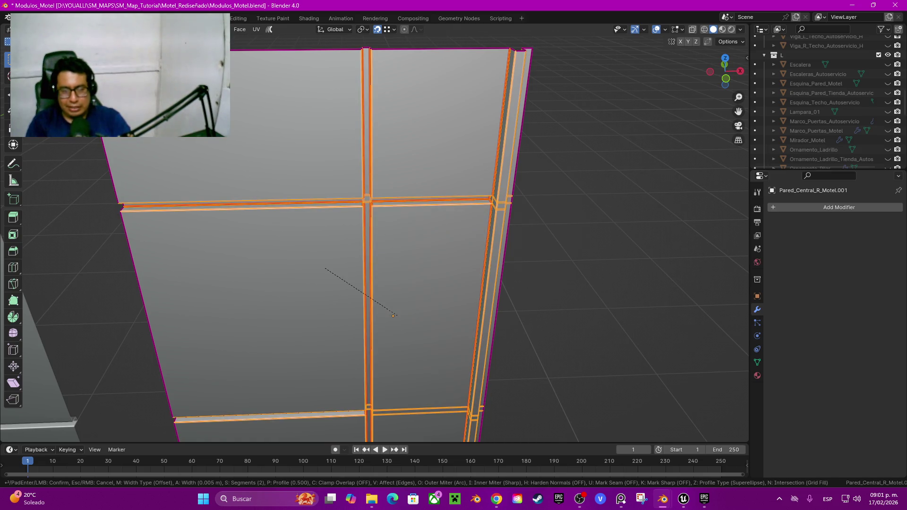
Confirm the seam bevel and add a Subdivision Surface at viewport level 3, back in Object Mode
{"action": "key", "text": "Return"}
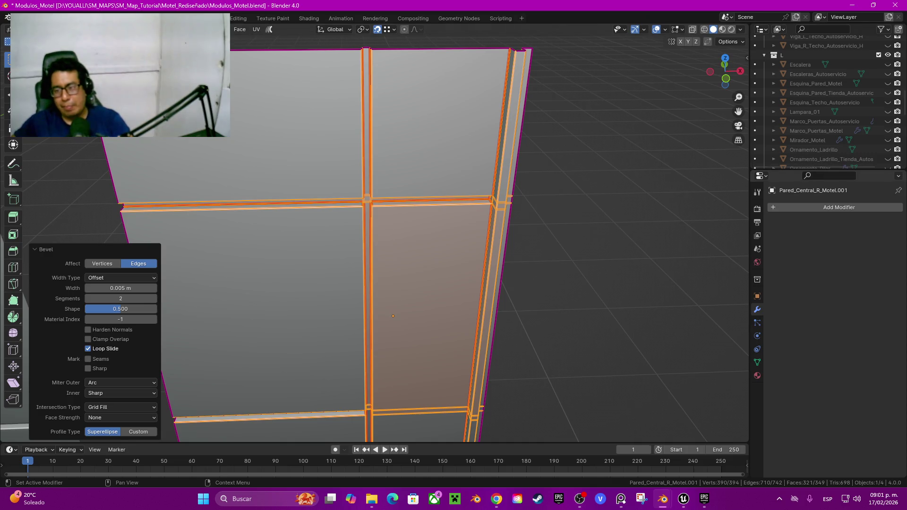
{"action": "left_click", "coordinate": [838, 206]}
{"action": "mouse_move", "coordinate": [827, 207]}
{"action": "left_click", "coordinate": [706, 331]}
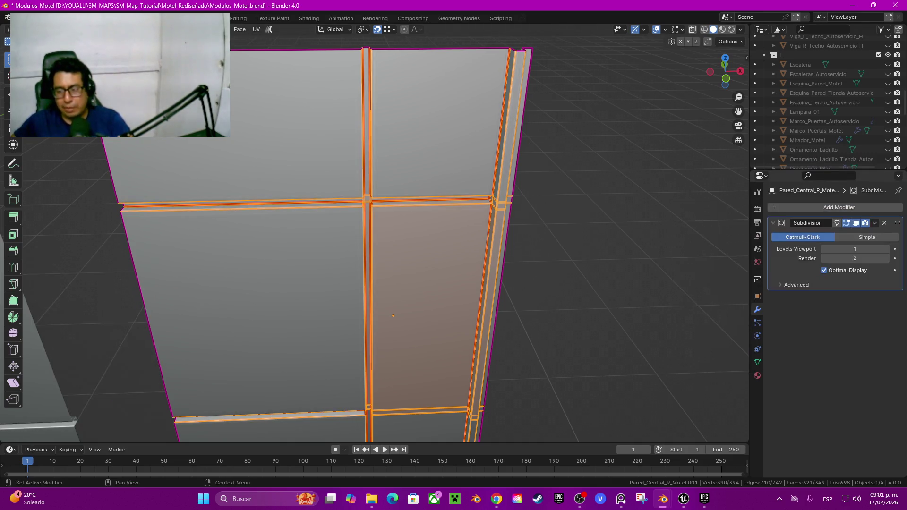
{"action": "left_click", "coordinate": [886, 248]}
{"action": "left_click", "coordinate": [886, 248]}
{"action": "key", "text": "Tab"}
Orbit to the front of the panels and select the plain wall Pared_Motel_03_H
{"action": "scroll", "coordinate": [392, 236], "scroll_direction": "down", "scroll_amount": 5}
{"action": "mouse_move", "coordinate": [392, 237]}
{"action": "middle_mouse_down"}
{"action": "mouse_move", "coordinate": [425, 213]}
{"action": "mouse_move", "coordinate": [448, 217]}
{"action": "middle_mouse_up"}
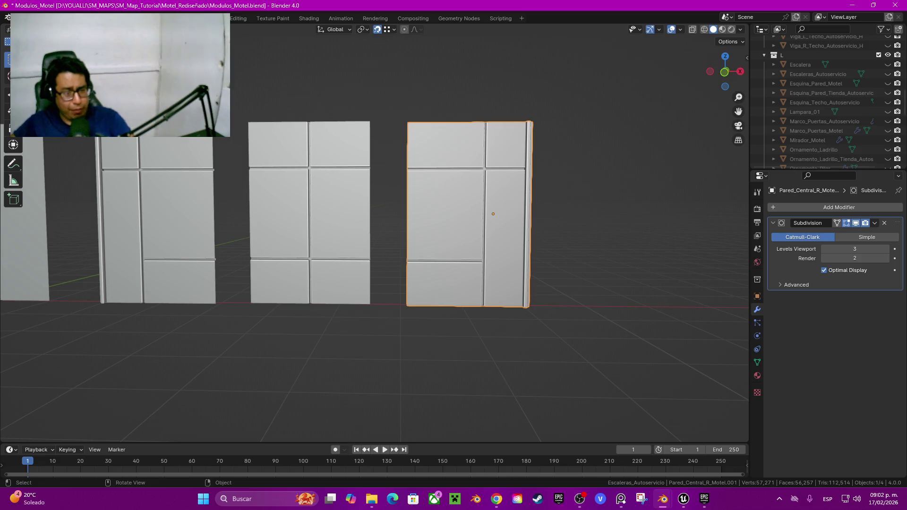
{"action": "middle_click_drag", "start_coordinate": [453, 255], "coordinate": [519, 250]}
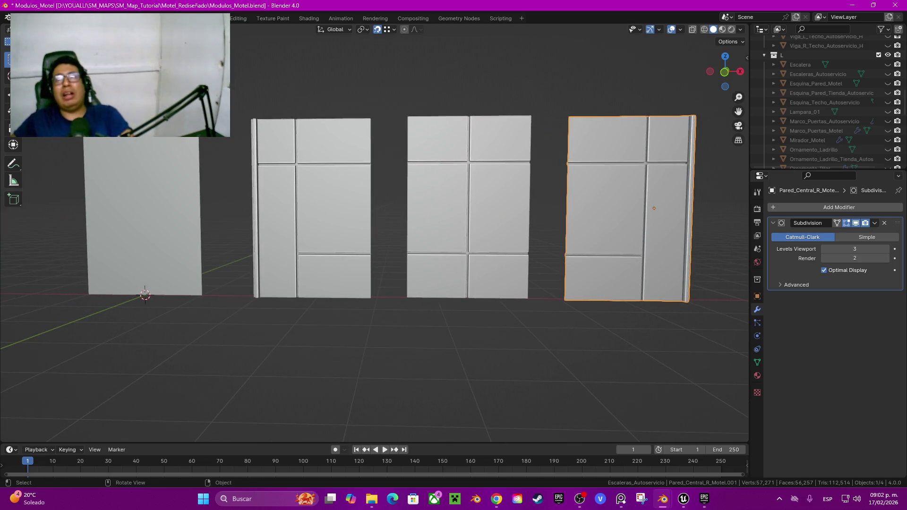
{"action": "middle_click_drag", "start_coordinate": [425, 255], "coordinate": [519, 265]}
{"action": "left_click", "coordinate": [278, 246]}
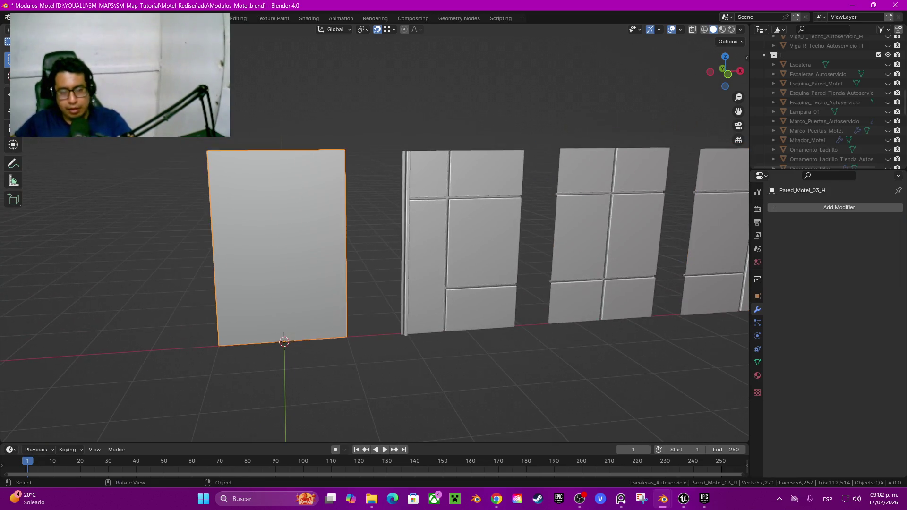
Scale the whole mesh of Pared_Motel_03_H in Edit Mode to its new size
{"action": "key", "text": "Tab"}
{"action": "key", "text": "a"}
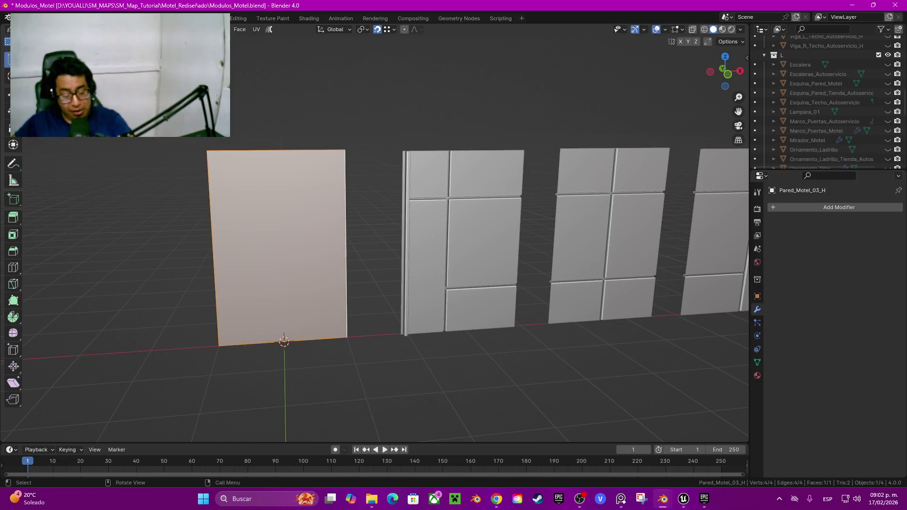
{"action": "key", "text": "s"}
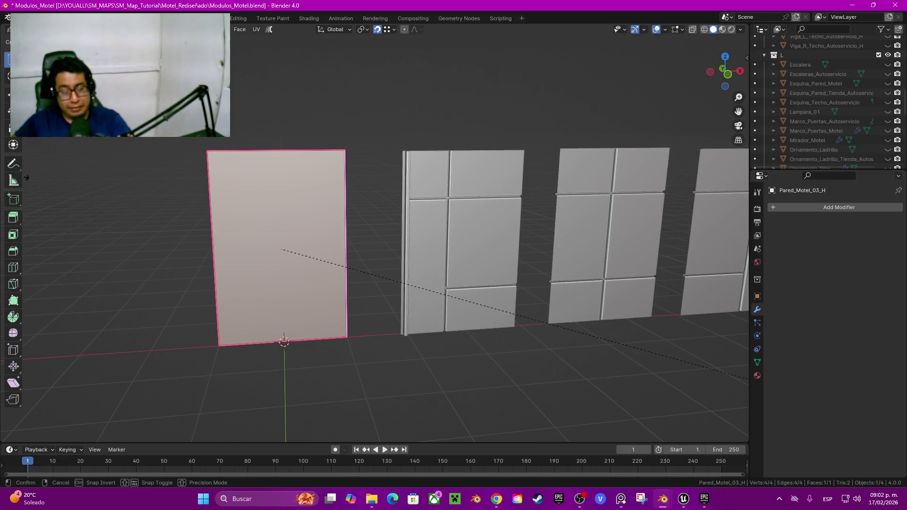
{"action": "left_click", "coordinate": [594, 243]}
{"action": "key", "text": "Tab"}
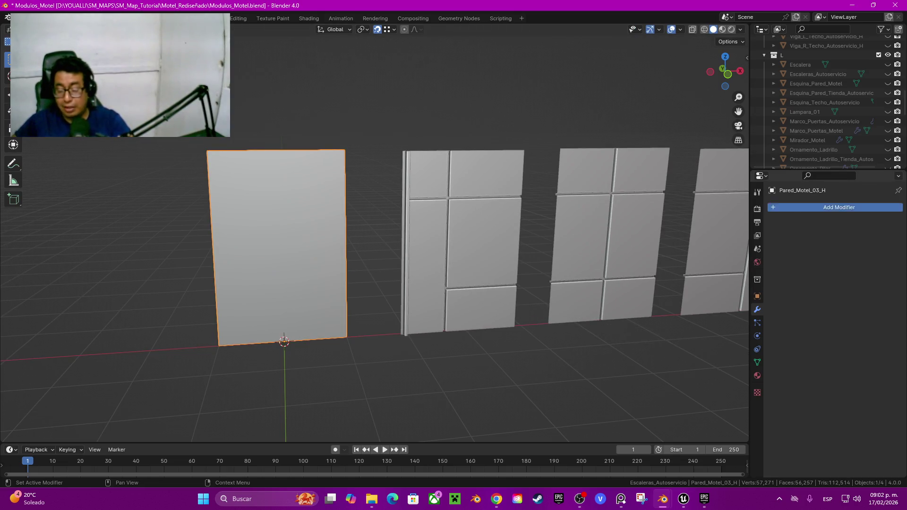
Give Pared_Motel_03_H a Subdivision Surface modifier at viewport level 3
{"action": "left_click", "coordinate": [799, 208]}
{"action": "mouse_move", "coordinate": [798, 210]}
{"action": "left_click", "coordinate": [718, 332]}
{"action": "middle_click_drag", "start_coordinate": [473, 283], "coordinate": [472, 175], "text": "ctrl"}
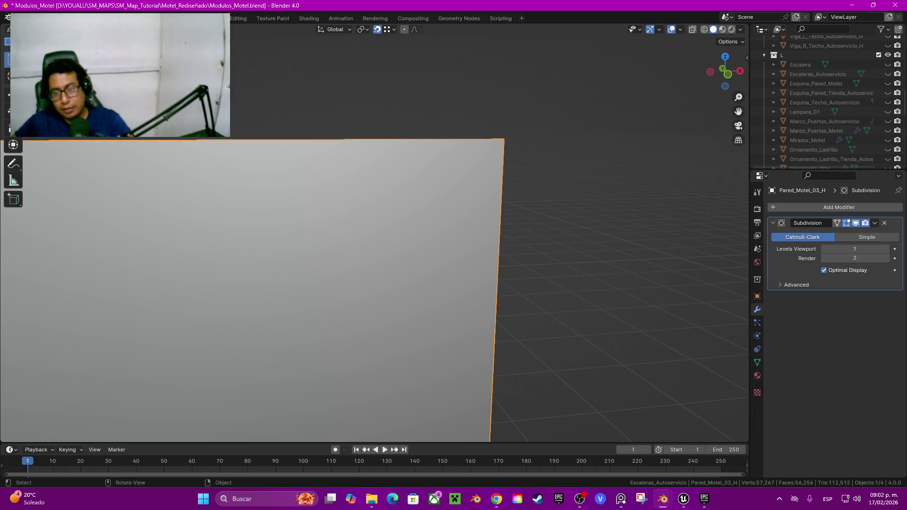
{"action": "left_click", "coordinate": [886, 249]}
{"action": "left_click", "coordinate": [886, 248]}
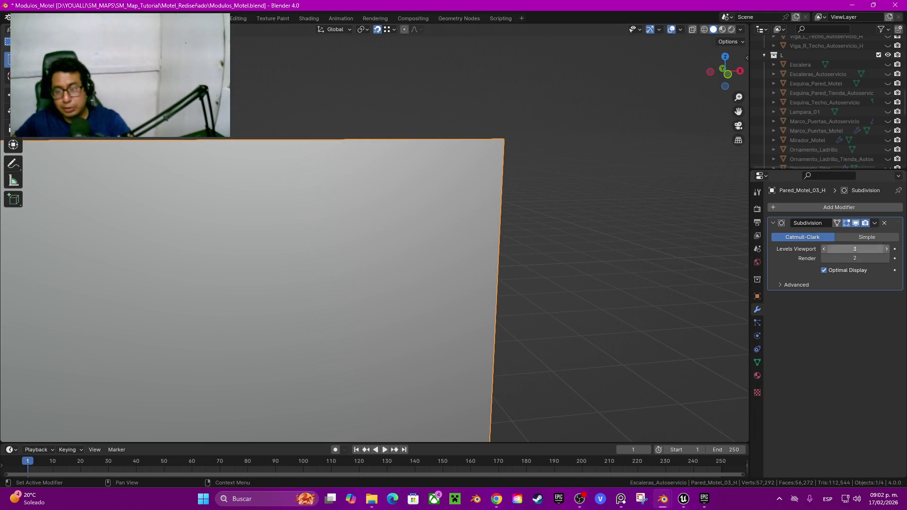
Clear the selection, then select Pared_Central_L_Motel_H together with the fourth wall
{"action": "key", "text": "alt+a"}
{"action": "scroll", "coordinate": [373, 283], "scroll_direction": "down", "scroll_amount": 5}
{"action": "scroll", "coordinate": [374, 283], "scroll_direction": "down", "scroll_amount": 5}
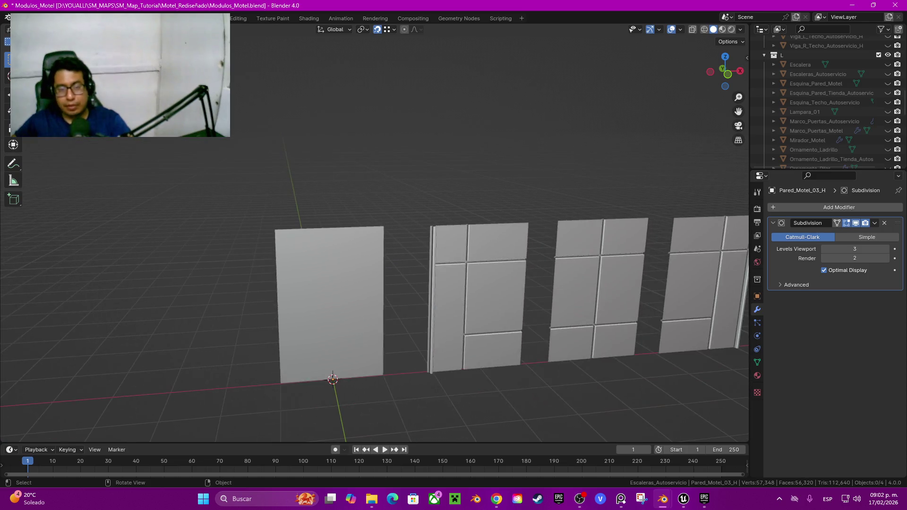
{"action": "key", "text": "Tab"}
{"action": "scroll", "coordinate": [373, 283], "scroll_direction": "down", "scroll_amount": 1}
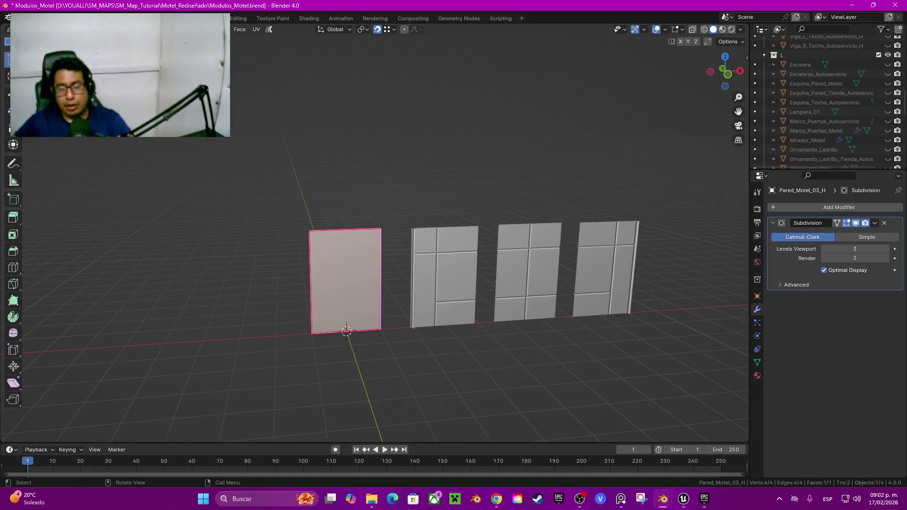
{"action": "key", "text": "Tab"}
{"action": "key", "text": "alt+a"}
{"action": "left_click", "coordinate": [444, 277]}
{"action": "left_click", "coordinate": [605, 269], "text": "shift"}
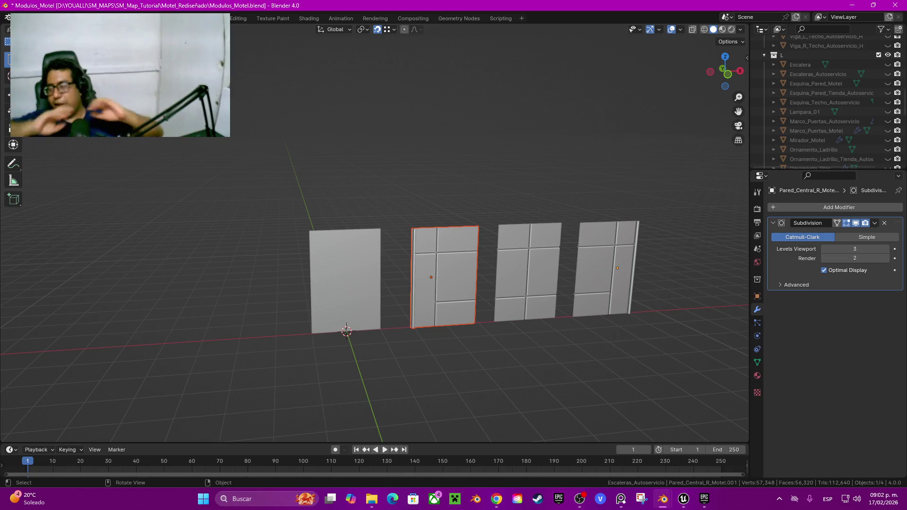
Exit Local View to show the whole scene and select Puertas_Motel plus Marco_Puertas_Motel
{"action": "key", "text": "KP_Divide"}
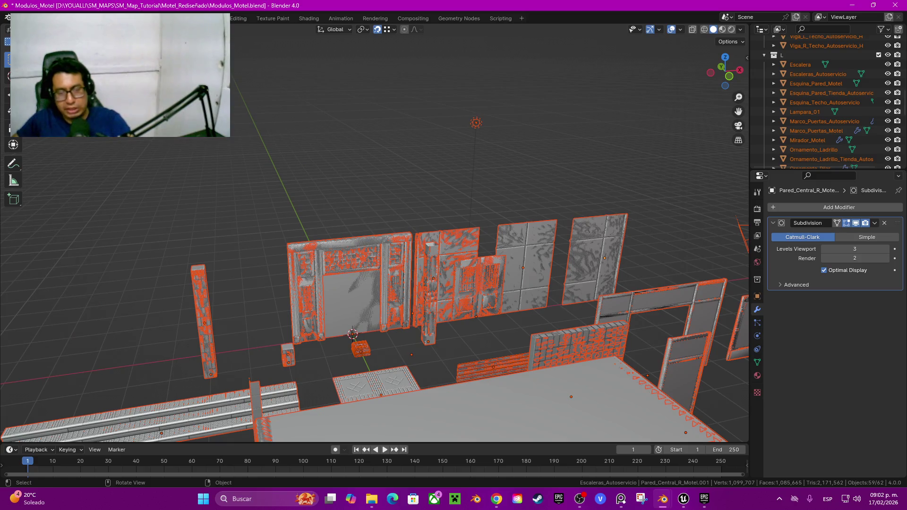
{"action": "scroll", "coordinate": [373, 236], "scroll_direction": "down", "scroll_amount": 2}
{"action": "scroll", "coordinate": [373, 237], "scroll_direction": "up", "scroll_amount": 4}
{"action": "middle_click_drag", "start_coordinate": [373, 236], "coordinate": [358, 226]}
{"action": "scroll", "coordinate": [373, 237], "scroll_direction": "up", "scroll_amount": 2}
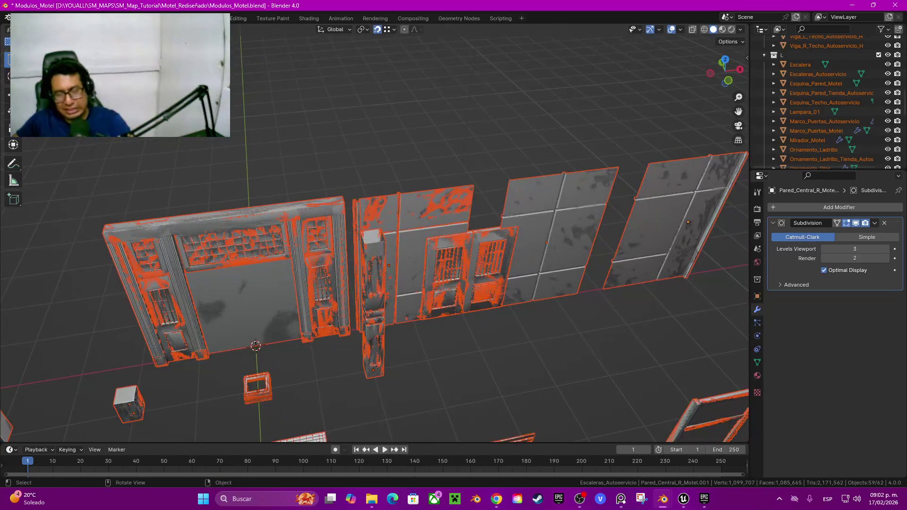
{"action": "left_click", "coordinate": [468, 269]}
{"action": "left_click", "coordinate": [227, 292], "text": "shift"}
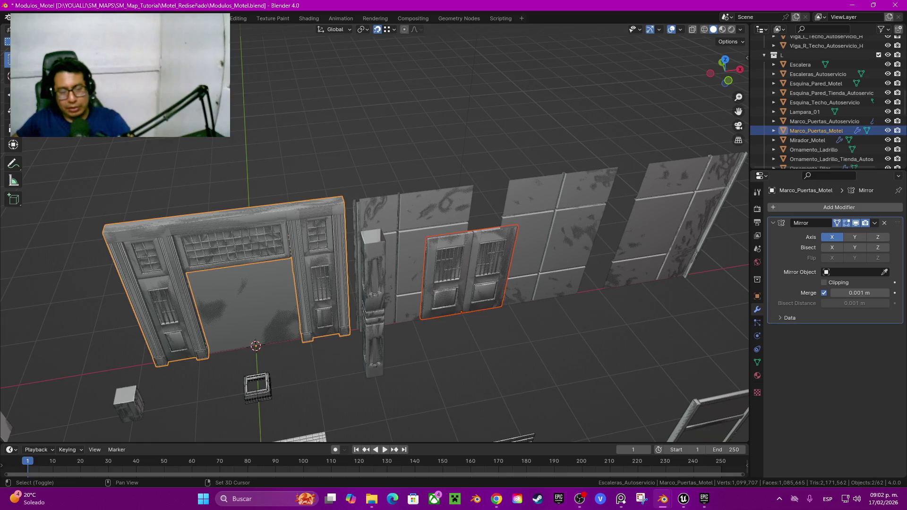
Select the door frames and give them a level-3 subdivision with Ctrl+3
{"action": "middle_click_drag", "start_coordinate": [373, 236], "coordinate": [364, 232]}
{"action": "left_click", "coordinate": [227, 293], "text": "shift"}
{"action": "left_click", "coordinate": [226, 293], "text": "shift"}
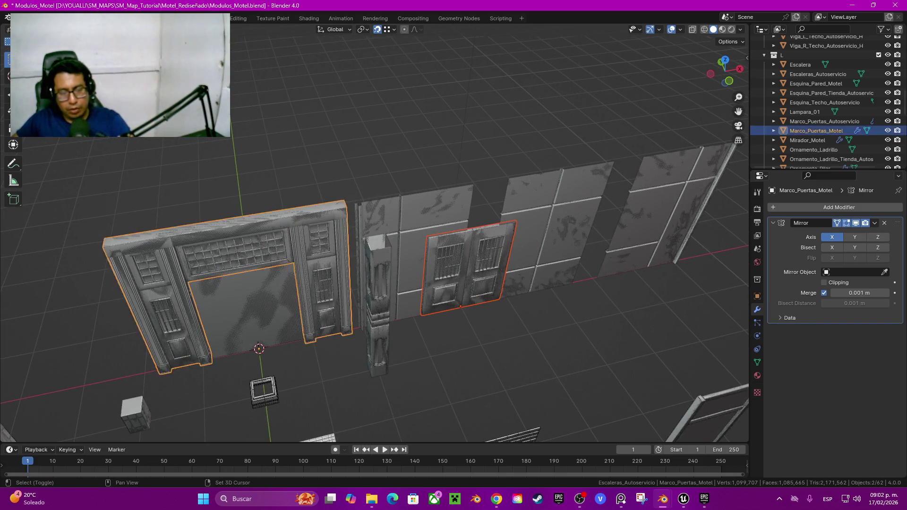
{"action": "key", "text": "ctrl+3"}
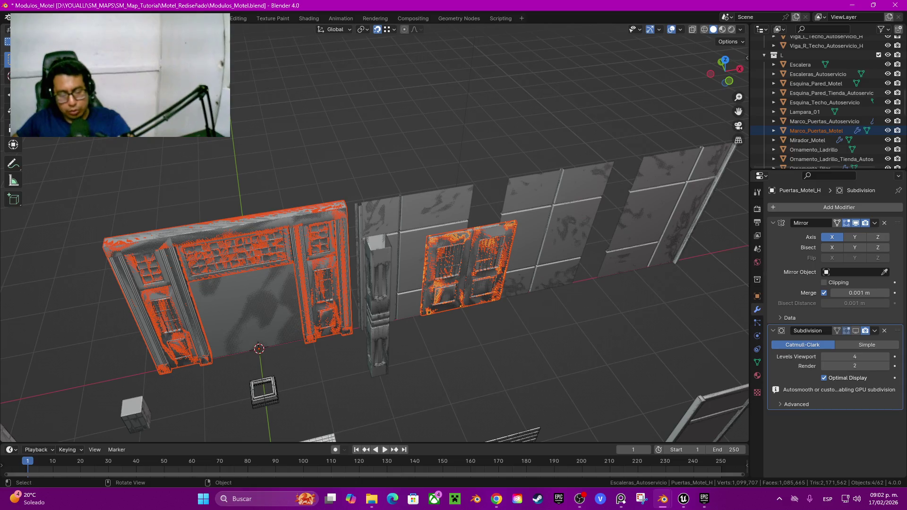
Move the door frames 5 m along Y, out of the wall row
{"action": "key", "text": "g"}
{"action": "key", "text": "y"}
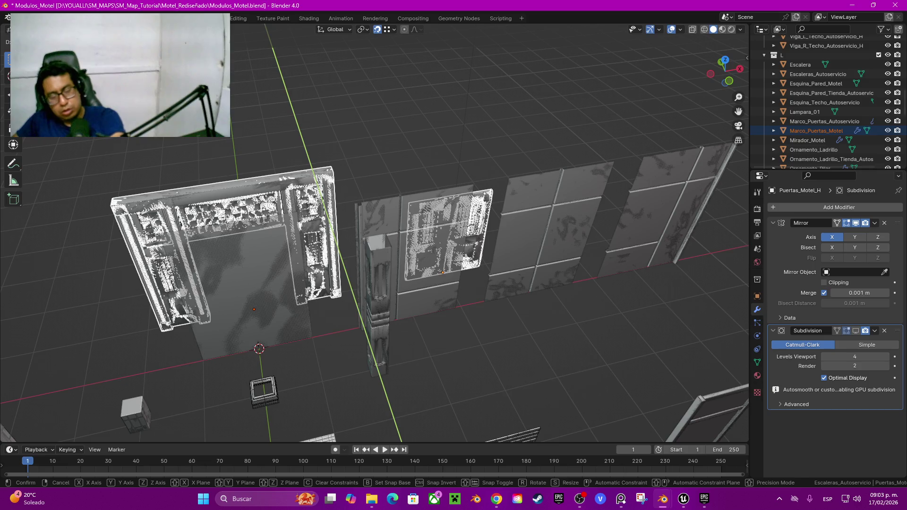
{"action": "key", "text": "Return"}
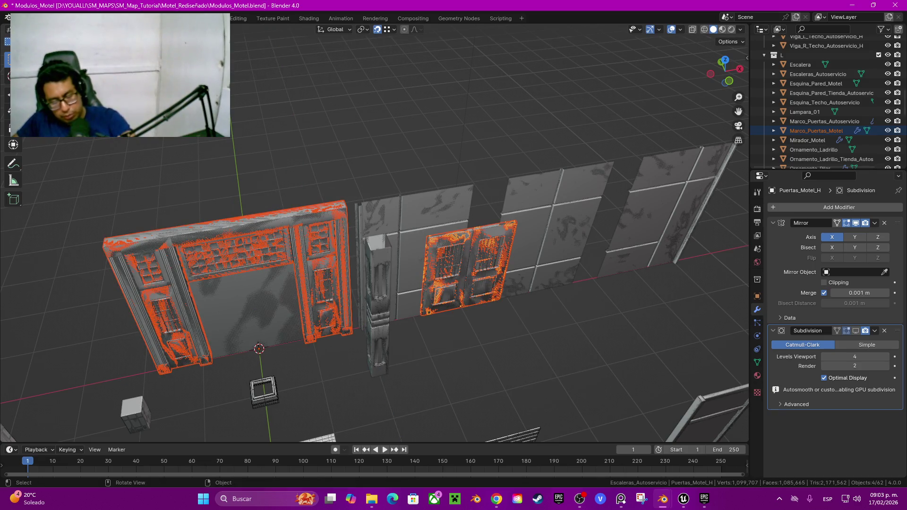
{"action": "key", "text": "g"}
{"action": "key", "text": "y"}
{"action": "key", "text": "5"}
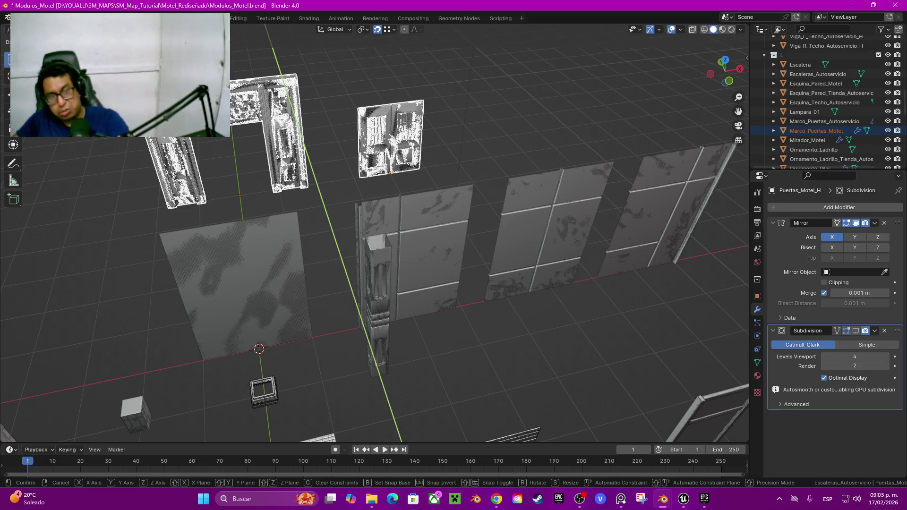
{"action": "key", "text": "Return"}
Pan across the modules and select the pillar Pilar.001
{"action": "middle_click_drag", "start_coordinate": [378, 237], "coordinate": [442, 214], "text": "shift"}
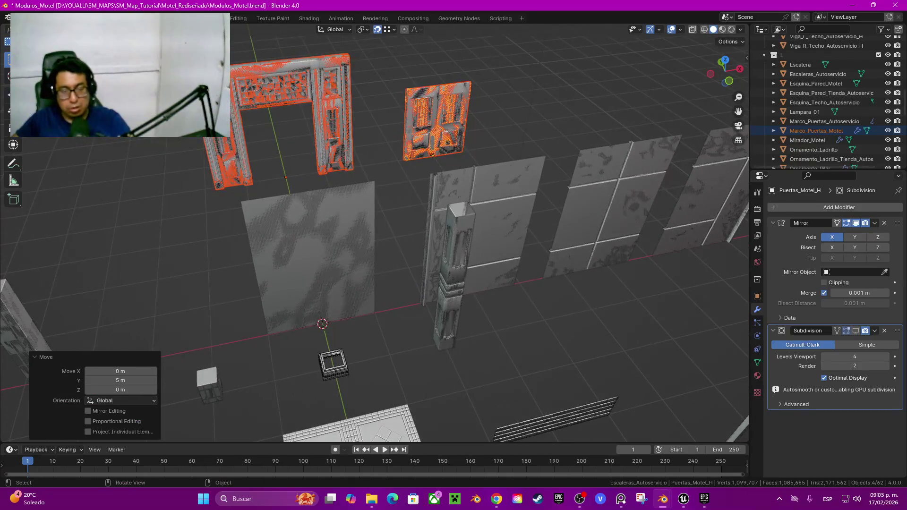
{"action": "scroll", "coordinate": [373, 237], "scroll_direction": "down", "scroll_amount": 3}
{"action": "middle_click_drag", "start_coordinate": [373, 265], "coordinate": [373, 213], "text": "shift"}
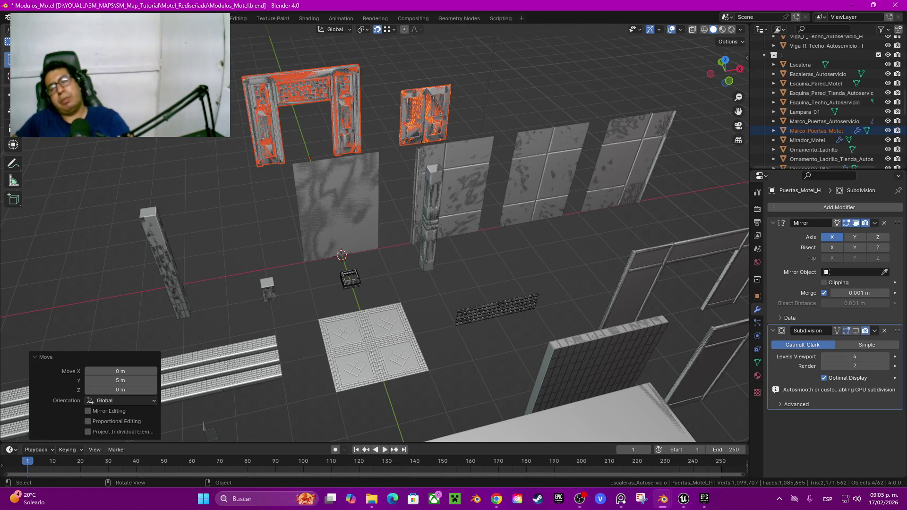
{"action": "left_click", "coordinate": [430, 218]}
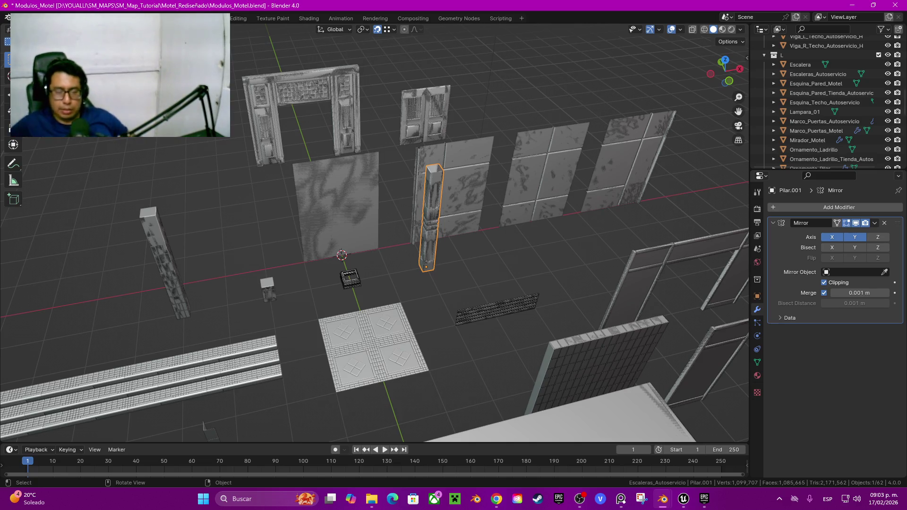
Add the brick grate Ornamento_Ladrillo to the selection and shift it back along Y
{"action": "left_click", "coordinate": [497, 310], "text": "shift"}
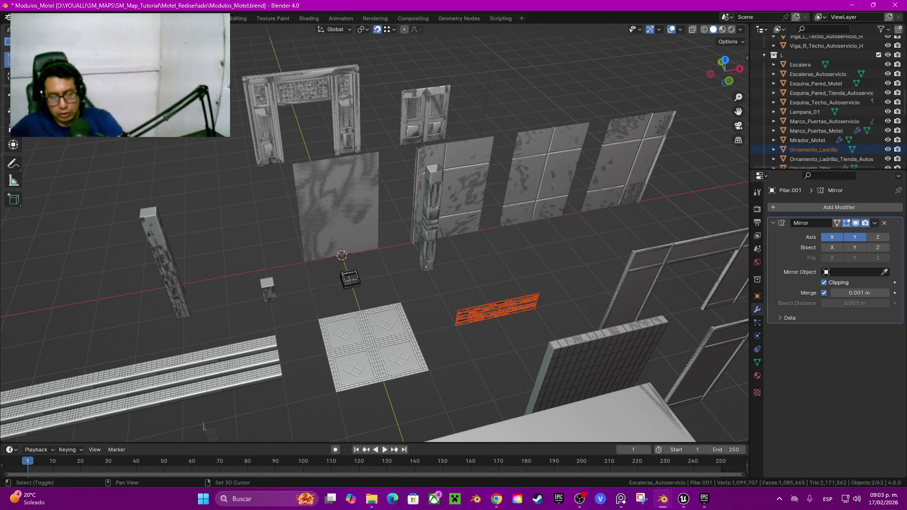
{"action": "middle_click_drag", "start_coordinate": [378, 236], "coordinate": [392, 240]}
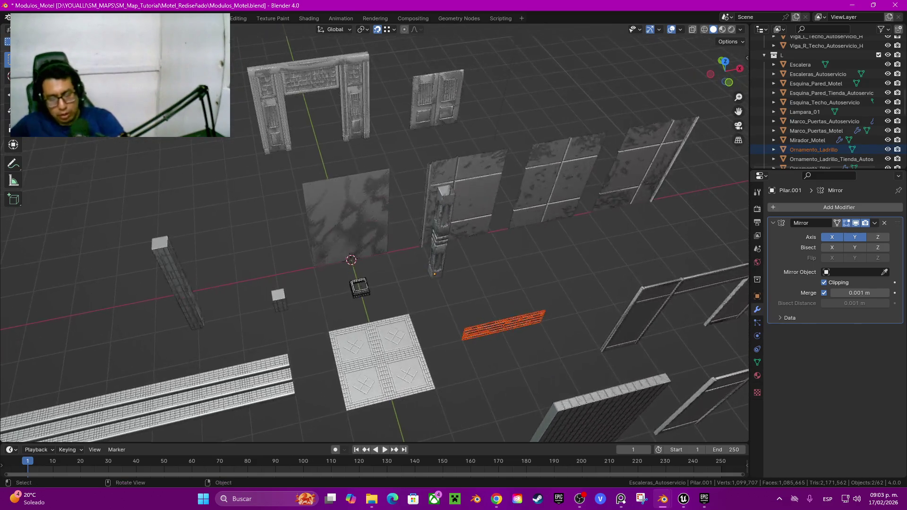
{"action": "key", "text": "g"}
{"action": "key", "text": "y"}
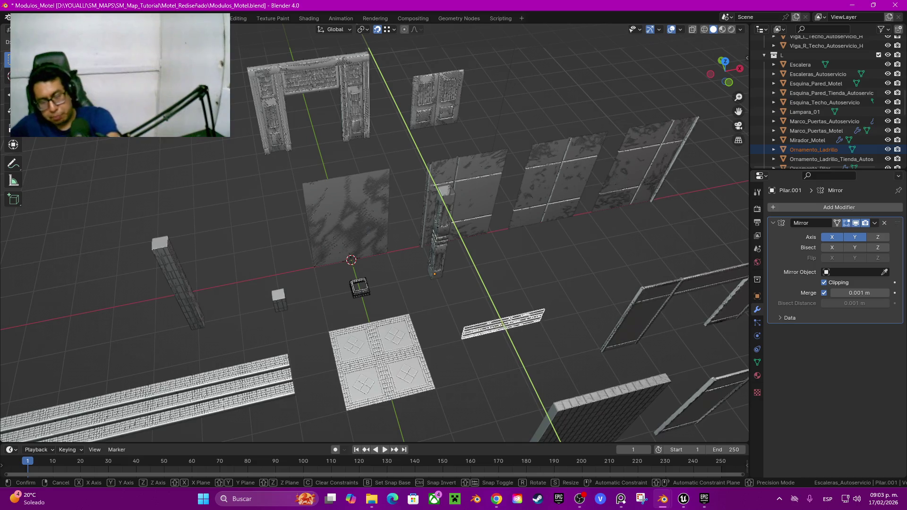
{"action": "key", "text": "Return"}
Delete the entrance floor tile, stairs, both pillars, the small cube and the central box
{"action": "mouse_move", "coordinate": [377, 236]}
{"action": "middle_mouse_down"}
{"action": "mouse_move", "coordinate": [378, 208]}
{"action": "mouse_move", "coordinate": [407, 182]}
{"action": "middle_mouse_up"}
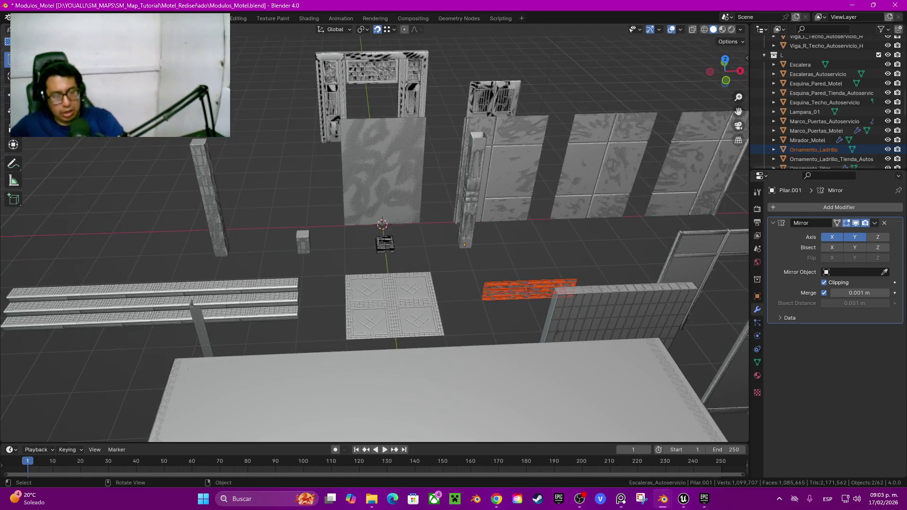
{"action": "left_click", "coordinate": [394, 304]}
{"action": "middle_click_drag", "start_coordinate": [394, 305], "coordinate": [331, 284]}
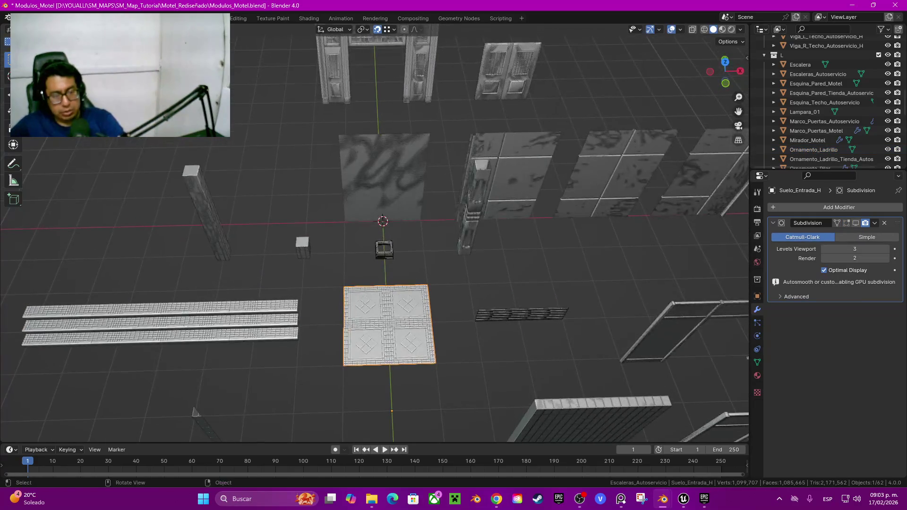
{"action": "left_click_drag", "start_coordinate": [246, 293], "coordinate": [395, 373]}
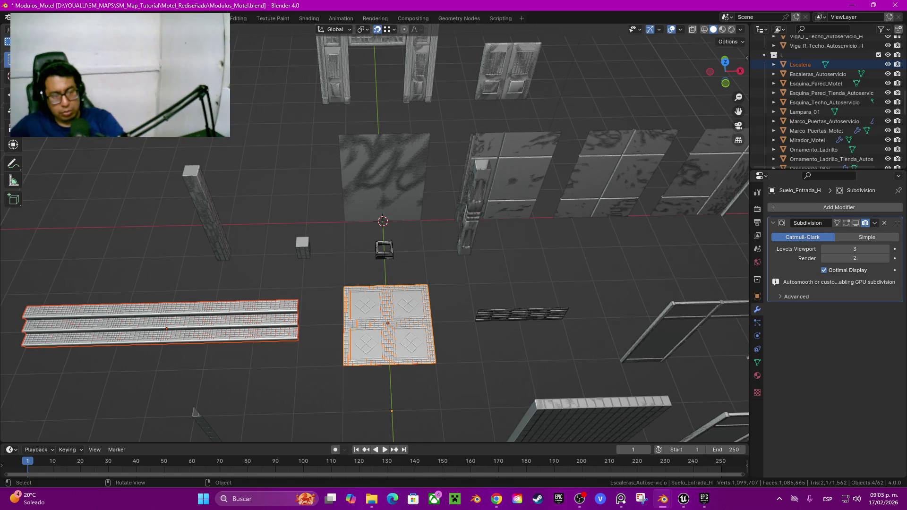
{"action": "left_click_drag", "start_coordinate": [181, 163], "coordinate": [309, 306], "text": "shift"}
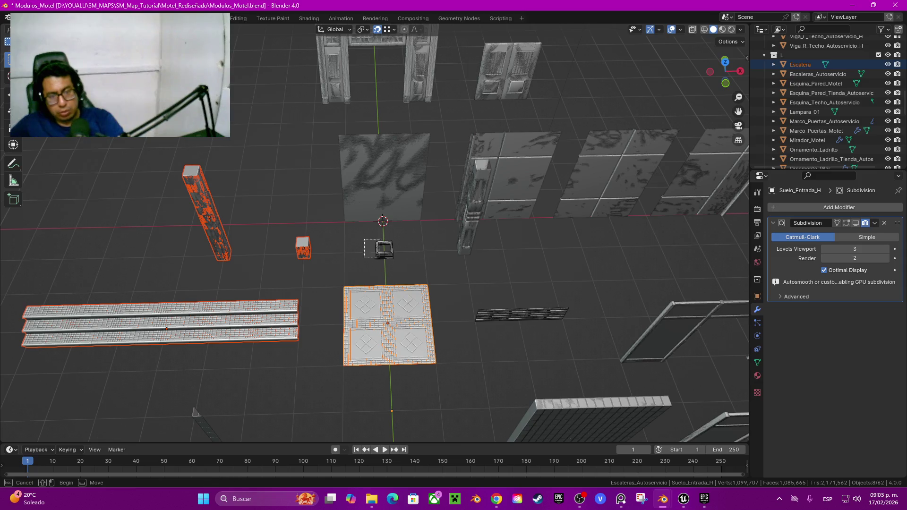
{"action": "left_click_drag", "start_coordinate": [363, 238], "coordinate": [410, 276], "text": "shift"}
{"action": "left_click_drag", "start_coordinate": [450, 245], "coordinate": [491, 160]}
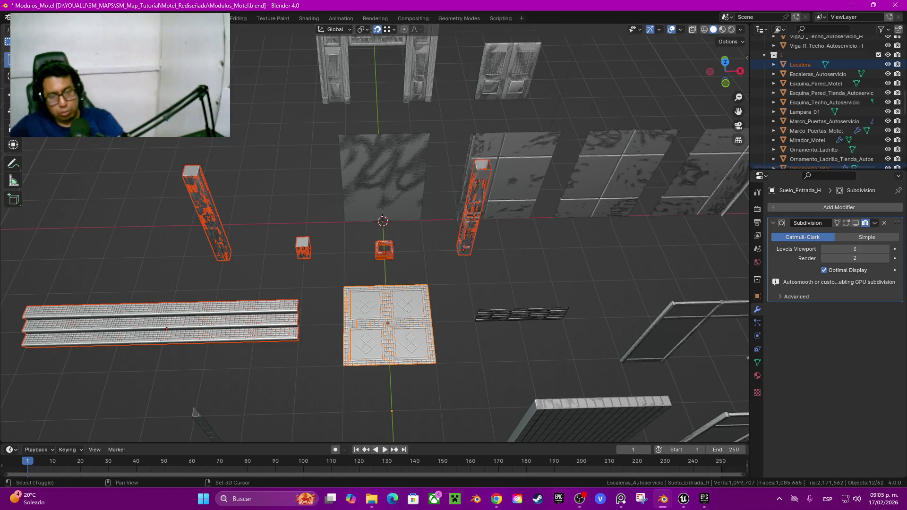
{"action": "key", "text": "Delete"}
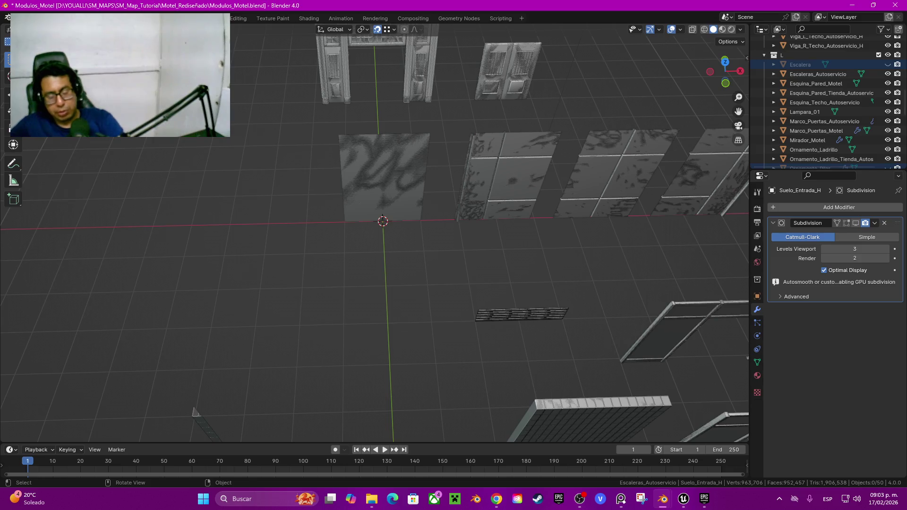
Delete the two motel door frames, then the self-service door frame and window
{"action": "middle_click_drag", "start_coordinate": [377, 236], "coordinate": [378, 307], "text": "shift"}
{"action": "left_click", "coordinate": [815, 130]}
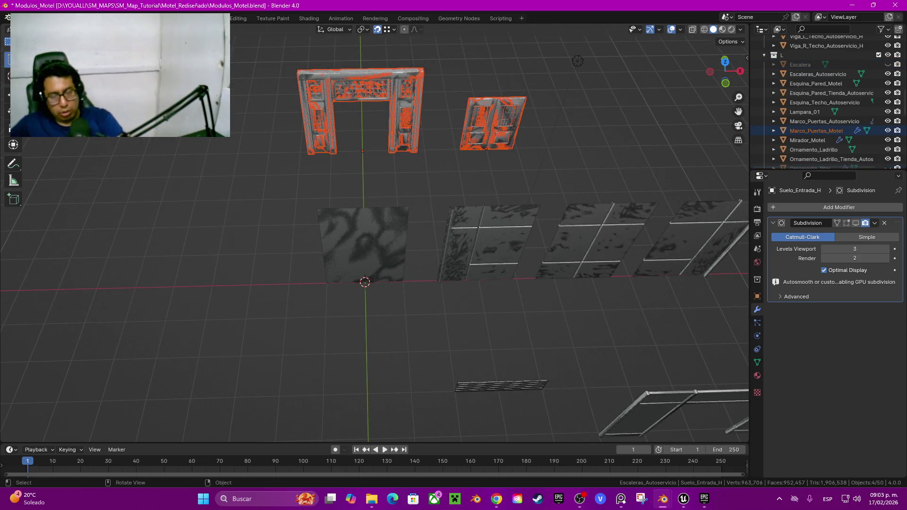
{"action": "key", "text": "Delete"}
{"action": "middle_click_drag", "start_coordinate": [378, 284], "coordinate": [184, 150], "text": "shift"}
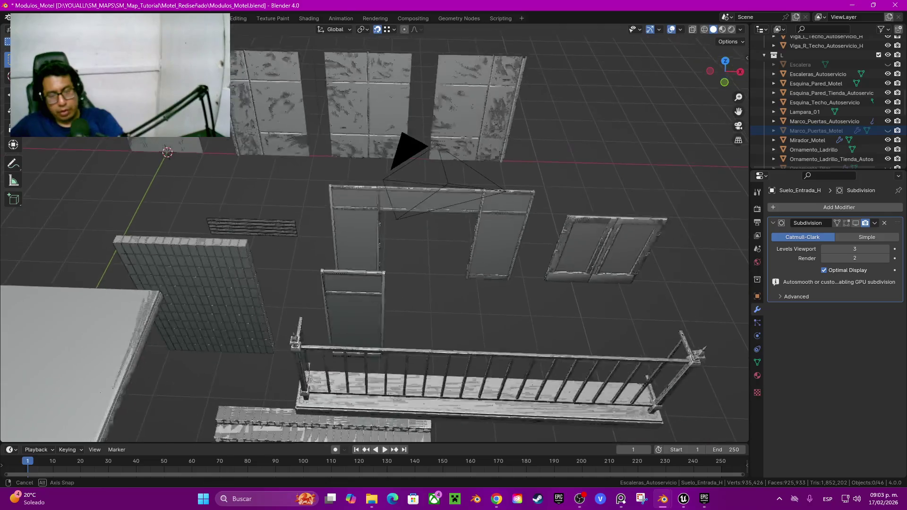
{"action": "left_click", "coordinate": [824, 121]}
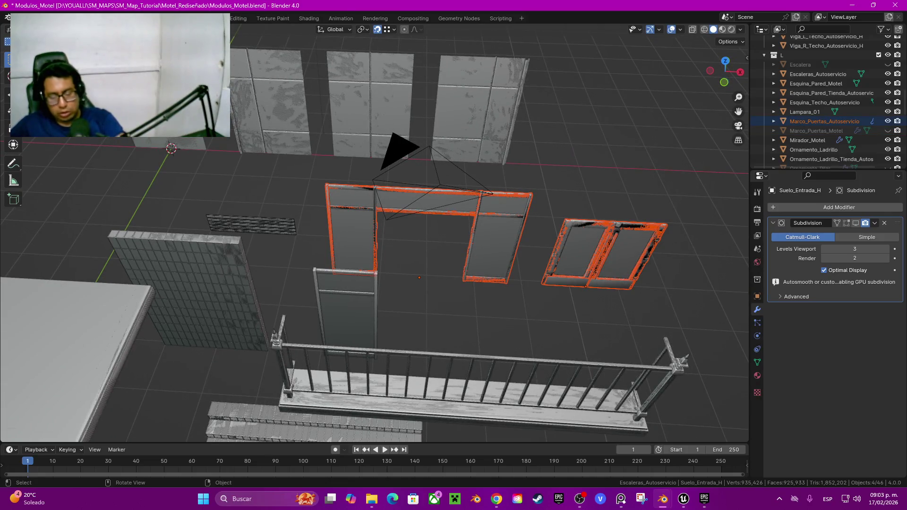
{"action": "key", "text": "Delete"}
Delete the two remaining door frames and the tiled wall pieces
{"action": "middle_click_drag", "start_coordinate": [307, 255], "coordinate": [425, 198], "text": "shift"}
{"action": "left_click_drag", "start_coordinate": [428, 196], "coordinate": [439, 245]}
{"action": "key", "text": "Delete"}
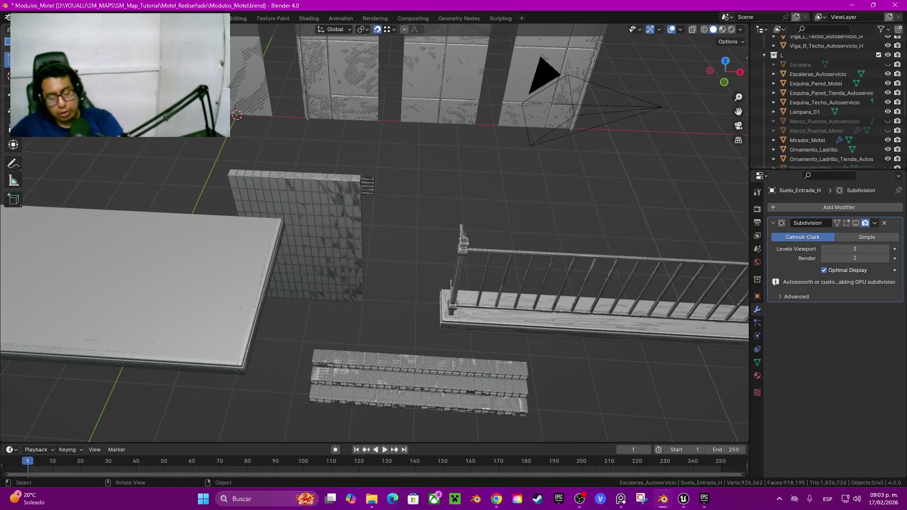
{"action": "middle_click_drag", "start_coordinate": [359, 307], "coordinate": [359, 283]}
{"action": "left_click_drag", "start_coordinate": [339, 270], "coordinate": [380, 310]}
{"action": "key", "text": "Delete"}
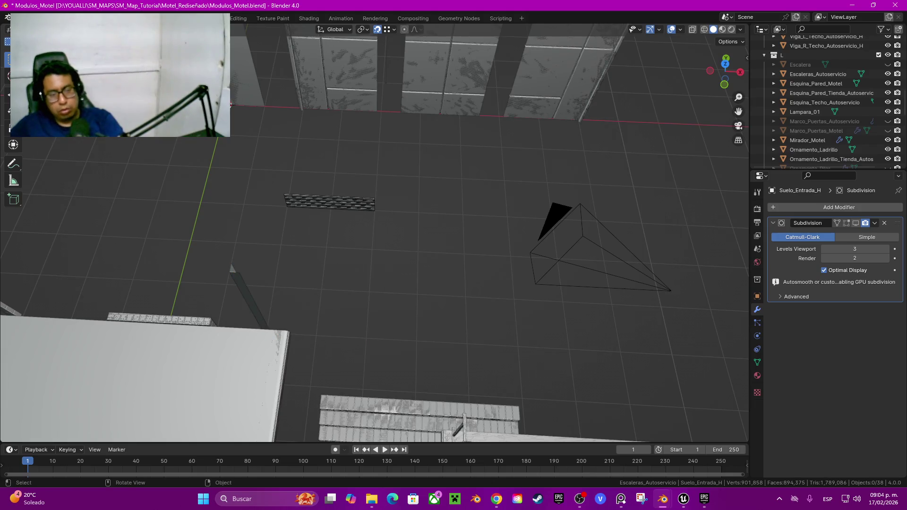
Recentre on the white slab and box-select the three door and wall panels
{"action": "mouse_move", "coordinate": [373, 236]}
{"action": "middle_mouse_down"}
{"action": "mouse_move", "coordinate": [359, 218]}
{"action": "mouse_move", "coordinate": [349, 222]}
{"action": "mouse_move", "coordinate": [373, 203]}
{"action": "mouse_move", "coordinate": [331, 265]}
{"action": "mouse_move", "coordinate": [359, 246]}
{"action": "mouse_move", "coordinate": [331, 226]}
{"action": "mouse_move", "coordinate": [293, 222]}
{"action": "middle_mouse_up"}
{"action": "scroll", "coordinate": [374, 236], "scroll_direction": "down", "scroll_amount": 5}
{"action": "scroll", "coordinate": [373, 236], "scroll_direction": "up", "scroll_amount": 6}
{"action": "scroll", "coordinate": [373, 236], "scroll_direction": "down", "scroll_amount": 4}
{"action": "left_click_drag", "start_coordinate": [239, 91], "coordinate": [447, 307]}
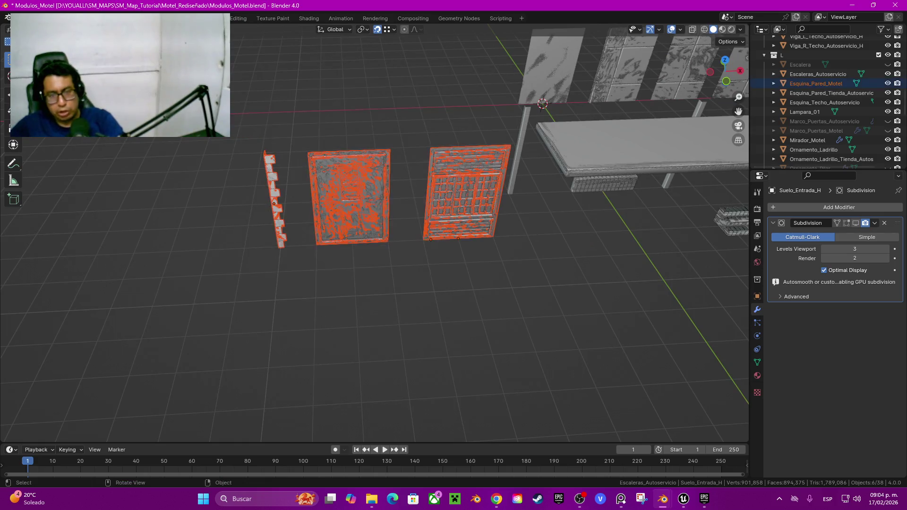
{"action": "scroll", "coordinate": [447, 307], "scroll_direction": "down", "scroll_amount": 3}
{"action": "middle_click_drag", "start_coordinate": [446, 307], "coordinate": [479, 281]}
{"action": "key", "text": "q"}
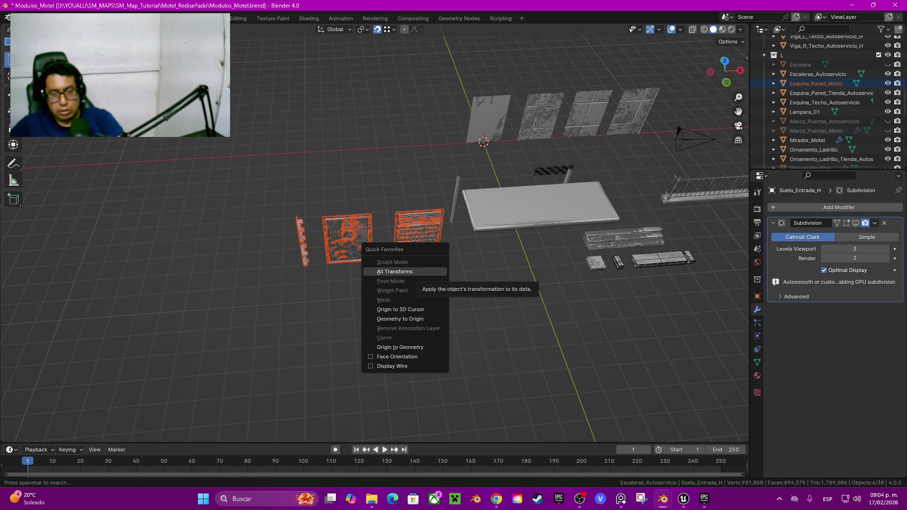
Apply all transforms and undo it, then move the three panels 8 m along Y
{"action": "left_click", "coordinate": [395, 272]}
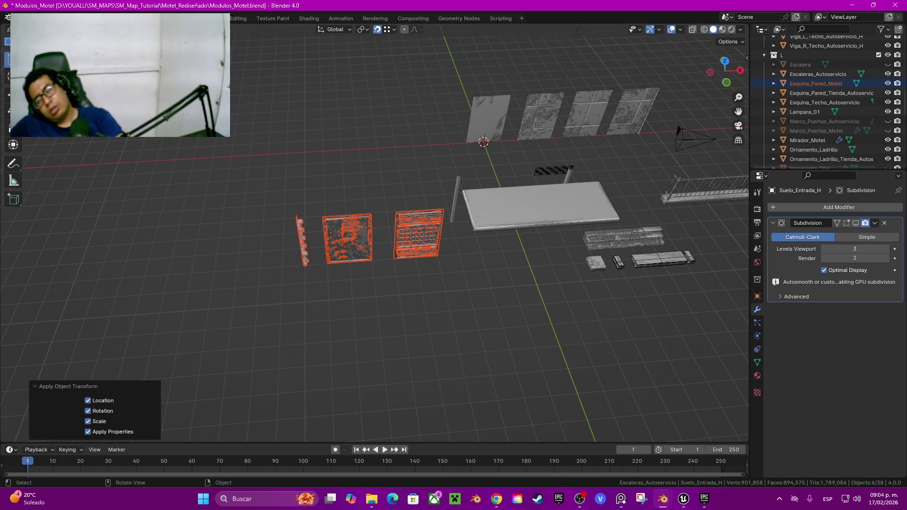
{"action": "key", "text": "ctrl+z"}
{"action": "middle_click_drag", "start_coordinate": [378, 284], "coordinate": [377, 213]}
{"action": "scroll", "coordinate": [377, 236], "scroll_direction": "up", "scroll_amount": 5}
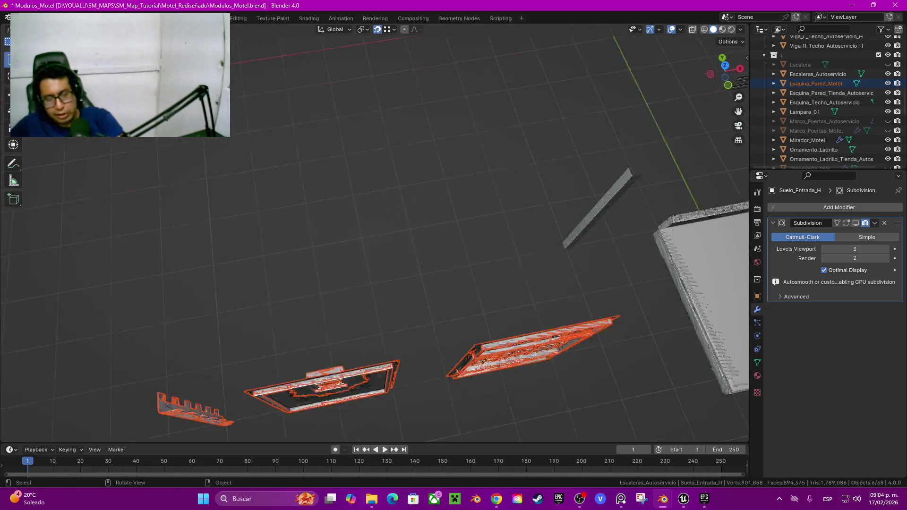
{"action": "scroll", "coordinate": [378, 236], "scroll_direction": "down", "scroll_amount": 5}
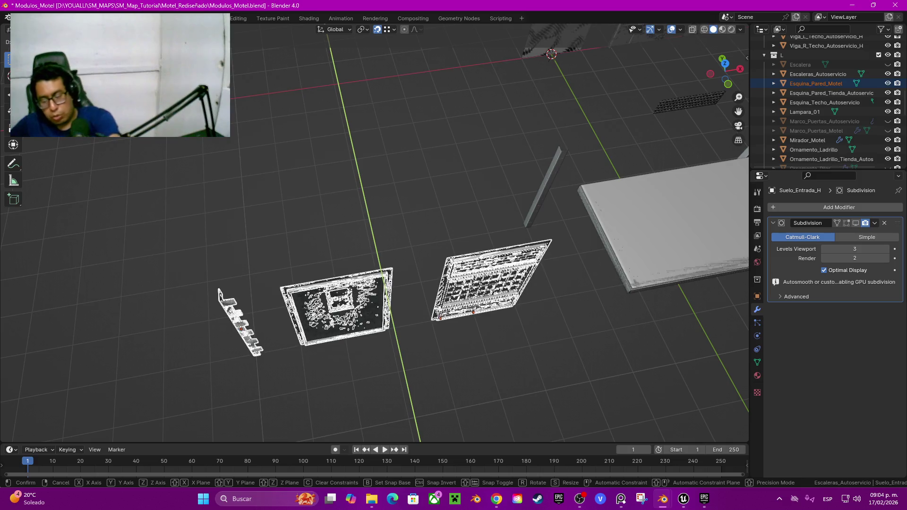
{"action": "key", "text": "8"}
{"action": "key", "text": "Return"}
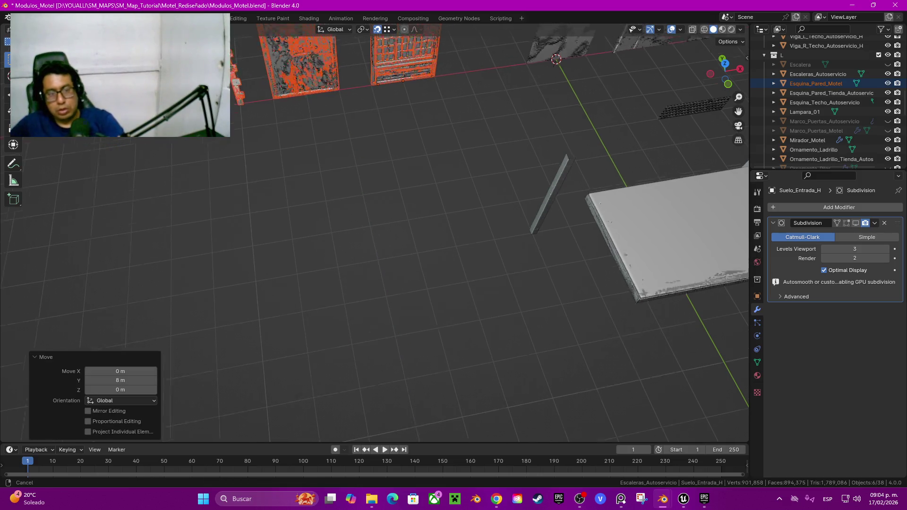
Move the panels 2 m along X into the wall row, then deselect everything
{"action": "middle_click_drag", "start_coordinate": [373, 231], "coordinate": [373, 198]}
{"action": "scroll", "coordinate": [373, 231], "scroll_direction": "up", "scroll_amount": 5}
{"action": "middle_click_drag", "start_coordinate": [374, 283], "coordinate": [373, 236]}
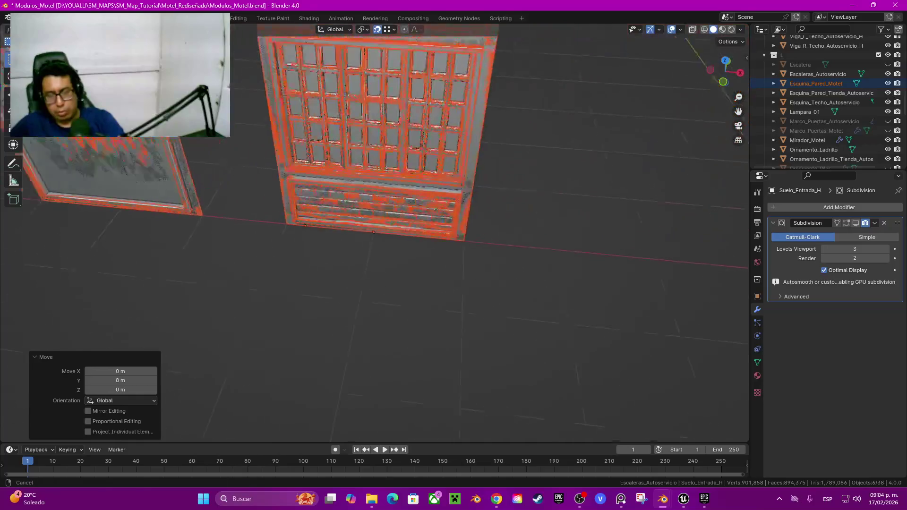
{"action": "scroll", "coordinate": [373, 232], "scroll_direction": "down", "scroll_amount": 3}
{"action": "key", "text": "g"}
{"action": "key", "text": "x"}
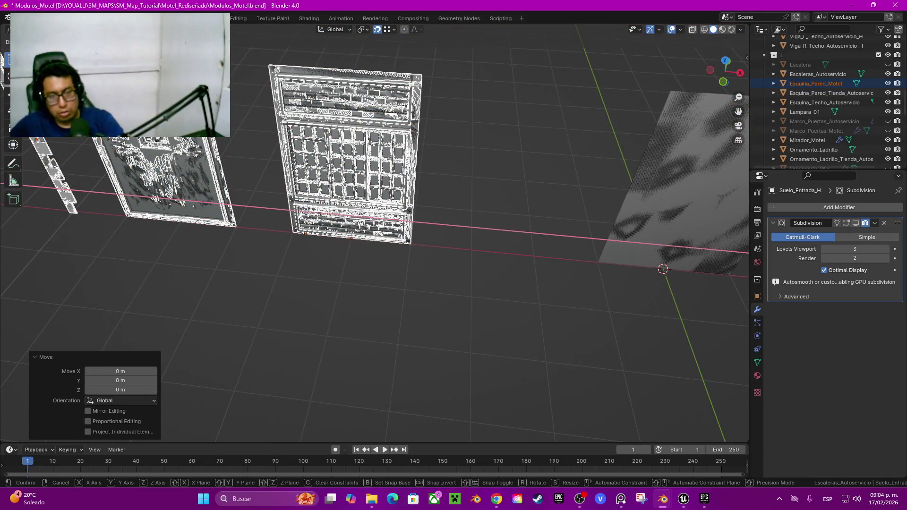
{"action": "type", "text": "2"}
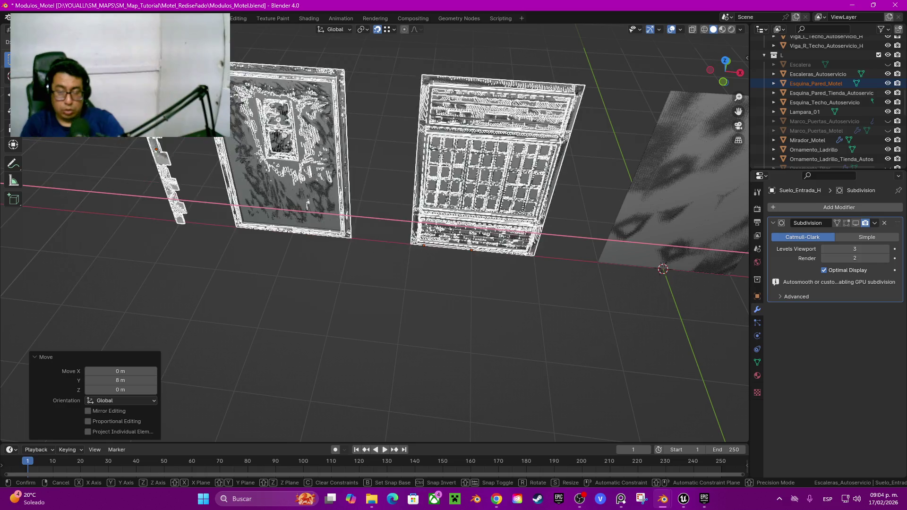
{"action": "key", "text": "Return"}
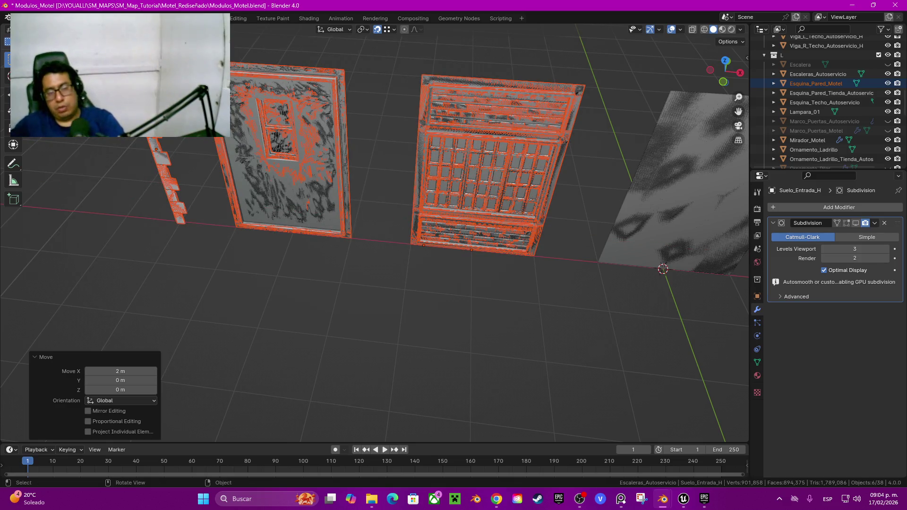
{"action": "key", "text": "alt+a"}
{"action": "middle_click_drag", "start_coordinate": [377, 284], "coordinate": [425, 245]}
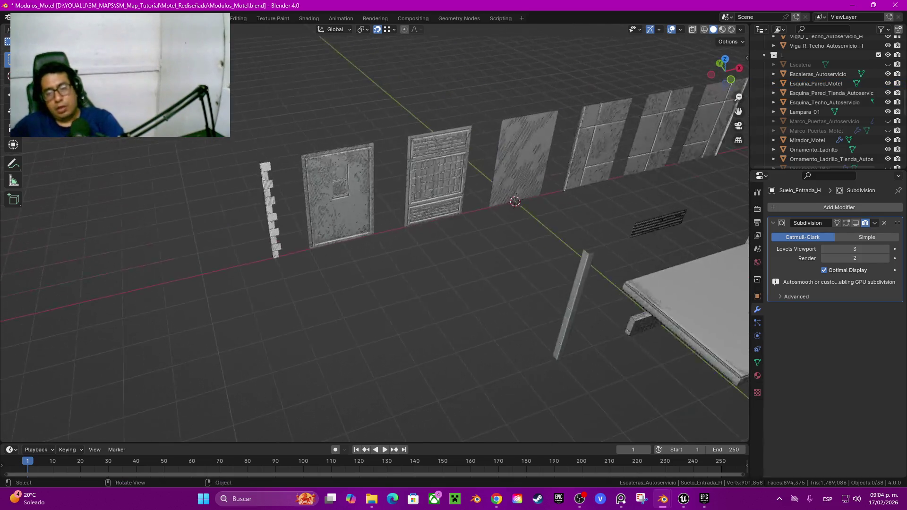
Select the entrance roof slab Techo_Entrada and save Modulos_Motel.blend
{"action": "middle_click_drag", "start_coordinate": [472, 283], "coordinate": [330, 292], "text": "shift"}
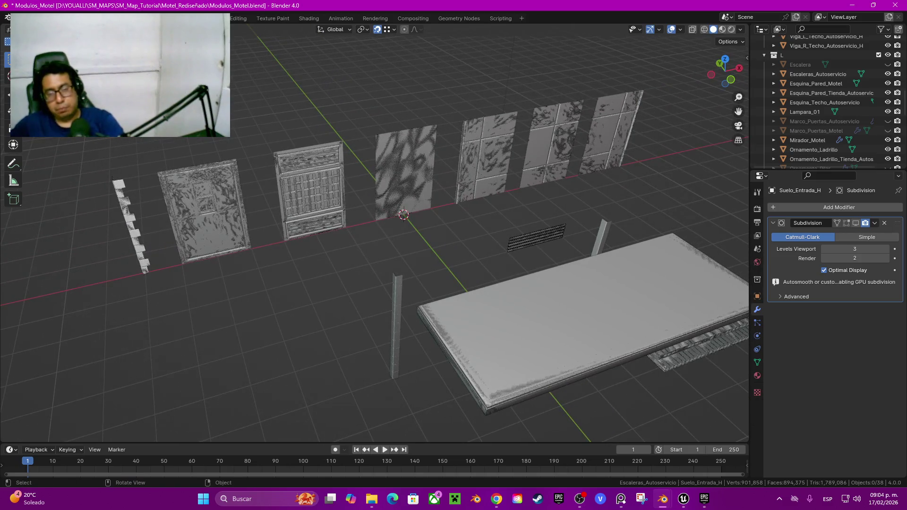
{"action": "left_click", "coordinate": [536, 237]}
{"action": "mouse_move", "coordinate": [378, 236]}
{"action": "middle_mouse_down"}
{"action": "mouse_move", "coordinate": [330, 213]}
{"action": "mouse_move", "coordinate": [341, 203]}
{"action": "middle_mouse_up"}
{"action": "left_click", "coordinate": [430, 226]}
{"action": "middle_click_drag", "start_coordinate": [378, 227], "coordinate": [359, 208]}
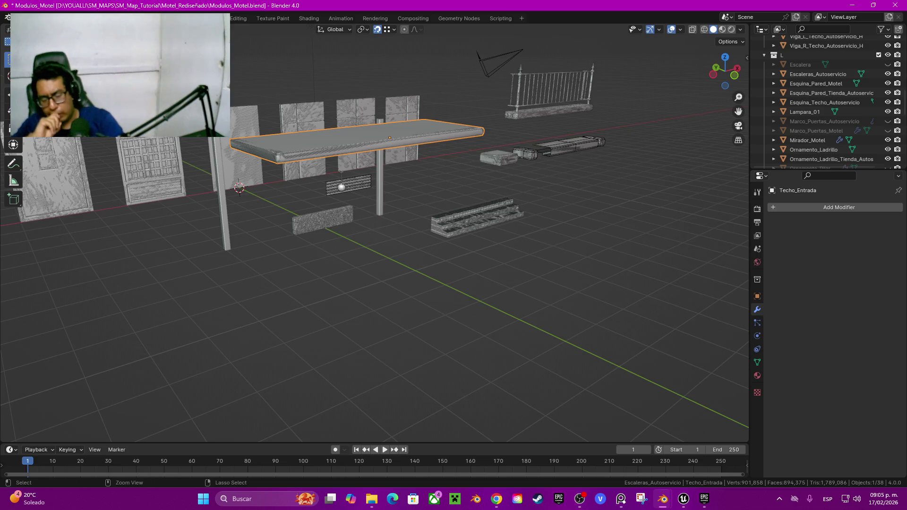
{"action": "key", "text": "ctrl+s"}
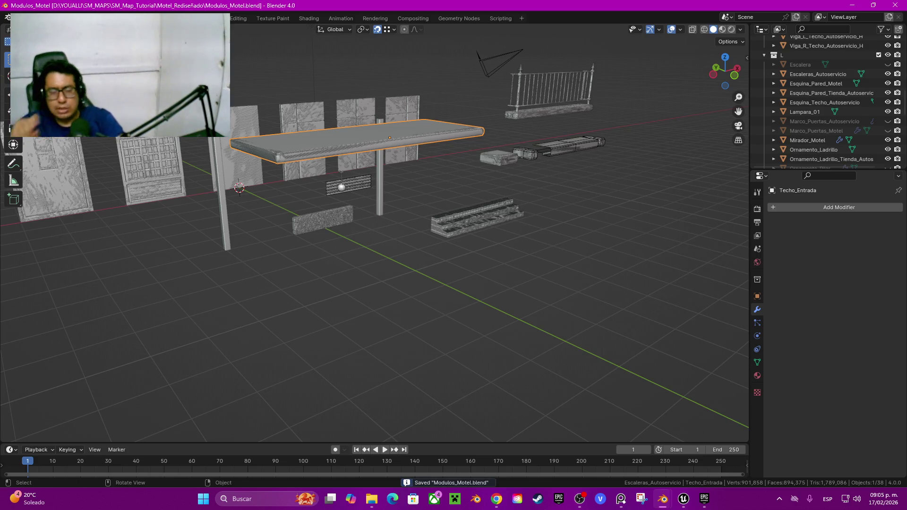
From a top-down view, add the overlapping piece and start moving the slab along Y
{"action": "middle_click_drag", "start_coordinate": [425, 236], "coordinate": [449, 307]}
{"action": "middle_click_drag", "start_coordinate": [396, 406], "coordinate": [416, 318], "text": "shift"}
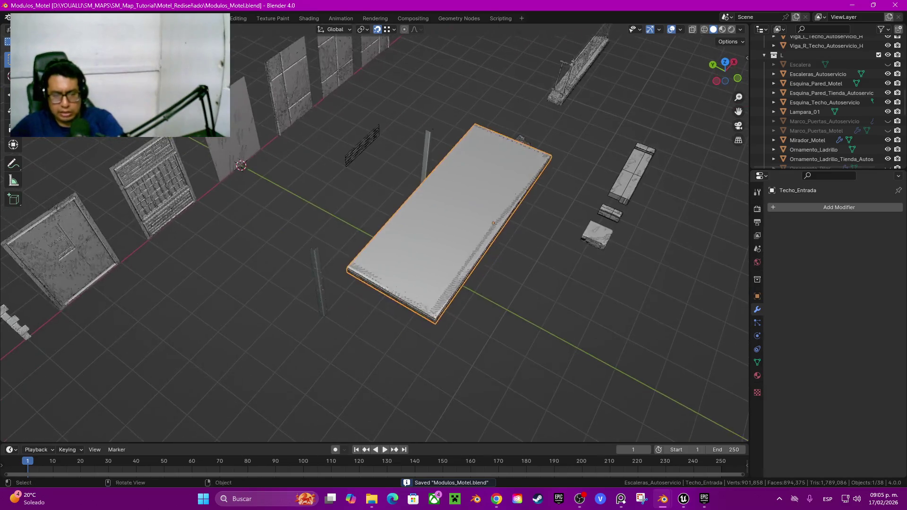
{"action": "left_click", "coordinate": [416, 319], "text": "shift"}
{"action": "key", "text": "g"}
{"action": "key", "text": "y"}
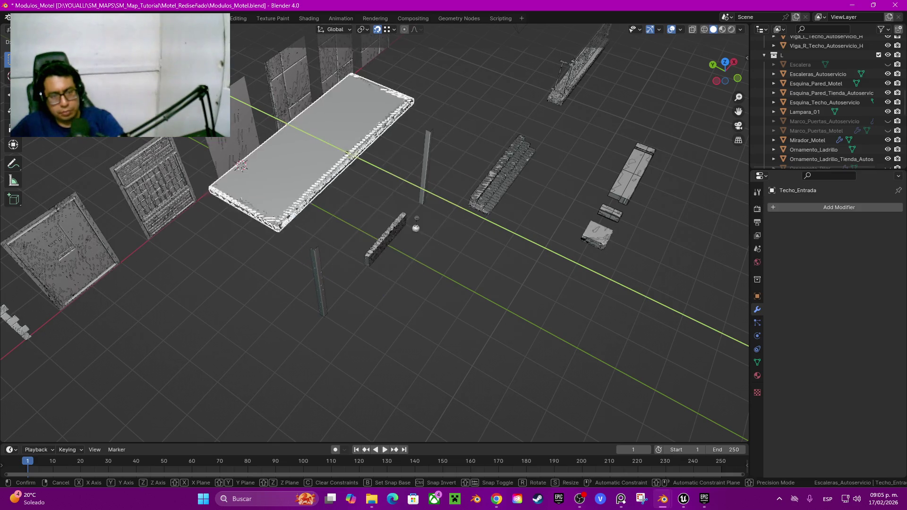
Drop the entrance roof slab at its new Y position in the row of roof pieces
{"action": "left_click", "coordinate": [415, 227]}
{"action": "mouse_move", "coordinate": [414, 227]}
{"action": "middle_mouse_down"}
{"action": "mouse_move", "coordinate": [487, 195]}
{"action": "mouse_move", "coordinate": [308, 234]}
{"action": "mouse_move", "coordinate": [283, 208]}
{"action": "middle_mouse_up"}
{"action": "left_click_drag", "start_coordinate": [251, 267], "coordinate": [491, 342]}
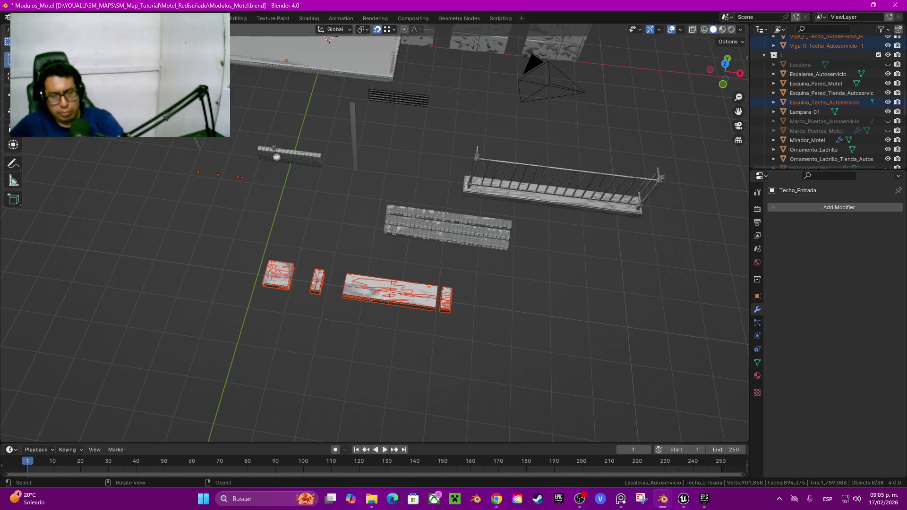
Hide the stairs slab, the vertical post, the brick wall and three small leftover objects
{"action": "left_click", "coordinate": [447, 227]}
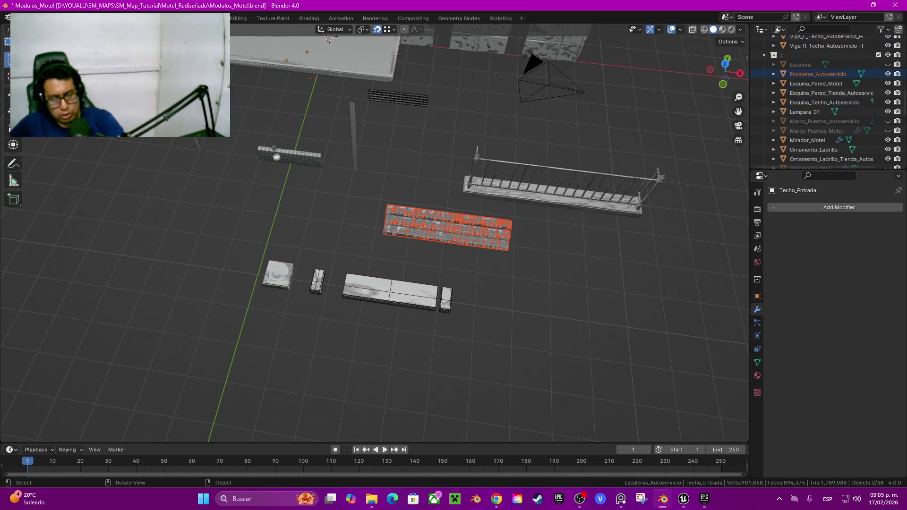
{"action": "key", "text": "h"}
{"action": "left_click", "coordinate": [354, 151]}
{"action": "key", "text": "h"}
{"action": "left_click", "coordinate": [297, 156]}
{"action": "key", "text": "h"}
{"action": "left_click_drag", "start_coordinate": [255, 142], "coordinate": [287, 166]}
{"action": "key", "text": "h"}
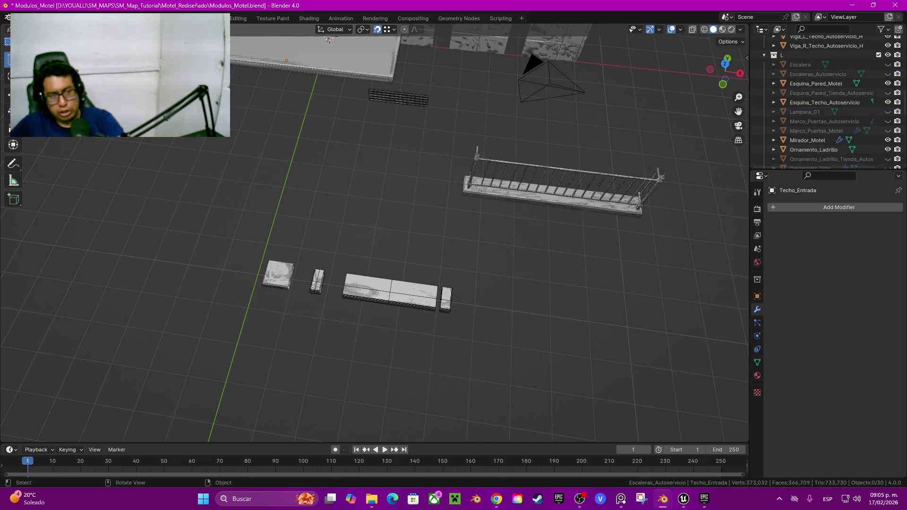
Slide the railing along Y into the module row
{"action": "left_click", "coordinate": [562, 194]}
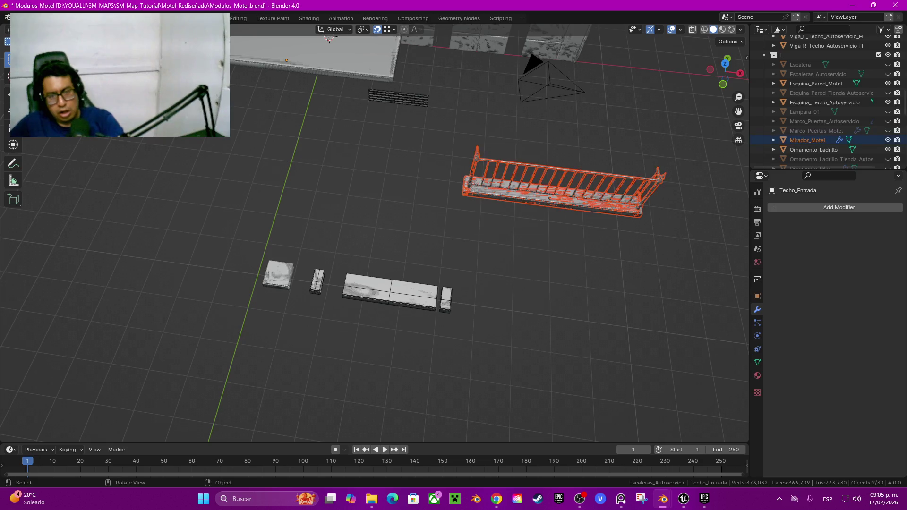
{"action": "middle_click_drag", "start_coordinate": [562, 193], "coordinate": [472, 236]}
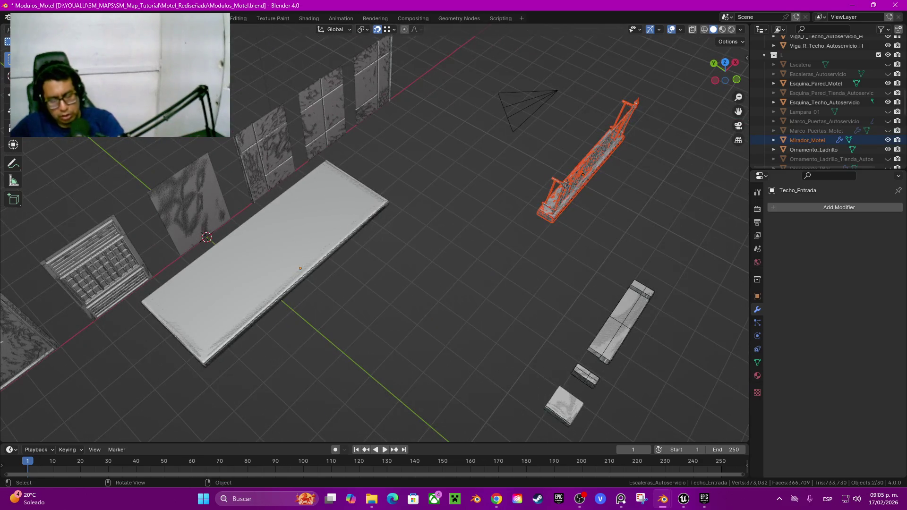
{"action": "key", "text": "g"}
{"action": "key", "text": "y"}
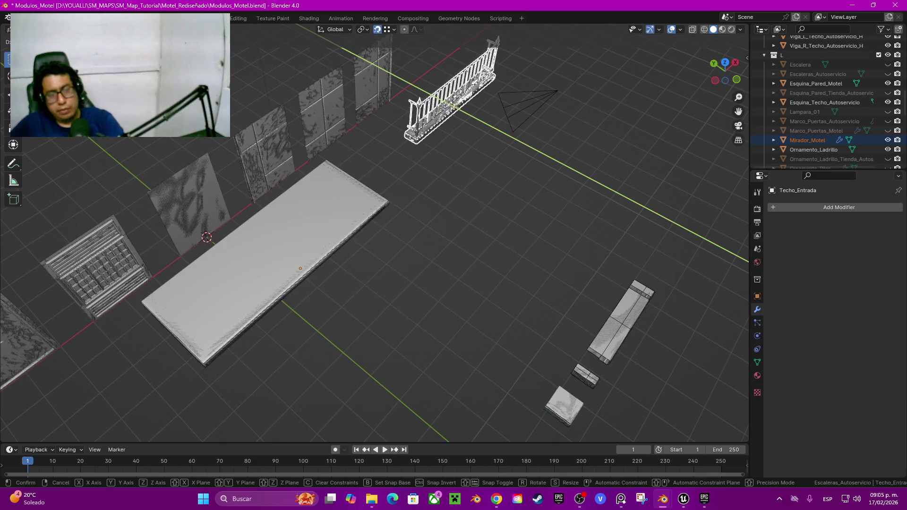
{"action": "key", "text": "Return"}
Box-select the four small blocks
{"action": "mouse_move", "coordinate": [378, 236]}
{"action": "middle_mouse_down"}
{"action": "mouse_move", "coordinate": [283, 198]}
{"action": "mouse_move", "coordinate": [255, 174]}
{"action": "middle_mouse_up"}
{"action": "left_click_drag", "start_coordinate": [283, 230], "coordinate": [562, 347]}
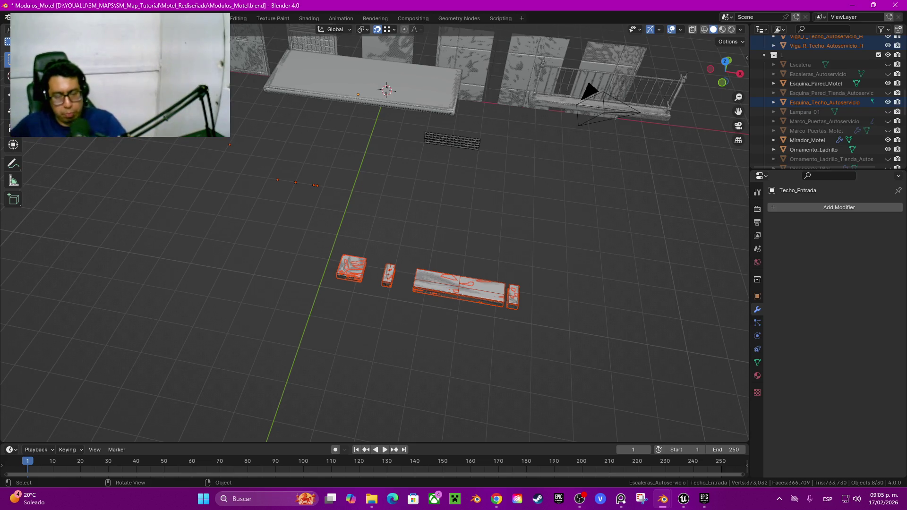
{"action": "key", "text": "q"}
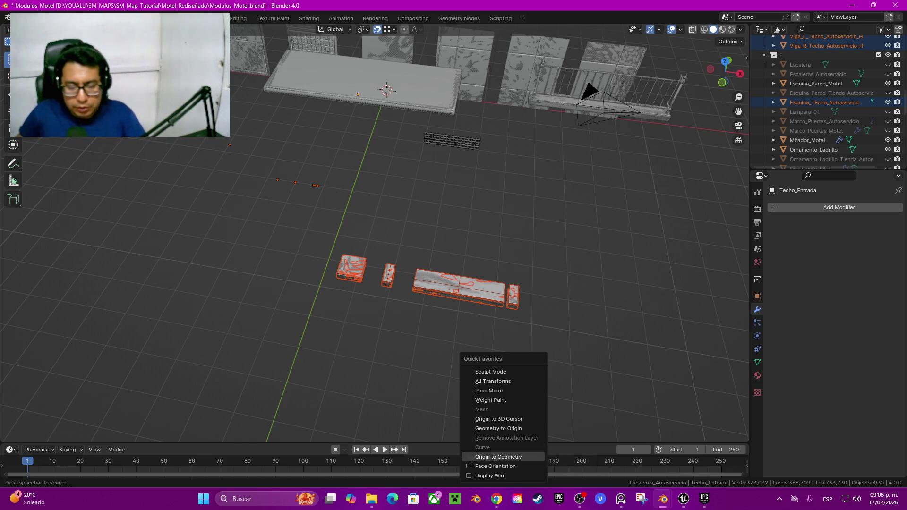
Set the four small blocks' origins to their geometry and reselect them
{"action": "left_click", "coordinate": [498, 457]}
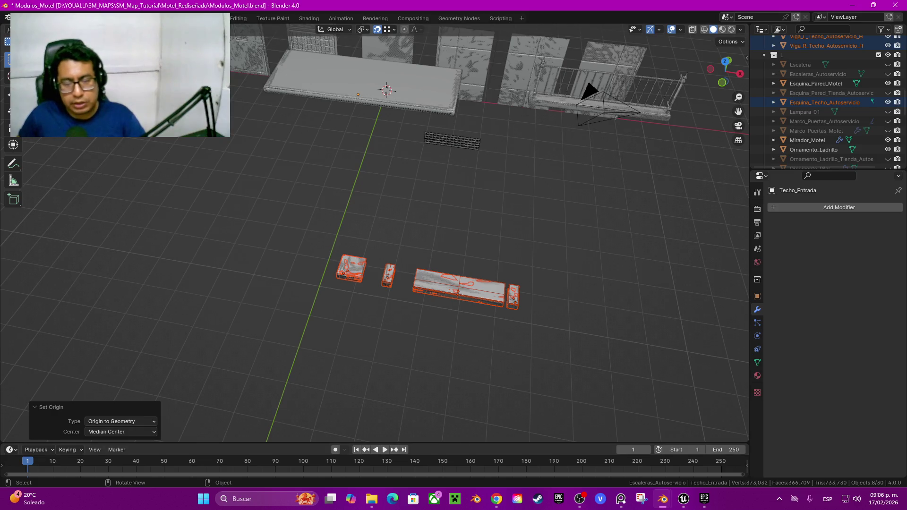
{"action": "left_click_drag", "start_coordinate": [307, 240], "coordinate": [533, 339]}
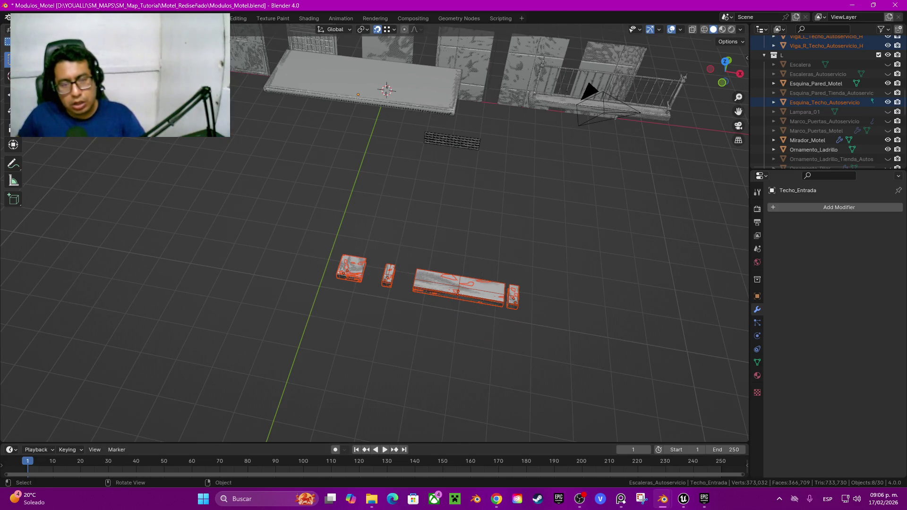
{"action": "middle_click_drag", "start_coordinate": [378, 189], "coordinate": [331, 177]}
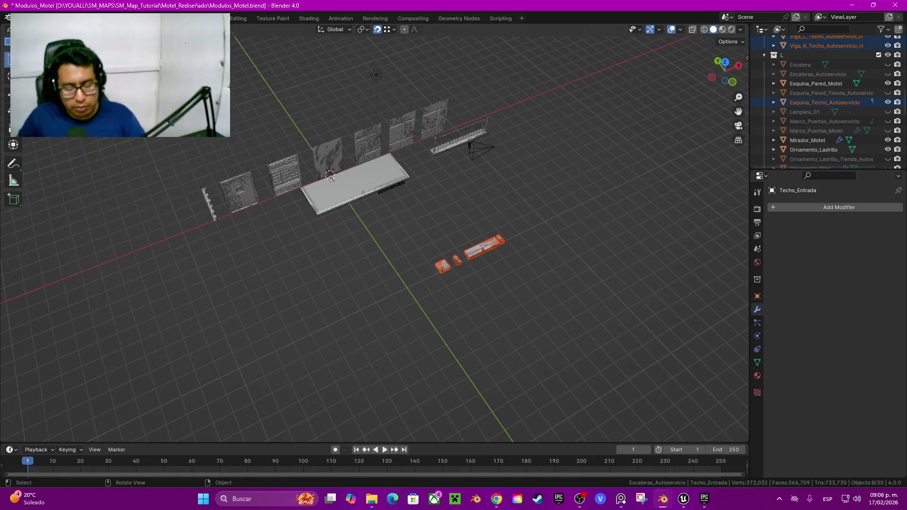
Move the four blocks 7.65 m along Y and −9.27 m along X into the row
{"action": "key", "text": "g"}
{"action": "key", "text": "y"}
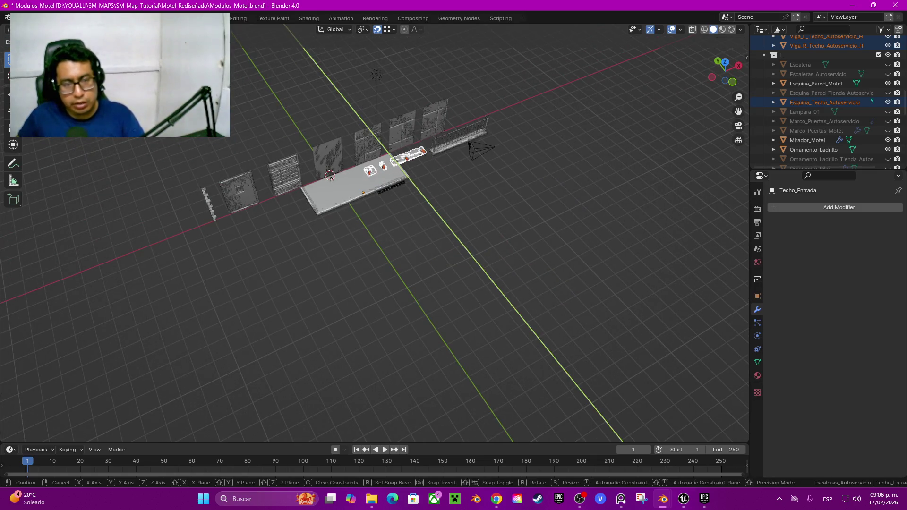
{"action": "left_click", "coordinate": [331, 177]}
{"action": "key", "text": "g"}
{"action": "key", "text": "x"}
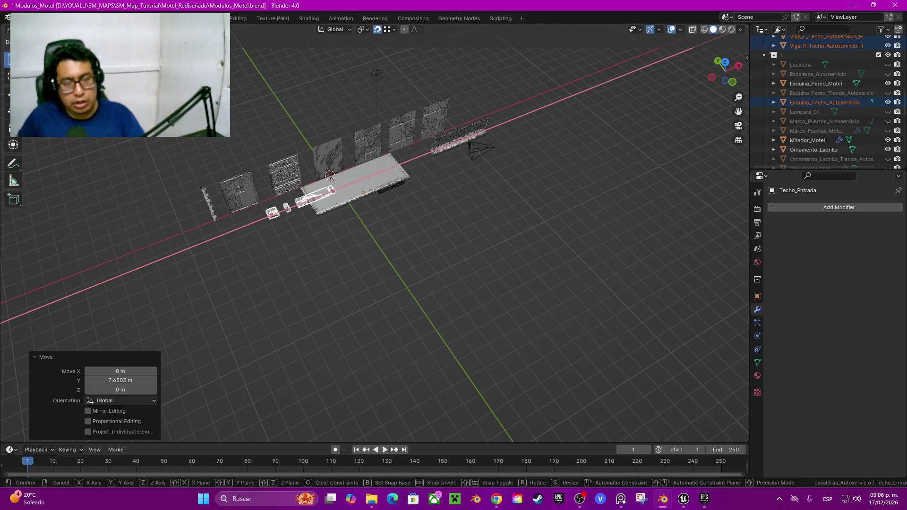
{"action": "left_click", "coordinate": [331, 178]}
Check the blocks' placement, deselect everything and save Modulos_Motel.blend
{"action": "mouse_move", "coordinate": [331, 177]}
{"action": "middle_mouse_down"}
{"action": "mouse_move", "coordinate": [368, 180]}
{"action": "mouse_move", "coordinate": [387, 283]}
{"action": "mouse_move", "coordinate": [378, 212]}
{"action": "middle_mouse_up"}
{"action": "scroll", "coordinate": [378, 189], "scroll_direction": "up", "scroll_amount": 5}
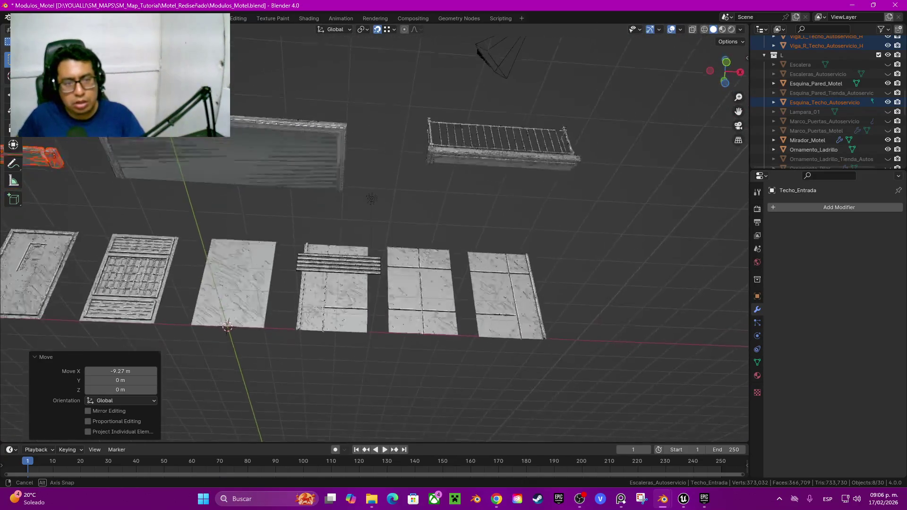
{"action": "scroll", "coordinate": [378, 213], "scroll_direction": "down", "scroll_amount": 5}
{"action": "key", "text": "alt+a"}
{"action": "middle_click_drag", "start_coordinate": [377, 213], "coordinate": [387, 204]}
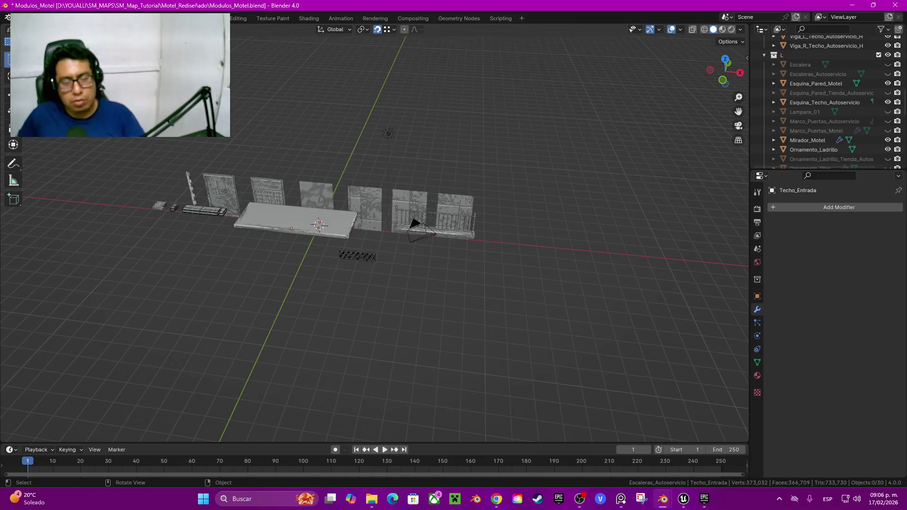
{"action": "key", "text": "ctrl+s"}
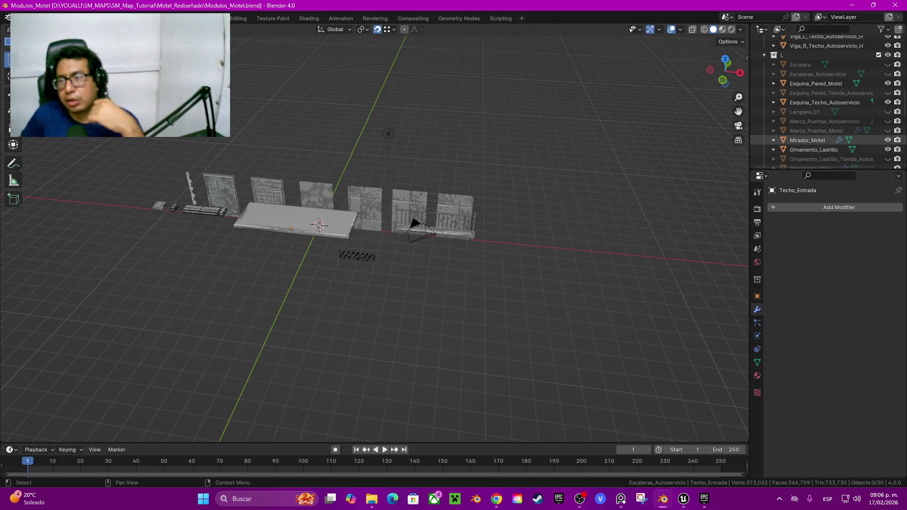
{"action": "scroll", "coordinate": [817, 149], "scroll_direction": "up", "scroll_amount": 2}
{"action": "scroll", "coordinate": [817, 149], "scroll_direction": "up", "scroll_amount": 2}
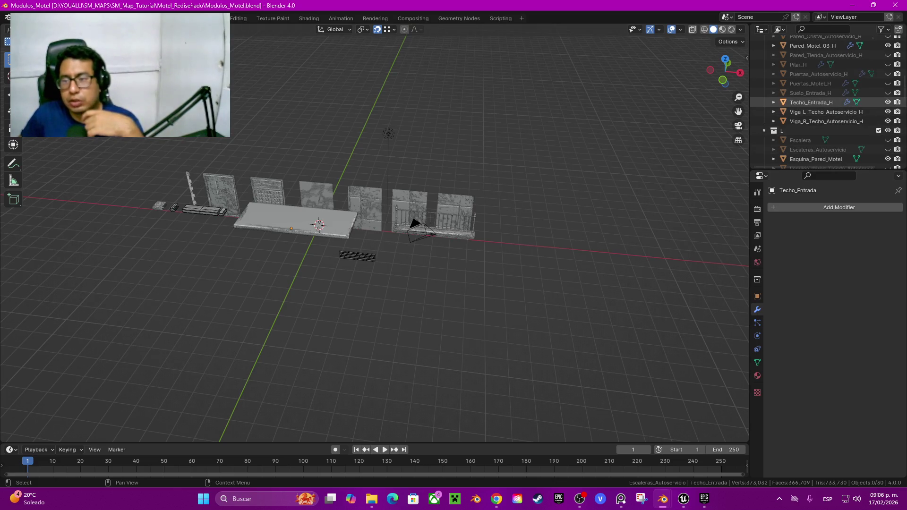
{"action": "left_click", "coordinate": [811, 102]}
{"action": "left_click", "coordinate": [827, 111]}
{"action": "left_click", "coordinate": [826, 121], "text": "shift"}
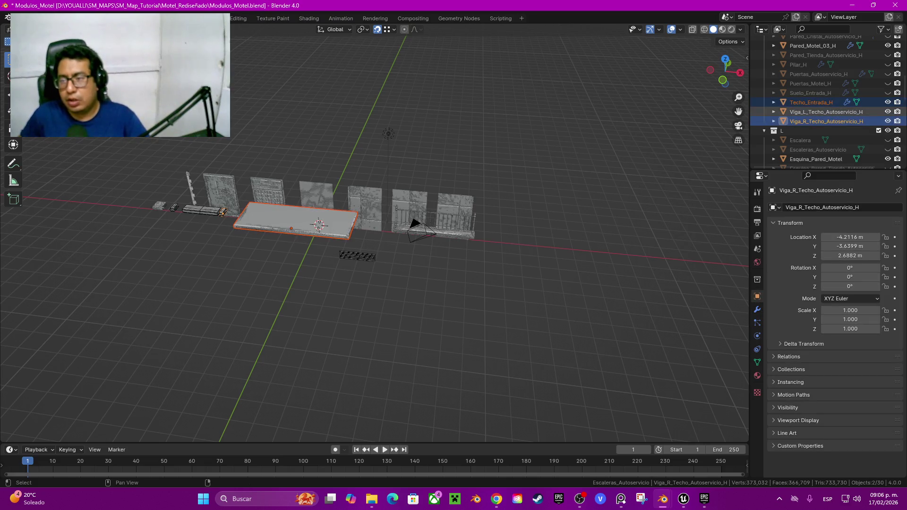
{"action": "scroll", "coordinate": [827, 130], "scroll_direction": "up", "scroll_amount": 2}
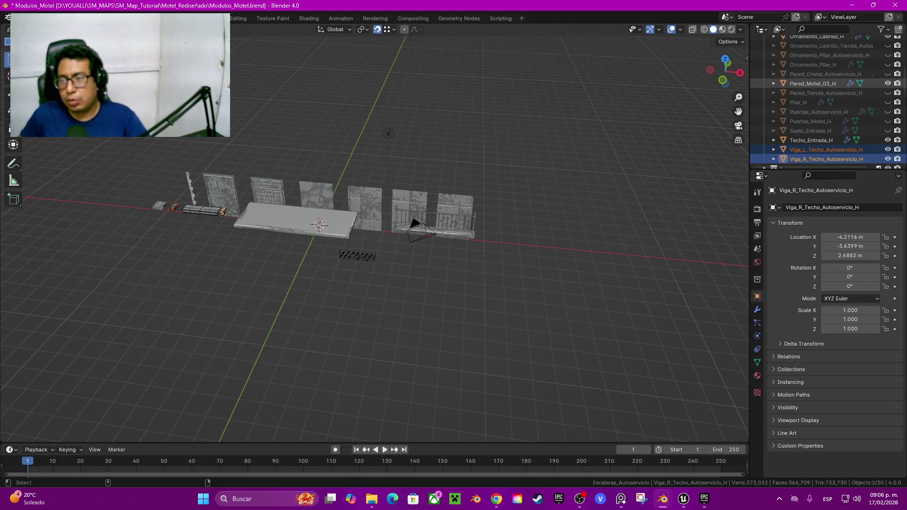
{"action": "left_click", "coordinate": [812, 83]}
{"action": "scroll", "coordinate": [812, 83], "scroll_direction": "up", "scroll_amount": 2}
{"action": "left_click", "coordinate": [817, 73]}
{"action": "left_click", "coordinate": [810, 64], "text": "shift"}
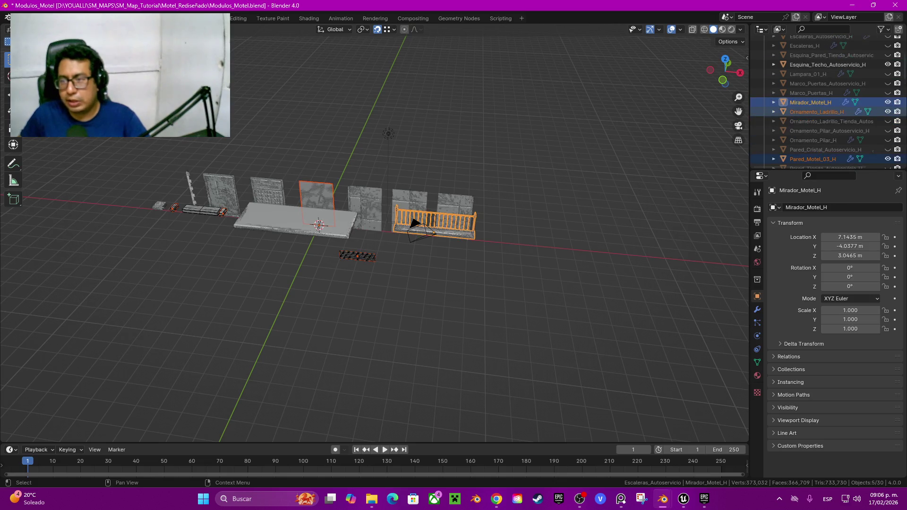
{"action": "scroll", "coordinate": [822, 95], "scroll_direction": "up", "scroll_amount": 3}
{"action": "left_click", "coordinate": [826, 102], "text": "ctrl"}
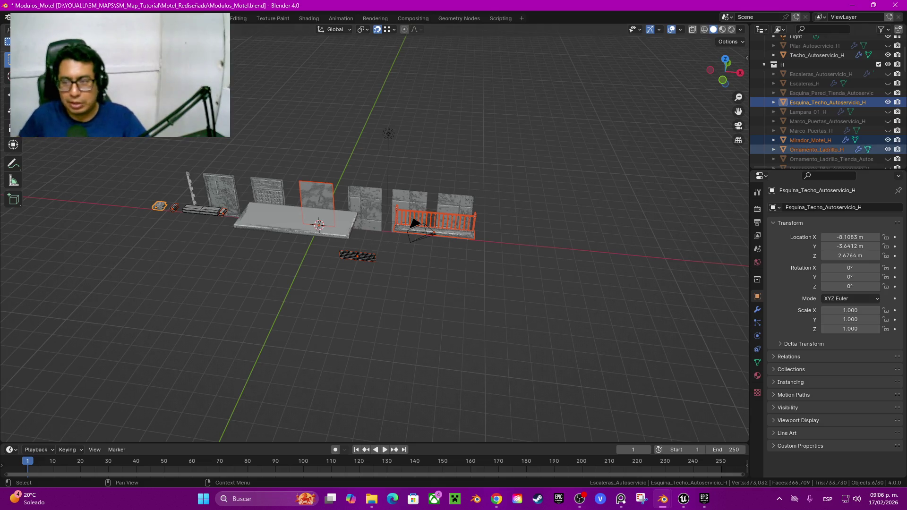
{"action": "scroll", "coordinate": [826, 144], "scroll_direction": "up", "scroll_amount": 2}
{"action": "scroll", "coordinate": [826, 144], "scroll_direction": "down", "scroll_amount": 3}
{"action": "scroll", "coordinate": [826, 144], "scroll_direction": "down", "scroll_amount": 1}
{"action": "scroll", "coordinate": [827, 146], "scroll_direction": "down", "scroll_amount": 2}
{"action": "scroll", "coordinate": [826, 149], "scroll_direction": "down", "scroll_amount": 6}
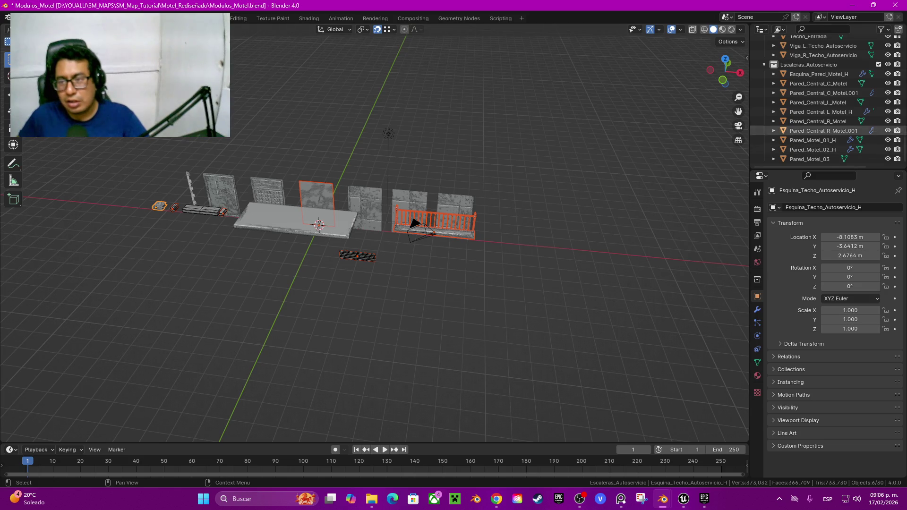
{"action": "scroll", "coordinate": [827, 142], "scroll_direction": "up", "scroll_amount": 2}
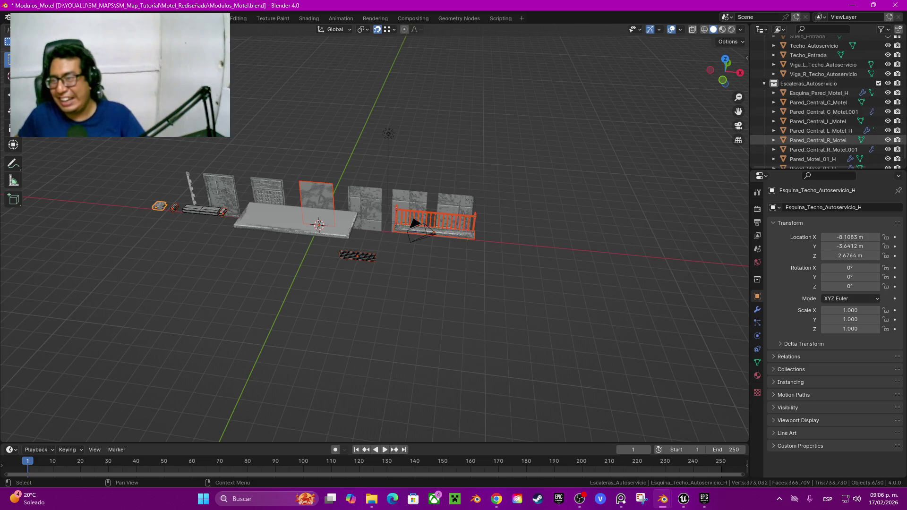
{"action": "left_click", "coordinate": [823, 111]}
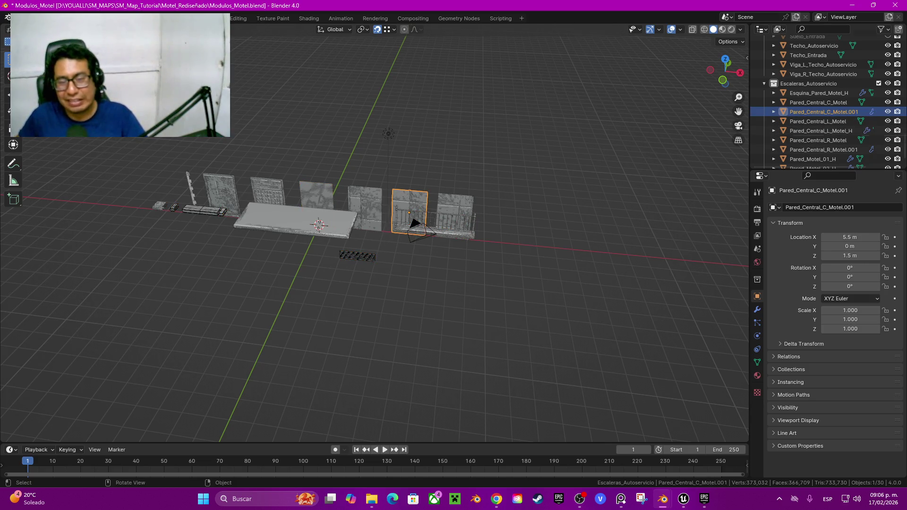
{"action": "mouse_move", "coordinate": [378, 283]}
{"action": "middle_mouse_down"}
{"action": "mouse_move", "coordinate": [425, 265]}
{"action": "mouse_move", "coordinate": [425, 248]}
{"action": "middle_mouse_up"}
Hide the duplicate central wall, inspect Pared_Central_C_Motel in Edit Mode, then unhide the duplicate
{"action": "scroll", "coordinate": [401, 274], "scroll_direction": "up", "scroll_amount": 4}
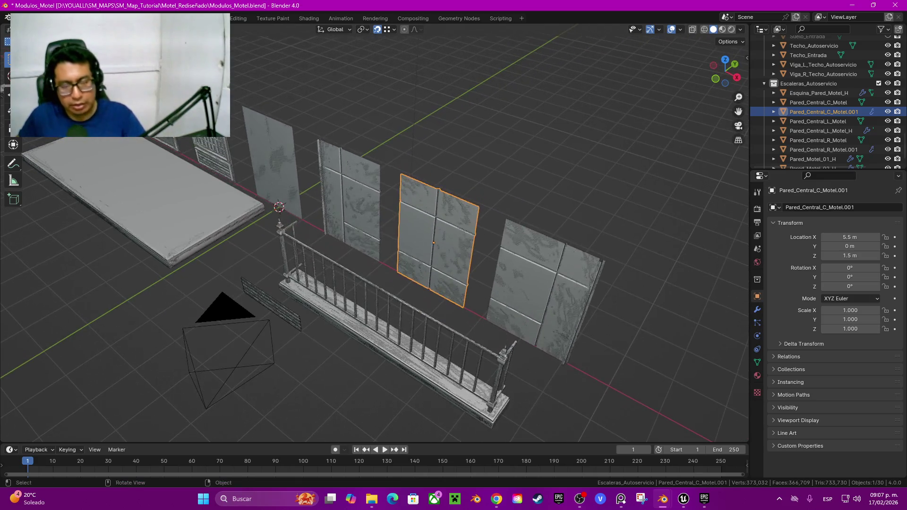
{"action": "key", "text": "F2"}
{"action": "key", "text": "Escape"}
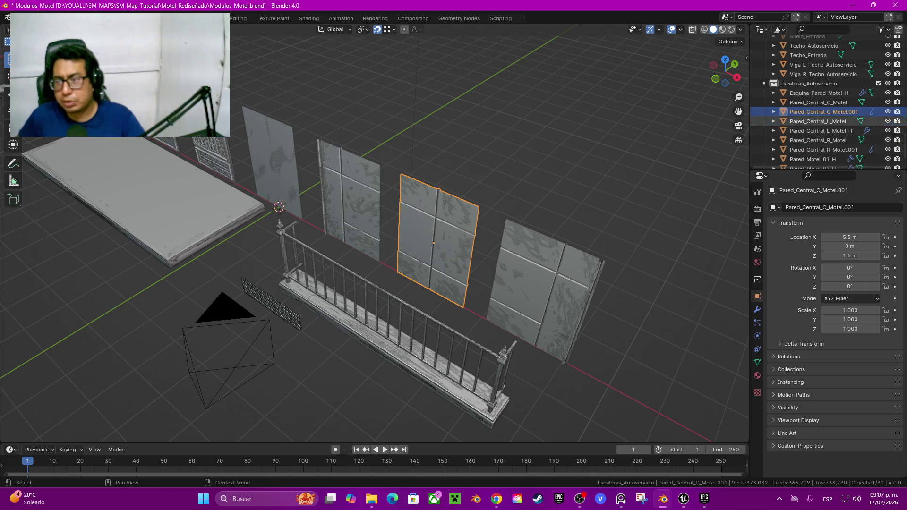
{"action": "key", "text": "h"}
{"action": "left_click", "coordinate": [437, 241]}
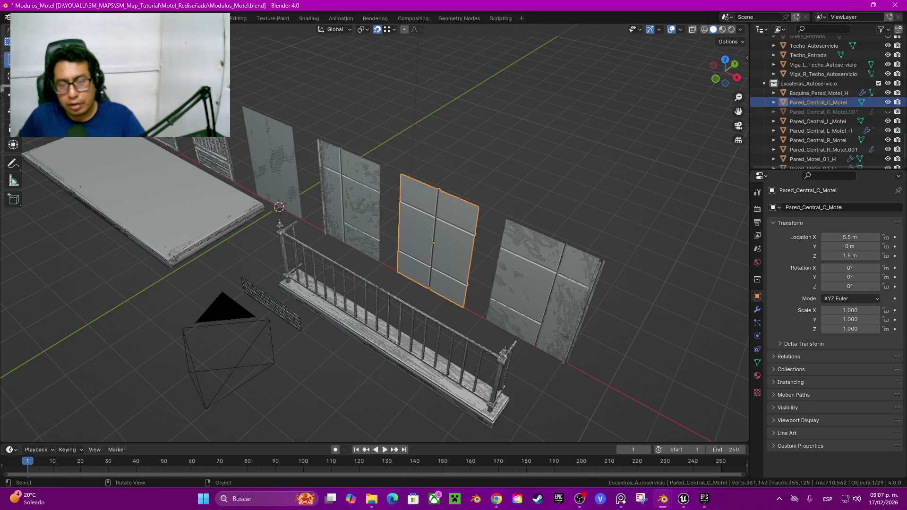
{"action": "key", "text": "Tab"}
{"action": "scroll", "coordinate": [496, 236], "scroll_direction": "up", "scroll_amount": 3}
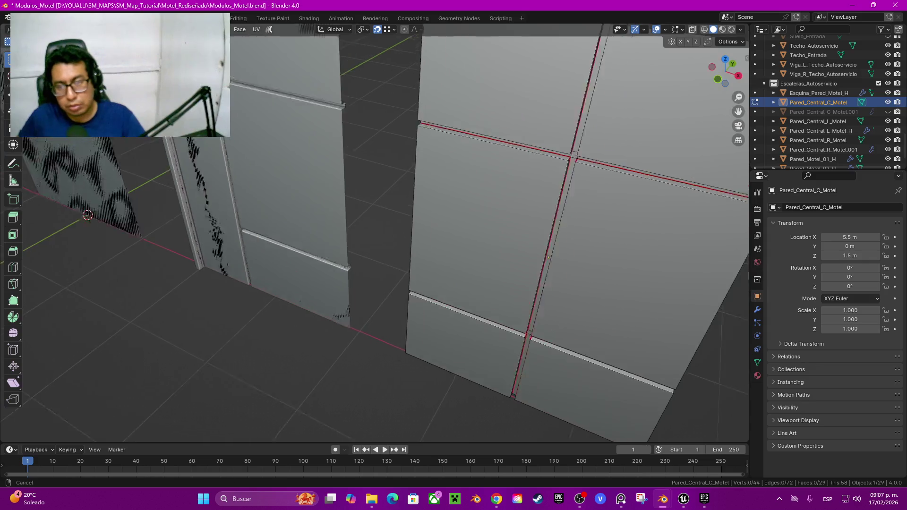
{"action": "key", "text": "Tab"}
{"action": "middle_click_drag", "start_coordinate": [473, 237], "coordinate": [420, 255], "text": "shift"}
{"action": "key", "text": "alt+h"}
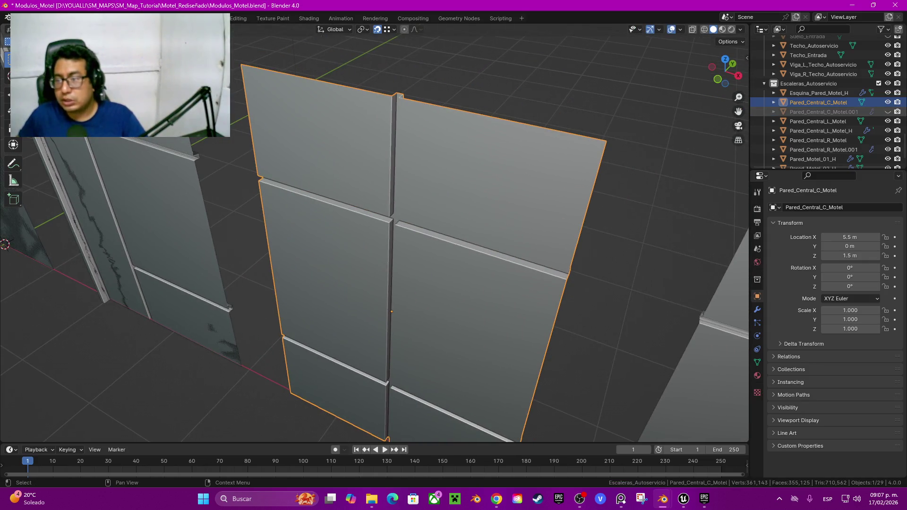
Rename the duplicate central wall to Pared_Central_C_Motel_H
{"action": "key", "text": "F2"}
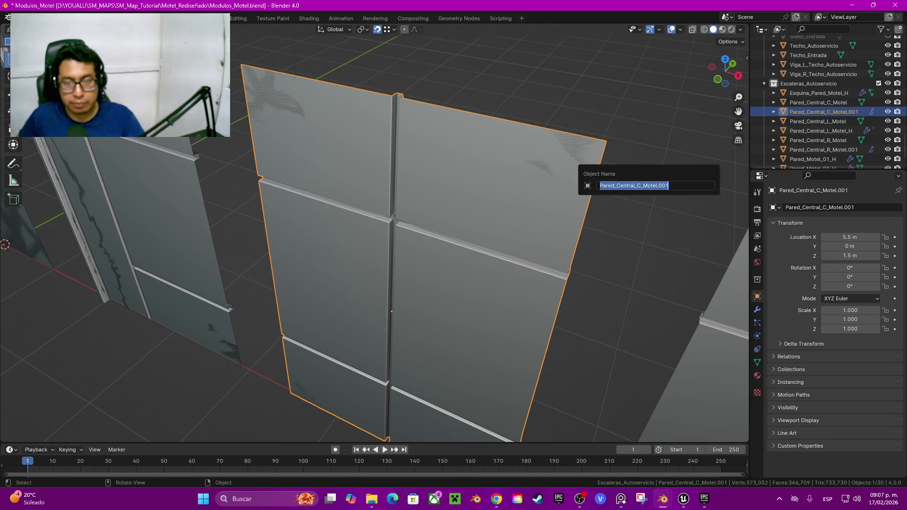
{"action": "key", "text": "End"}
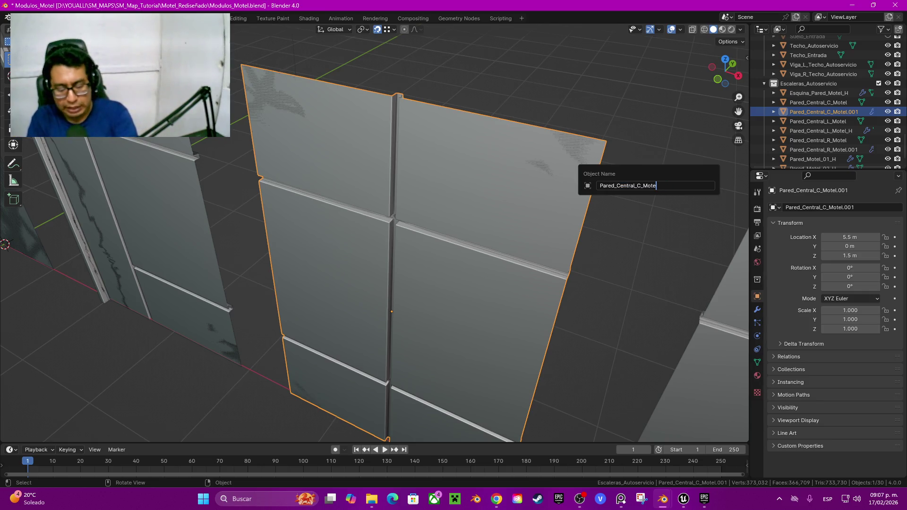
{"action": "type", "text": "H"}
{"action": "key", "text": "Return"}
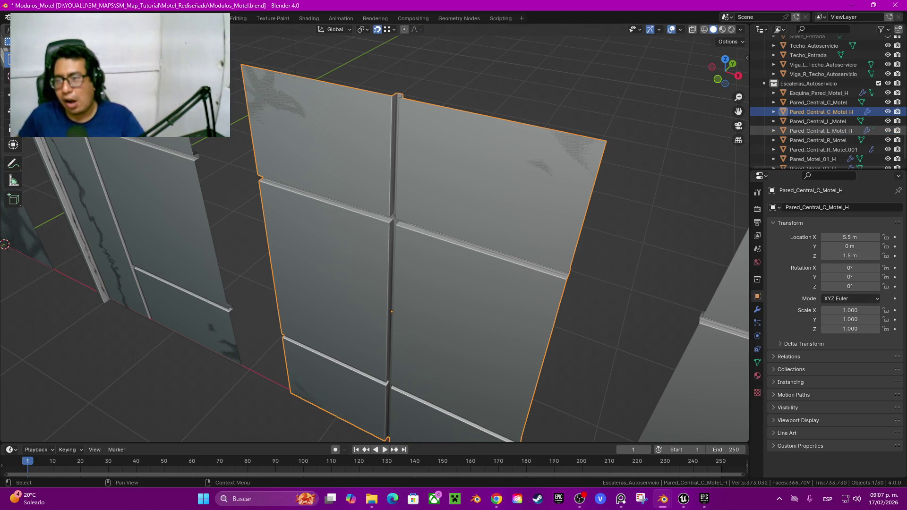
Rename Pared_Central_R_Motel.001 to Pared_Central_R_Motel_H in the Outliner
{"action": "left_click", "coordinate": [820, 131]}
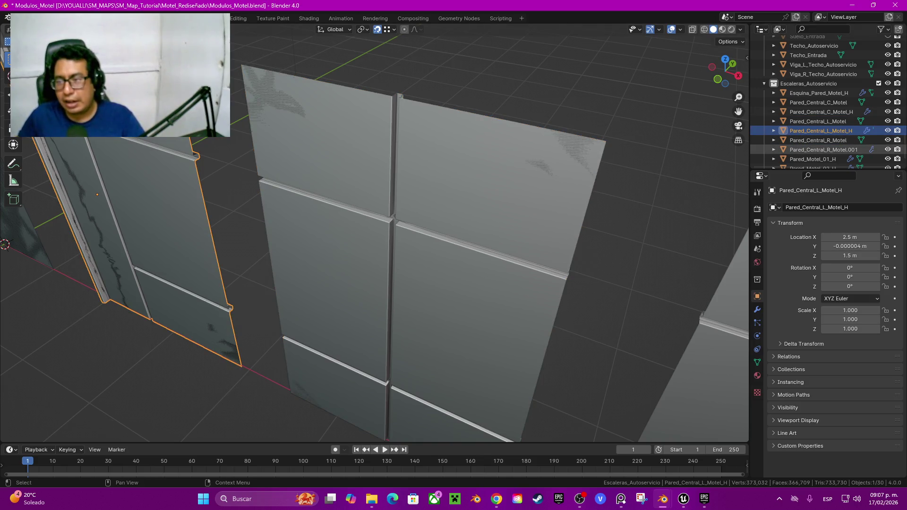
{"action": "left_click", "coordinate": [823, 150]}
{"action": "double_click", "coordinate": [823, 150]}
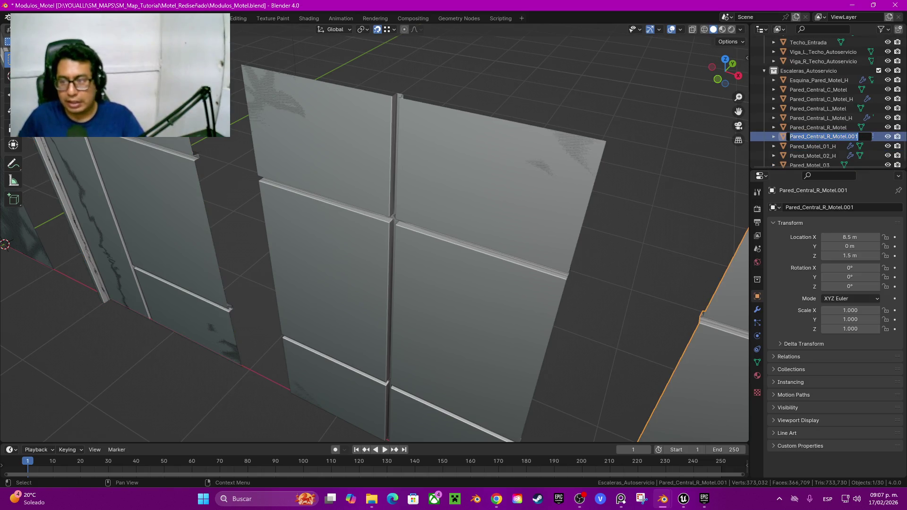
{"action": "left_click", "coordinate": [857, 137]}
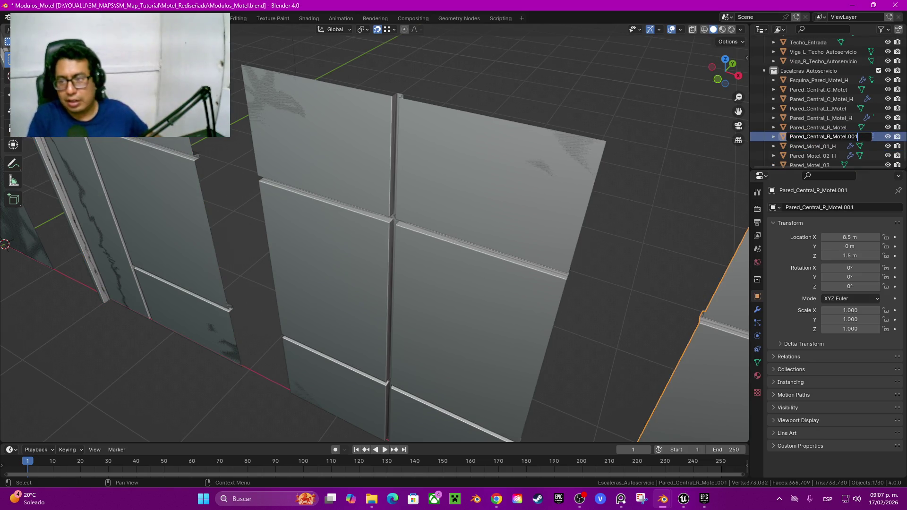
{"action": "key", "text": "BackSpace"}
{"action": "key", "text": "BackSpace"}
{"action": "type", "text": "_H"}
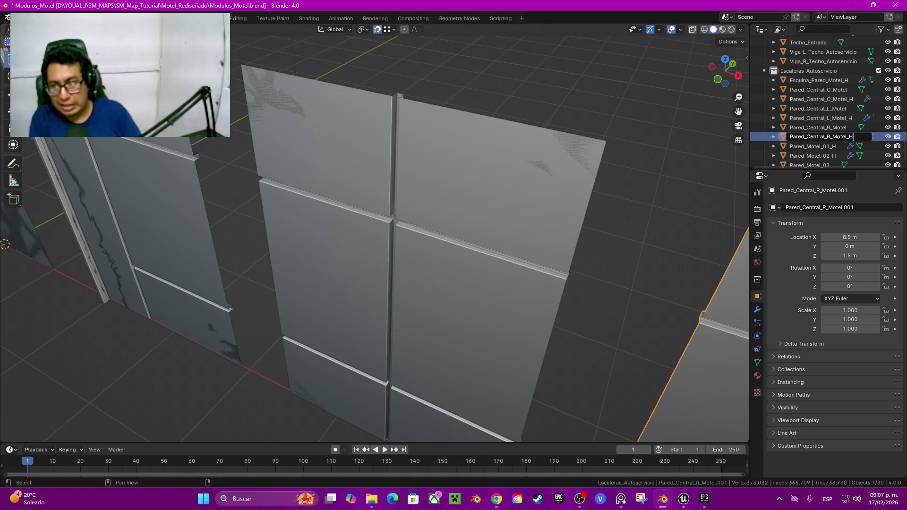
{"action": "key", "text": "Return"}
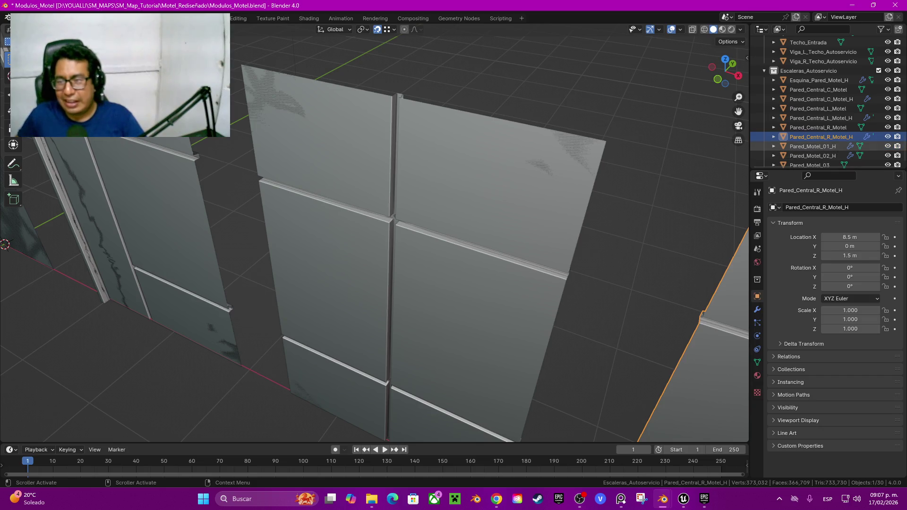
Select the door panel Pared_Motel_01_H and orbit to view all the modules
{"action": "left_click", "coordinate": [812, 146]}
{"action": "scroll", "coordinate": [378, 189], "scroll_direction": "down", "scroll_amount": 5}
{"action": "mouse_move", "coordinate": [378, 189]}
{"action": "middle_mouse_down"}
{"action": "mouse_move", "coordinate": [336, 45]}
{"action": "mouse_move", "coordinate": [714, 106]}
{"action": "middle_mouse_up"}
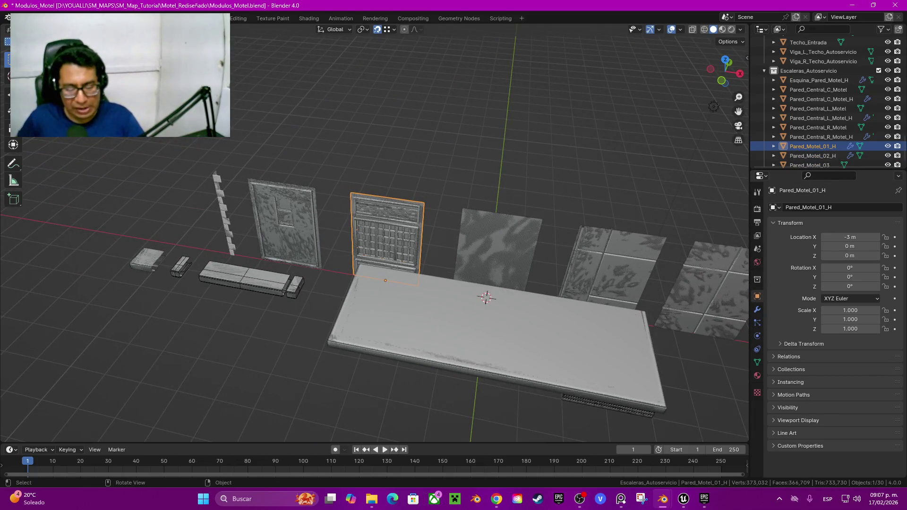
{"action": "key", "text": "shift+d"}
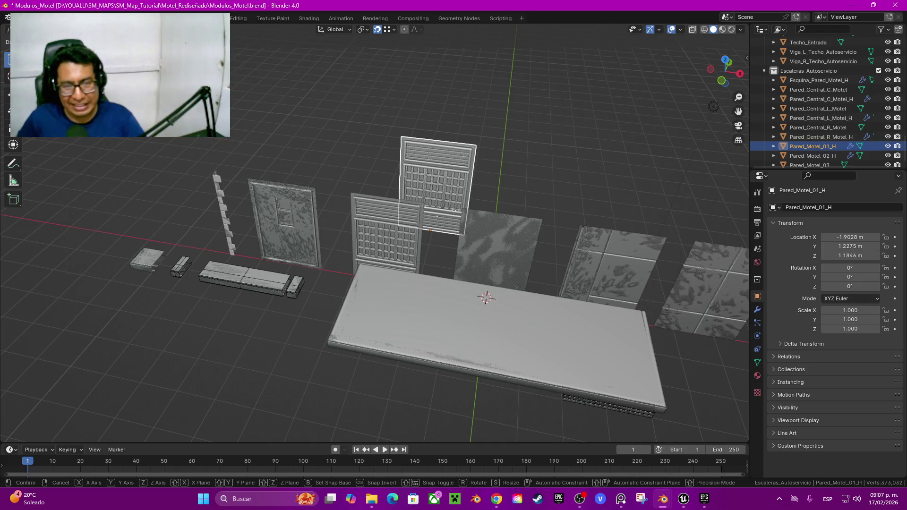
{"action": "key", "text": "Escape"}
{"action": "left_click", "coordinate": [284, 222], "text": "shift"}
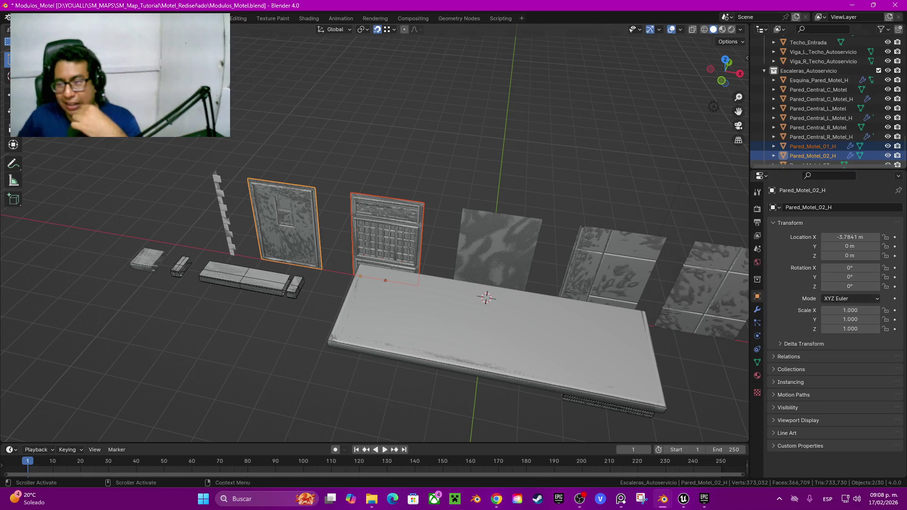
{"action": "scroll", "coordinate": [826, 102], "scroll_direction": "down", "scroll_amount": 1}
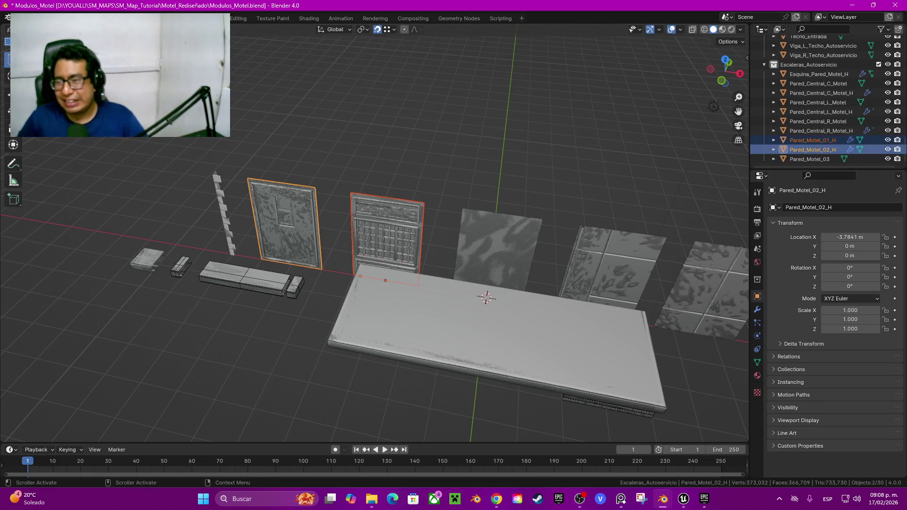
Check the textured Pared_Motel_03 wall's modifiers and hide it
{"action": "left_click", "coordinate": [809, 158]}
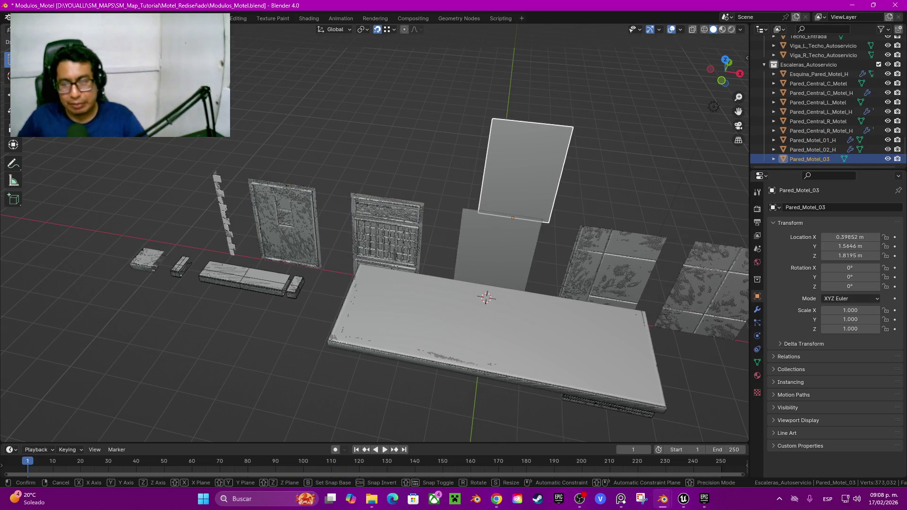
{"action": "left_click", "coordinate": [757, 309]}
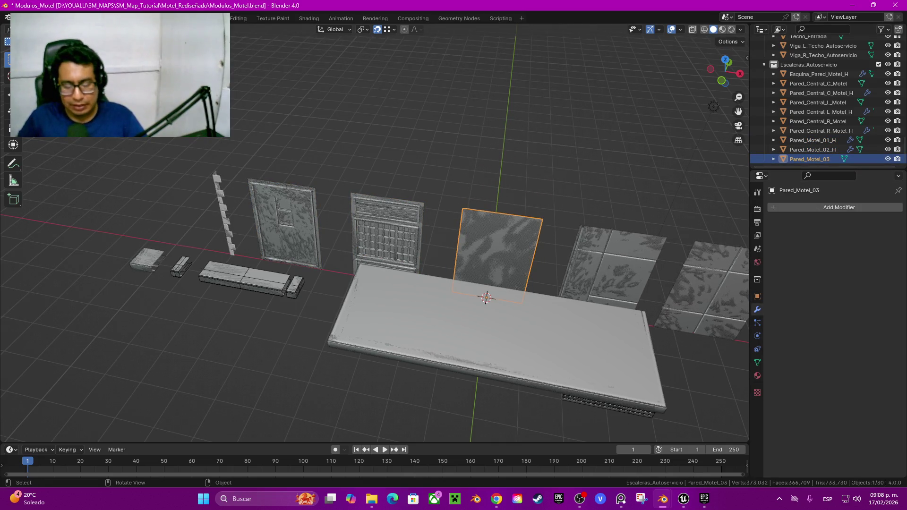
{"action": "key", "text": "g"}
{"action": "key", "text": "Escape"}
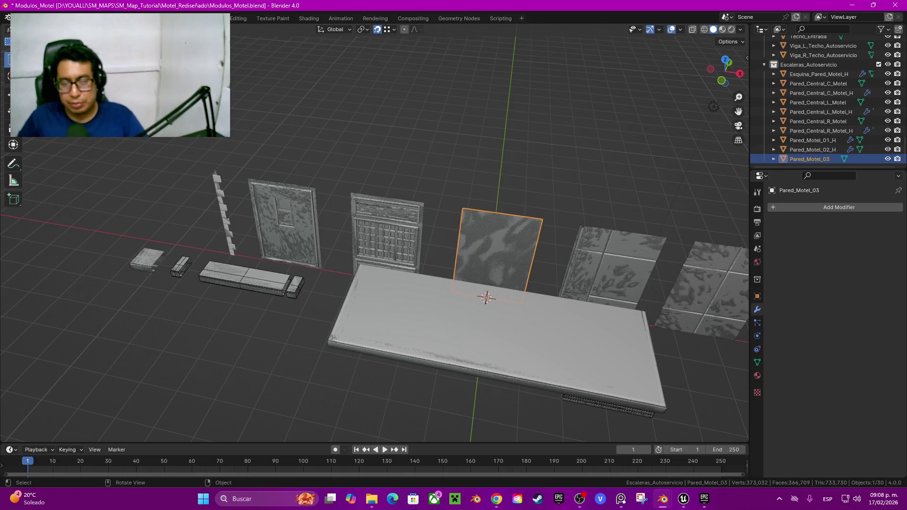
{"action": "key", "text": "h"}
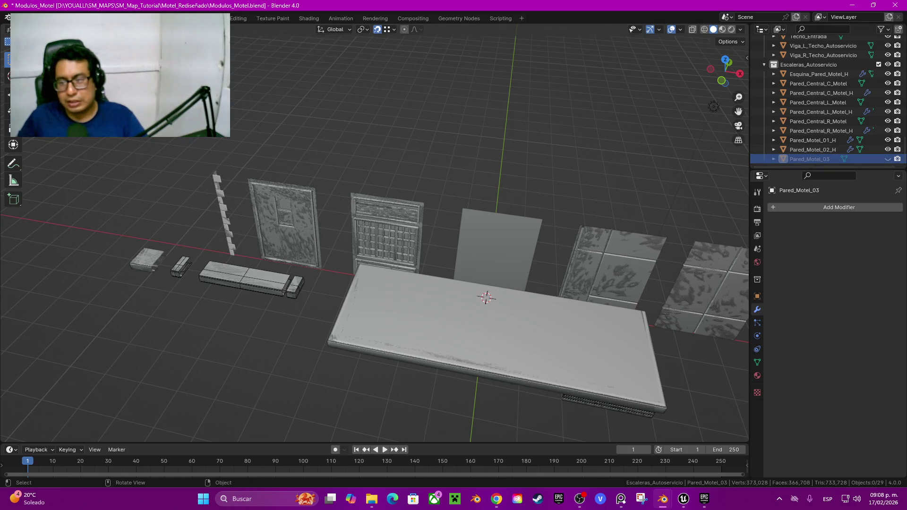
Select the plain Pared_Motel_03_H panel standing in its place
{"action": "left_click", "coordinate": [498, 246]}
{"action": "scroll", "coordinate": [826, 94], "scroll_direction": "up", "scroll_amount": 1}
{"action": "scroll", "coordinate": [827, 94], "scroll_direction": "up", "scroll_amount": 3}
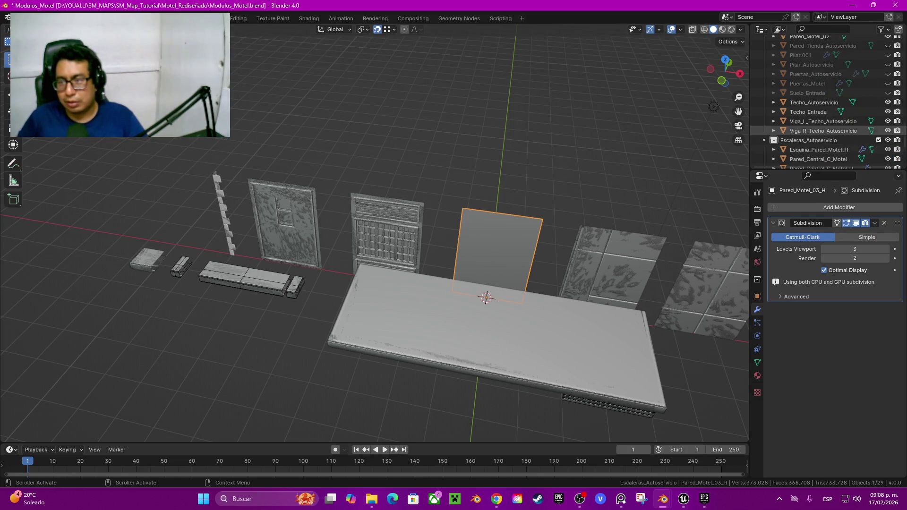
{"action": "scroll", "coordinate": [826, 131], "scroll_direction": "down", "scroll_amount": 3}
{"action": "scroll", "coordinate": [827, 131], "scroll_direction": "down", "scroll_amount": 2}
{"action": "scroll", "coordinate": [826, 118], "scroll_direction": "down", "scroll_amount": 5}
{"action": "middle_click_drag", "start_coordinate": [519, 237], "coordinate": [472, 239], "text": "shift"}
Move Pared_Motel_03_H into a new collection named Motel_H
{"action": "key", "text": "m"}
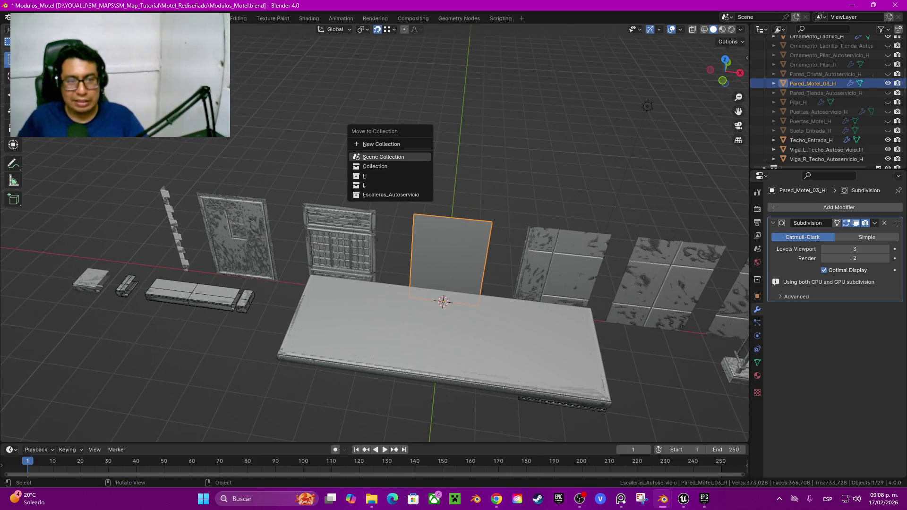
{"action": "left_click", "coordinate": [381, 144]}
{"action": "type", "text": "Motel_H"}
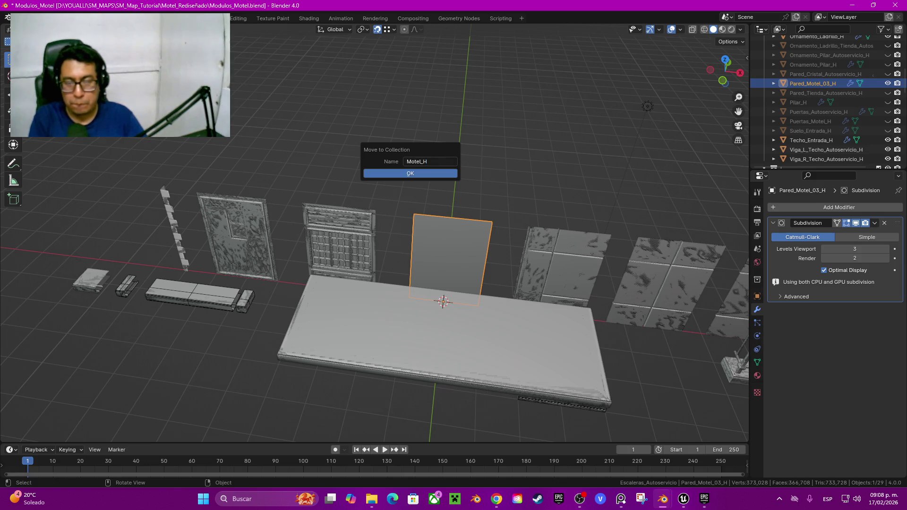
{"action": "key", "text": "Return"}
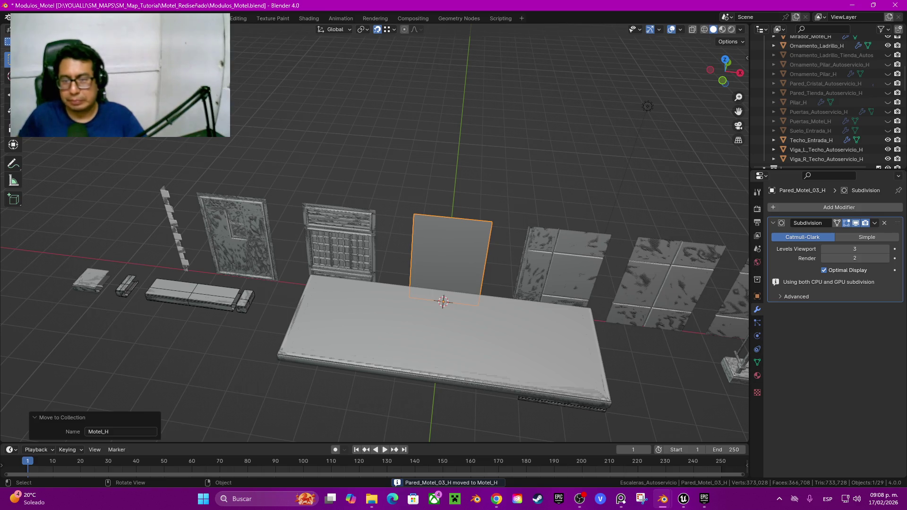
Select Esquina_Techo_Autoservicio_H, Mirador_Motel_H, Ornamento_Ladrillo_H, Techo_Entrada_H and both Viga roof beams
{"action": "middle_click_drag", "start_coordinate": [520, 236], "coordinate": [449, 232], "text": "shift"}
{"action": "scroll", "coordinate": [817, 130], "scroll_direction": "up", "scroll_amount": 1}
{"action": "scroll", "coordinate": [817, 130], "scroll_direction": "up", "scroll_amount": 1}
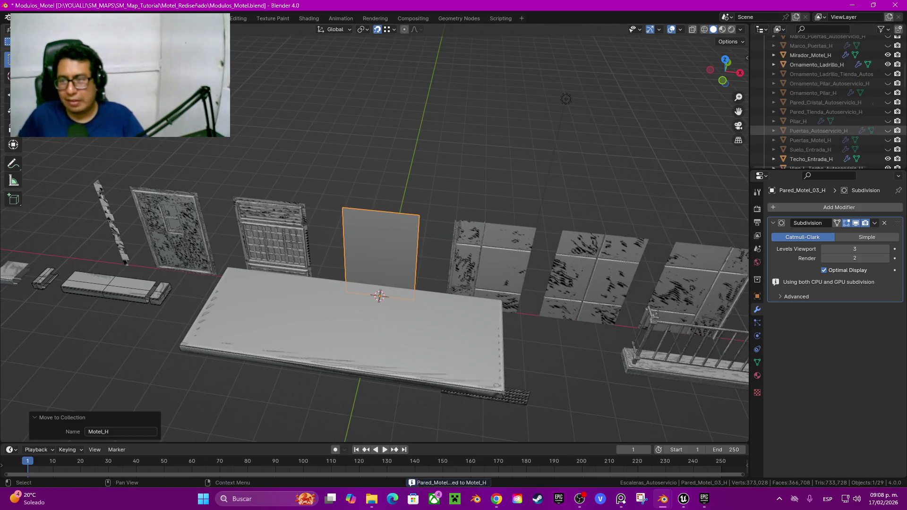
{"action": "scroll", "coordinate": [817, 118], "scroll_direction": "up", "scroll_amount": 2}
{"action": "scroll", "coordinate": [818, 95], "scroll_direction": "up", "scroll_amount": 2}
{"action": "scroll", "coordinate": [817, 75], "scroll_direction": "up", "scroll_amount": 2}
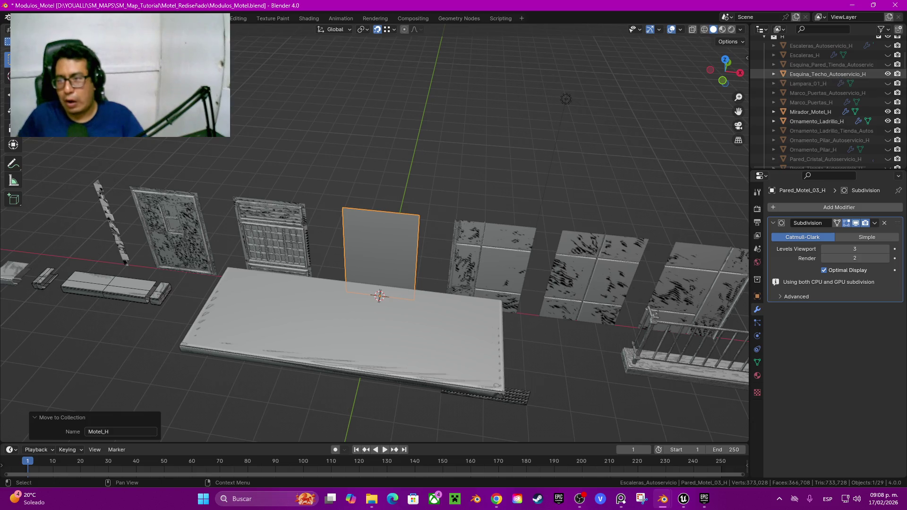
{"action": "left_click", "coordinate": [821, 74]}
{"action": "left_click", "coordinate": [810, 111], "text": "ctrl"}
{"action": "left_click", "coordinate": [817, 121], "text": "ctrl"}
{"action": "scroll", "coordinate": [817, 137], "scroll_direction": "down", "scroll_amount": 2}
{"action": "scroll", "coordinate": [821, 140], "scroll_direction": "down", "scroll_amount": 8}
{"action": "left_click", "coordinate": [810, 121], "text": "ctrl"}
{"action": "left_click", "coordinate": [826, 131], "text": "ctrl"}
{"action": "left_click", "coordinate": [826, 140], "text": "ctrl"}
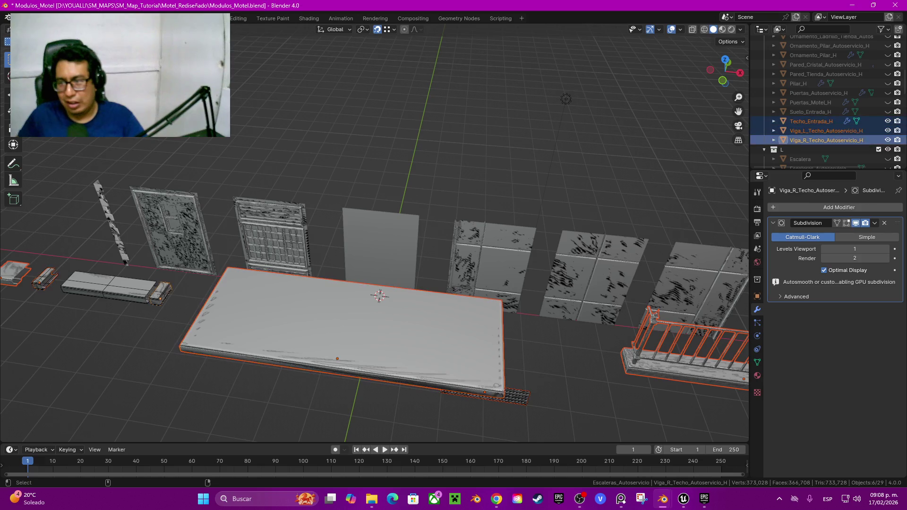
Move the selected roof, beam, railing and ornament pieces into Motel_H
{"action": "key", "text": "m"}
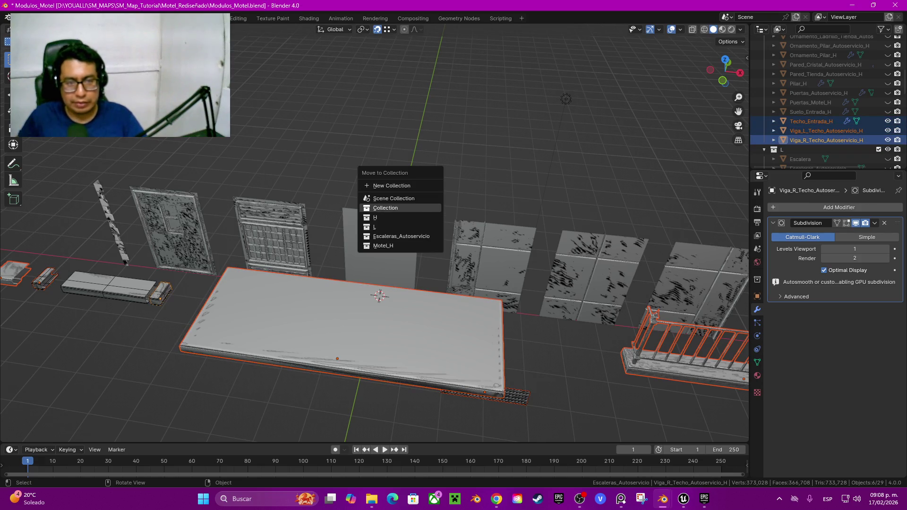
{"action": "left_click", "coordinate": [384, 246]}
{"action": "middle_click_drag", "start_coordinate": [383, 246], "coordinate": [303, 238], "text": "shift"}
{"action": "scroll", "coordinate": [827, 101], "scroll_direction": "down", "scroll_amount": 2}
{"action": "scroll", "coordinate": [826, 102], "scroll_direction": "down", "scroll_amount": 2}
{"action": "scroll", "coordinate": [827, 101], "scroll_direction": "down", "scroll_amount": 2}
{"action": "scroll", "coordinate": [826, 149], "scroll_direction": "up", "scroll_amount": 3}
{"action": "scroll", "coordinate": [826, 150], "scroll_direction": "down", "scroll_amount": 8}
{"action": "scroll", "coordinate": [826, 150], "scroll_direction": "down", "scroll_amount": 2}
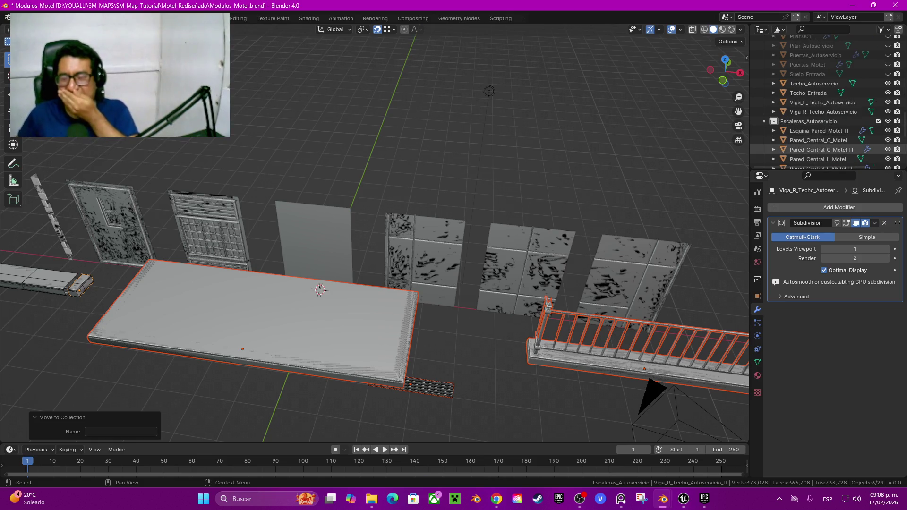
{"action": "scroll", "coordinate": [827, 149], "scroll_direction": "down", "scroll_amount": 1}
{"action": "scroll", "coordinate": [827, 149], "scroll_direction": "down", "scroll_amount": 2}
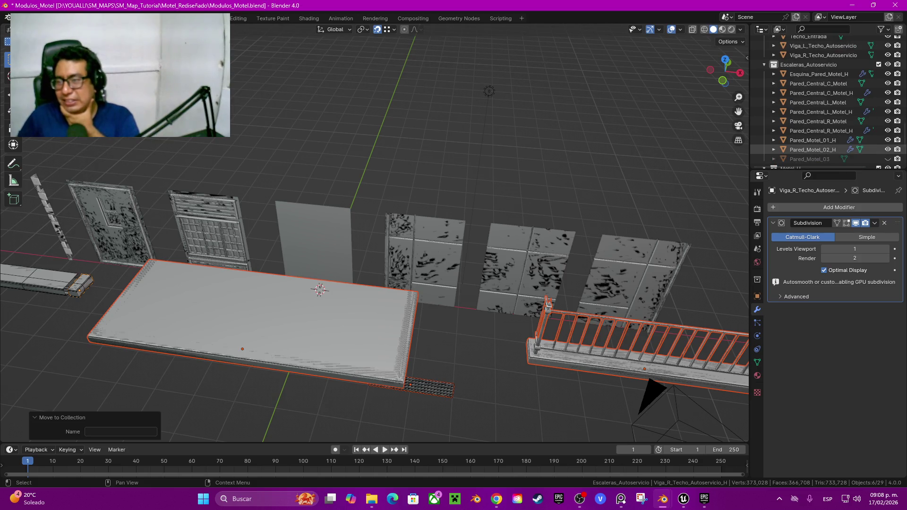
{"action": "scroll", "coordinate": [826, 149], "scroll_direction": "down", "scroll_amount": 1}
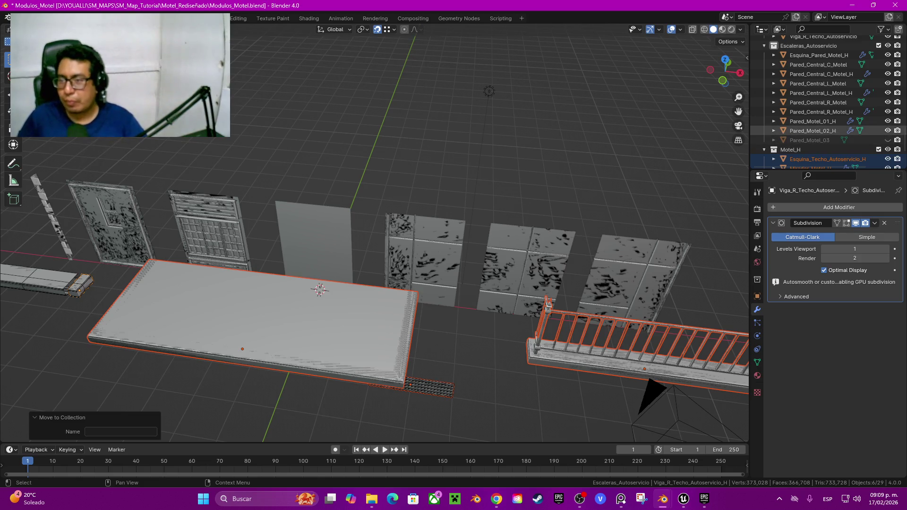
Select the _H wall panels, from Pared_Motel_01_H to Esquina_Pared_Motel_H, and move them into Motel_H
{"action": "left_click", "coordinate": [812, 131]}
{"action": "left_click", "coordinate": [812, 121], "text": "ctrl"}
{"action": "left_click", "coordinate": [813, 112], "text": "ctrl"}
{"action": "left_click", "coordinate": [812, 93], "text": "ctrl"}
{"action": "left_click", "coordinate": [821, 74], "text": "ctrl"}
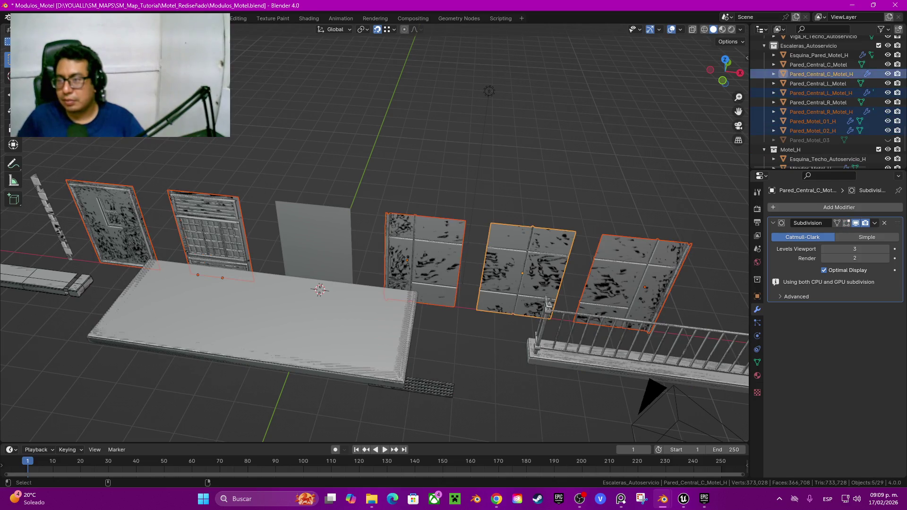
{"action": "left_click", "coordinate": [818, 54], "text": "ctrl"}
{"action": "scroll", "coordinate": [822, 95], "scroll_direction": "up", "scroll_amount": 2}
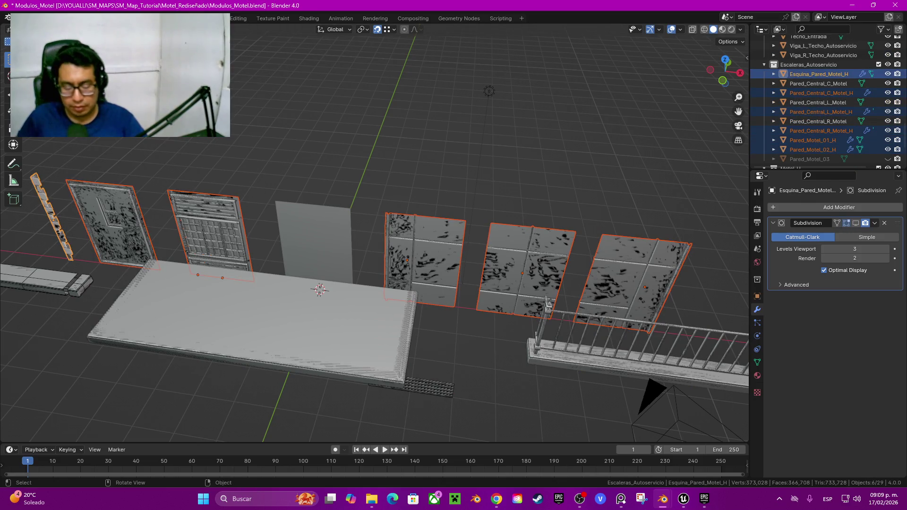
{"action": "key", "text": "m"}
{"action": "left_click", "coordinate": [415, 195]}
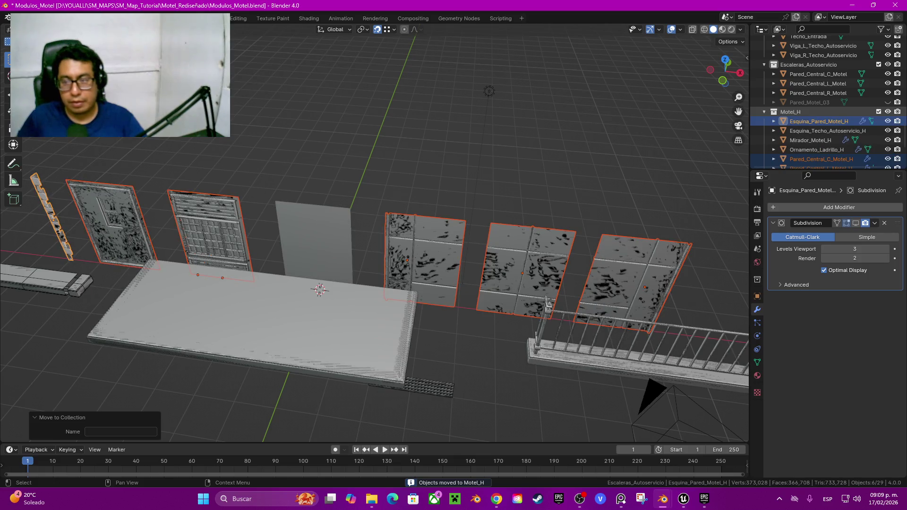
Select the railing Mirador_Motel_H in the viewport
{"action": "scroll", "coordinate": [822, 159], "scroll_direction": "down", "scroll_amount": 3}
{"action": "middle_click_drag", "start_coordinate": [425, 236], "coordinate": [326, 202], "text": "shift"}
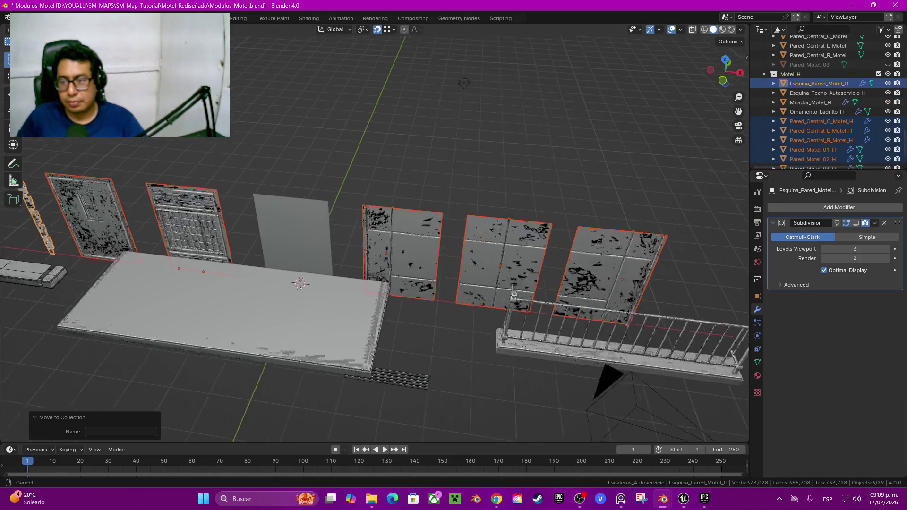
{"action": "left_click", "coordinate": [473, 307]}
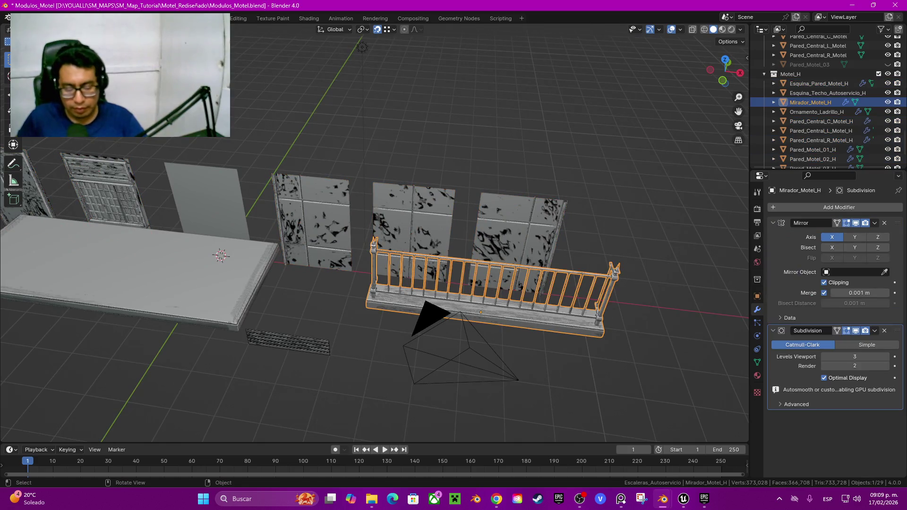
Hide the high-poly railing Mirador_Motel_H
{"action": "key", "text": "shift+d"}
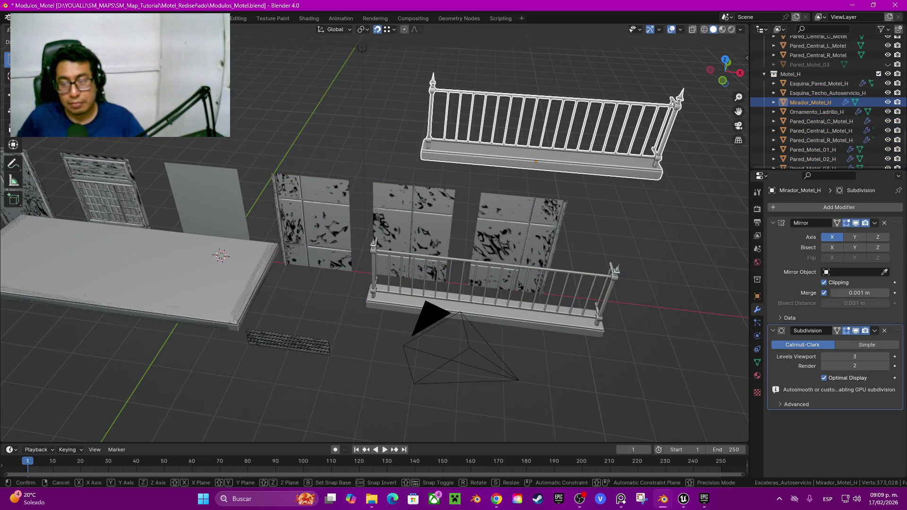
{"action": "key", "text": "Escape"}
{"action": "key", "text": "h"}
{"action": "left_click", "coordinate": [486, 293]}
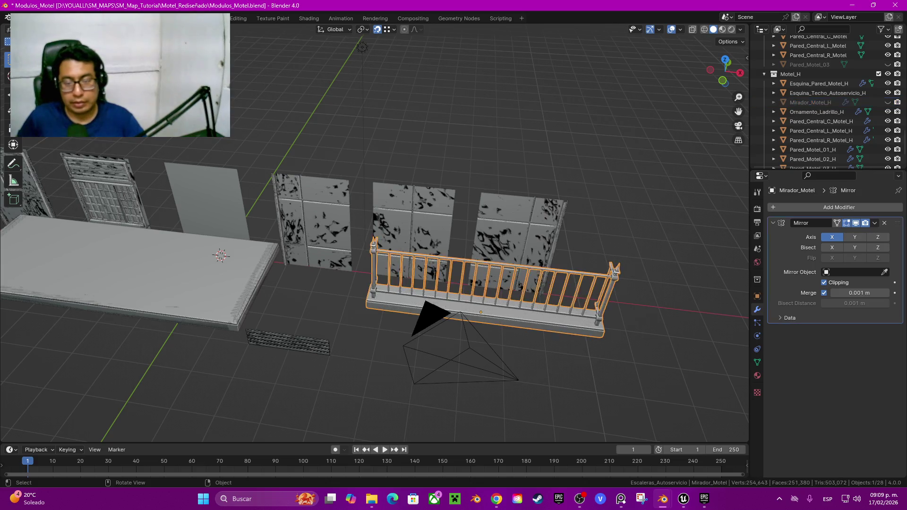
Turn off the Motel_H collection's visibility in the Outliner
{"action": "middle_click_drag", "start_coordinate": [269, 38], "coordinate": [290, 78]}
{"action": "mouse_move", "coordinate": [391, 72]}
{"action": "middle_mouse_down"}
{"action": "mouse_move", "coordinate": [391, 58]}
{"action": "mouse_move", "coordinate": [443, 42]}
{"action": "middle_mouse_up"}
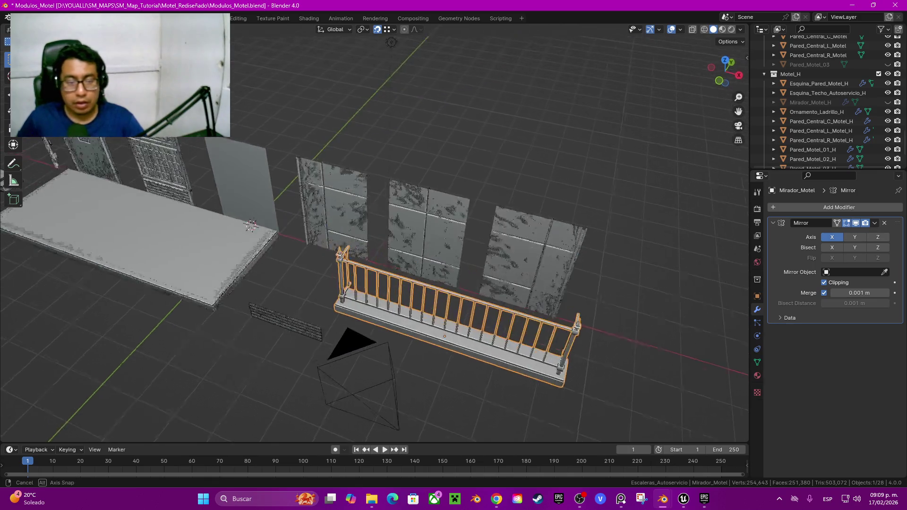
{"action": "middle_click_drag", "start_coordinate": [425, 71], "coordinate": [407, 76]}
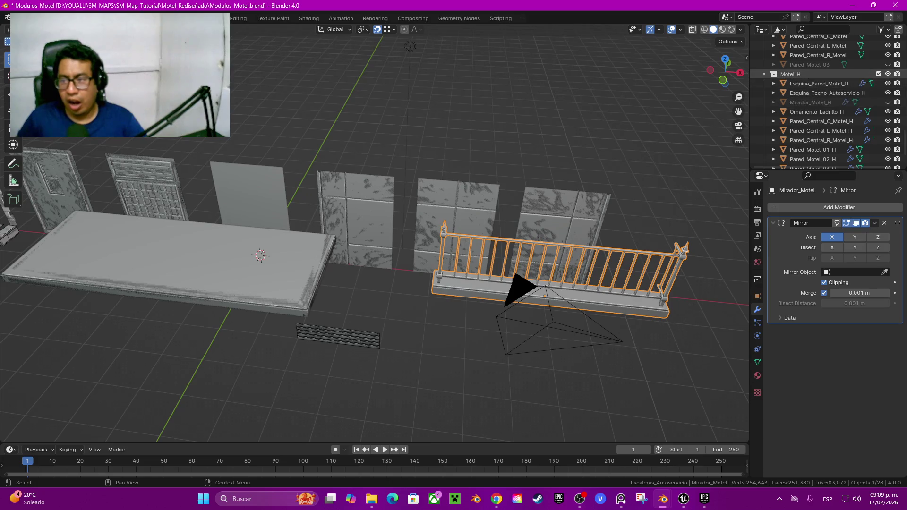
{"action": "left_click", "coordinate": [887, 74]}
{"action": "mouse_move", "coordinate": [260, 255]}
{"action": "middle_mouse_down", "text": "shift"}
{"action": "mouse_move", "coordinate": [546, 268]}
{"action": "mouse_move", "coordinate": [549, 204]}
{"action": "middle_mouse_up", "text": "shift"}
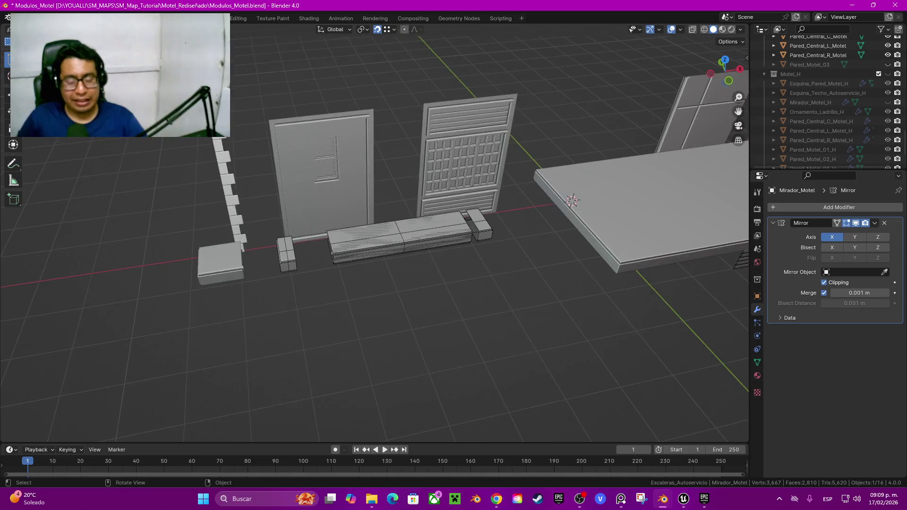
Select the roof piece, try raising it along Z, then undo the move
{"action": "scroll", "coordinate": [425, 236], "scroll_direction": "up", "scroll_amount": 4}
{"action": "left_click", "coordinate": [444, 250]}
{"action": "mouse_move", "coordinate": [549, 204]}
{"action": "middle_mouse_down"}
{"action": "mouse_move", "coordinate": [520, 208]}
{"action": "mouse_move", "coordinate": [515, 170]}
{"action": "middle_mouse_up"}
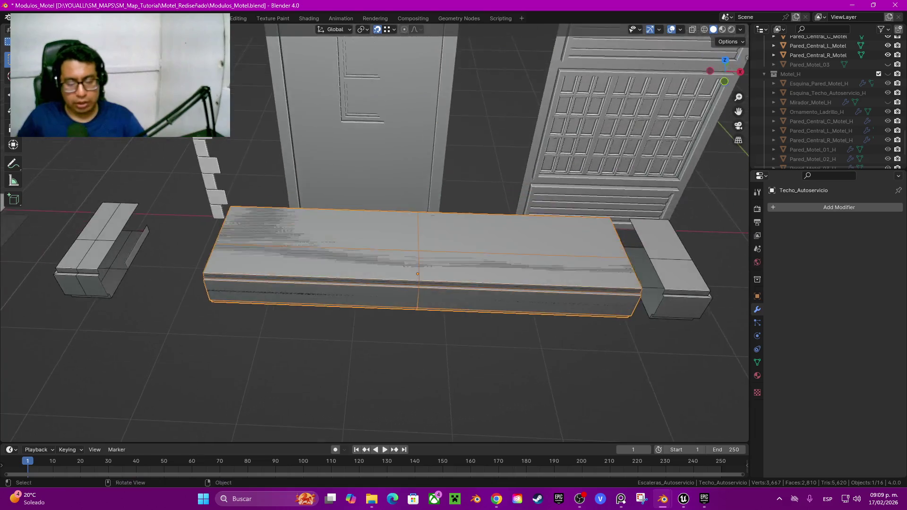
{"action": "key", "text": "g"}
{"action": "key", "text": "z"}
{"action": "left_click", "coordinate": [411, 116]}
{"action": "mouse_move", "coordinate": [411, 116]}
{"action": "middle_mouse_down"}
{"action": "mouse_move", "coordinate": [416, 189]}
{"action": "mouse_move", "coordinate": [418, 113]}
{"action": "mouse_move", "coordinate": [413, 137]}
{"action": "mouse_move", "coordinate": [473, 142]}
{"action": "middle_mouse_up"}
{"action": "key", "text": "ctrl+z"}
{"action": "key", "text": "ctrl+z"}
{"action": "key", "text": "ctrl+z"}
Frame Techo_Autoservicio_H, confirm its name, and move it into Motel_H
{"action": "scroll", "coordinate": [473, 142], "scroll_direction": "up", "scroll_amount": 3}
{"action": "scroll", "coordinate": [373, 227], "scroll_direction": "down", "scroll_amount": 1}
{"action": "scroll", "coordinate": [373, 226], "scroll_direction": "down", "scroll_amount": 1}
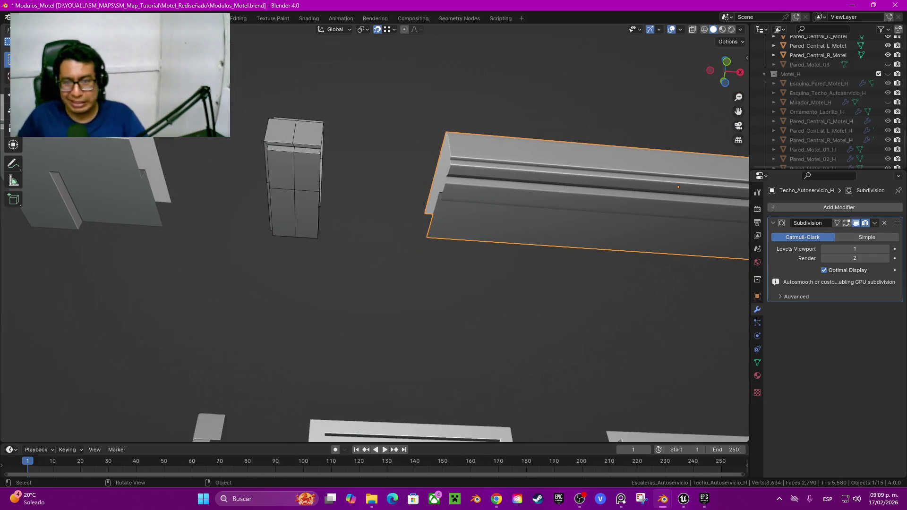
{"action": "key", "text": "KP_Decimal"}
{"action": "middle_click_drag", "start_coordinate": [373, 226], "coordinate": [373, 201]}
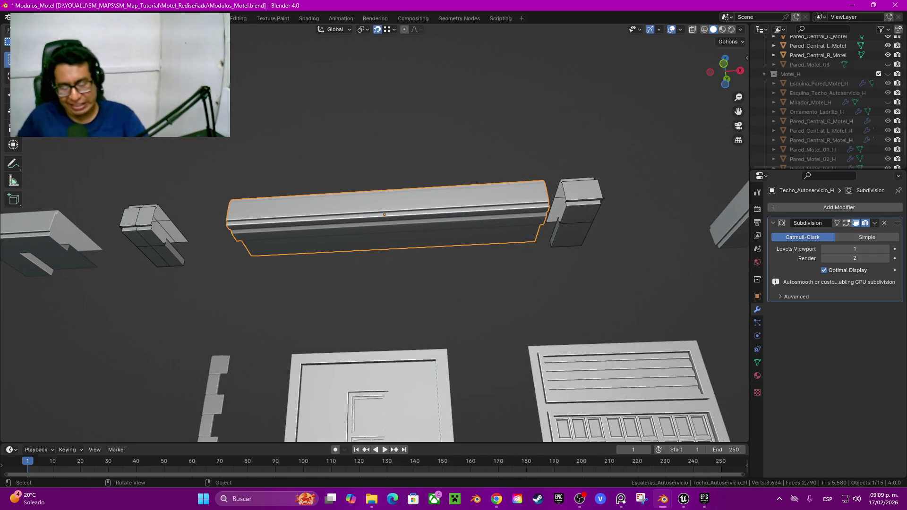
{"action": "key", "text": "F2"}
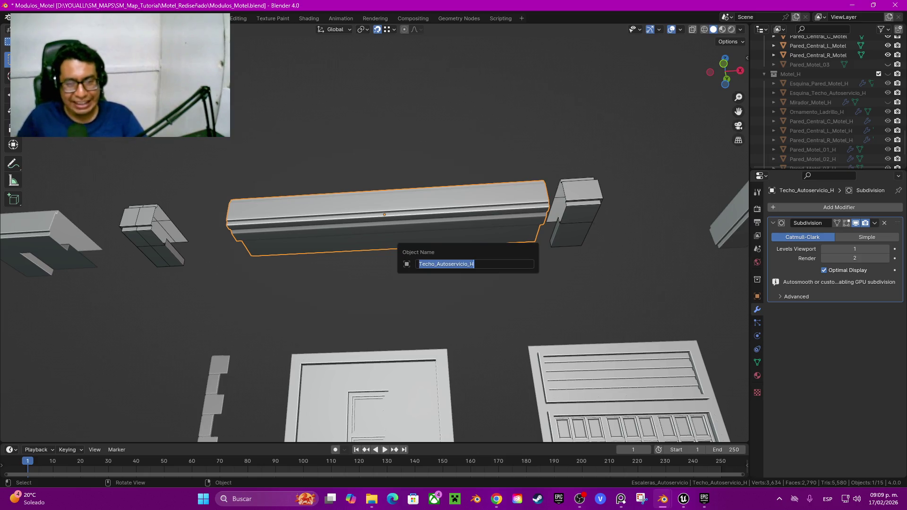
{"action": "key", "text": "Escape"}
{"action": "key", "text": "m"}
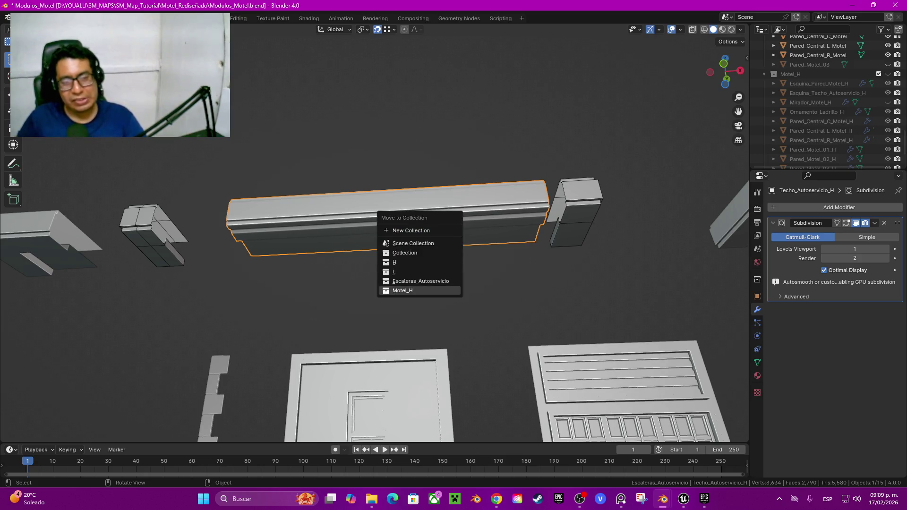
{"action": "key", "text": "Return"}
Unhide all objects and delete the pillar and long stair strip
{"action": "scroll", "coordinate": [374, 231], "scroll_direction": "down", "scroll_amount": 2}
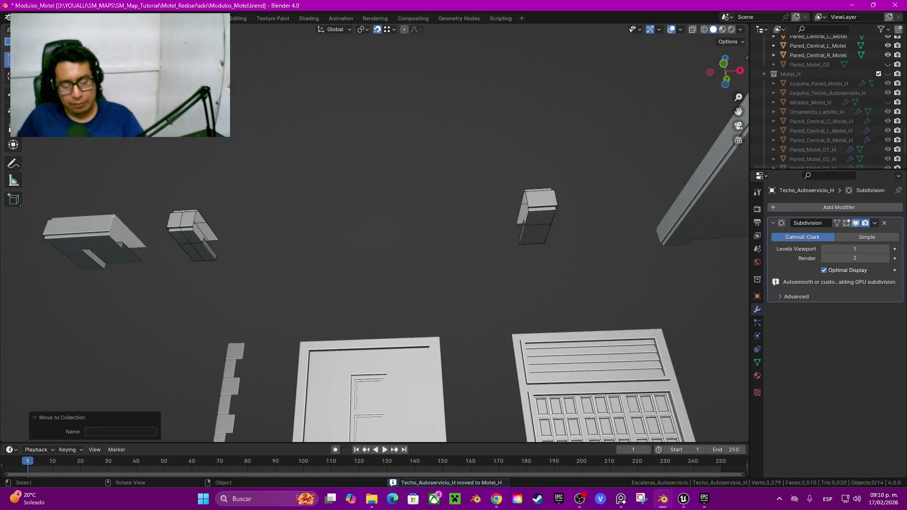
{"action": "key", "text": "alt+h"}
{"action": "key", "text": "alt+a"}
{"action": "middle_click_drag", "start_coordinate": [374, 232], "coordinate": [491, 141]}
{"action": "left_click_drag", "start_coordinate": [302, 267], "coordinate": [387, 347]}
{"action": "key", "text": "Delete"}
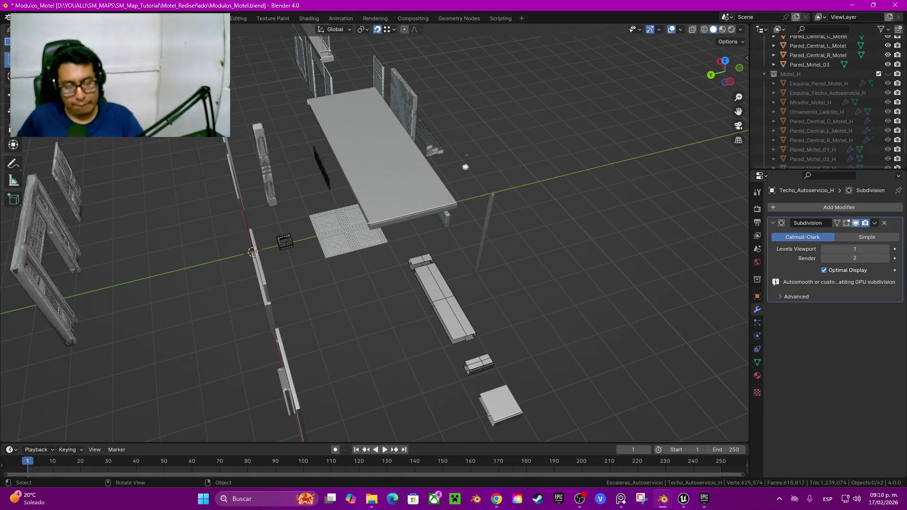
Delete the floor tile and the small extra objects
{"action": "left_click_drag", "start_coordinate": [272, 229], "coordinate": [392, 262]}
{"action": "key", "text": "Delete"}
{"action": "middle_click_drag", "start_coordinate": [425, 212], "coordinate": [454, 198]}
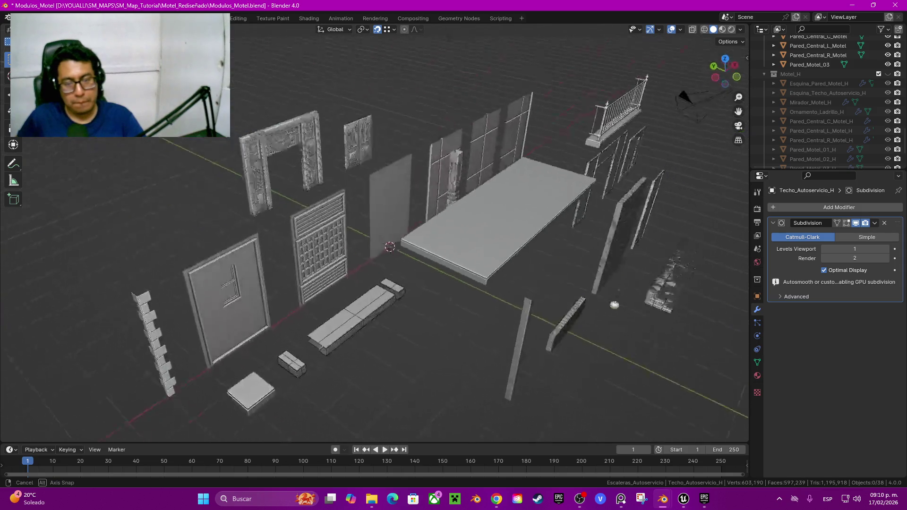
{"action": "middle_click_drag", "start_coordinate": [434, 265], "coordinate": [369, 293]}
Hide the pillar, brick walls, staircase, window, archway and door pieces
{"action": "left_click_drag", "start_coordinate": [361, 300], "coordinate": [503, 351]}
{"action": "mouse_move", "coordinate": [388, 303]}
{"action": "middle_mouse_down"}
{"action": "mouse_move", "coordinate": [359, 284]}
{"action": "mouse_move", "coordinate": [368, 292]}
{"action": "mouse_move", "coordinate": [359, 293]}
{"action": "middle_mouse_up"}
{"action": "left_click_drag", "start_coordinate": [422, 305], "coordinate": [496, 368], "text": "shift"}
{"action": "left_click_drag", "start_coordinate": [510, 294], "coordinate": [324, 243], "text": "shift"}
{"action": "middle_click_drag", "start_coordinate": [377, 303], "coordinate": [359, 283]}
{"action": "left_click", "coordinate": [543, 297], "text": "shift"}
{"action": "left_click_drag", "start_coordinate": [255, 222], "coordinate": [467, 378], "text": "shift"}
{"action": "key", "text": "h"}
Hide the truck from a top-down view
{"action": "mouse_move", "coordinate": [378, 283]}
{"action": "middle_mouse_down"}
{"action": "mouse_move", "coordinate": [359, 274]}
{"action": "mouse_move", "coordinate": [403, 248]}
{"action": "middle_mouse_up"}
{"action": "key", "text": "b"}
{"action": "left_click_drag", "start_coordinate": [394, 250], "coordinate": [437, 289]}
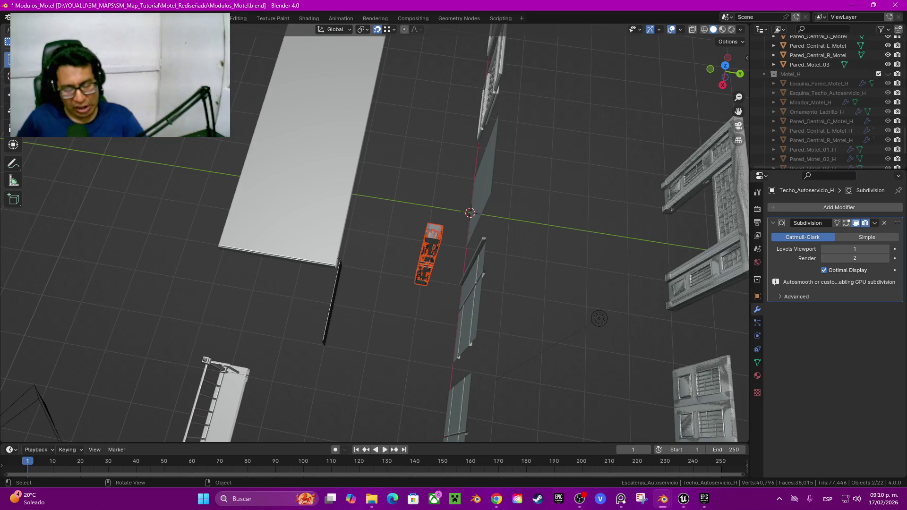
{"action": "key", "text": "h"}
Inspect the remaining modules, selecting the long beam and the Viga_L_Techo_Autoservicio block
{"action": "middle_click_drag", "start_coordinate": [378, 284], "coordinate": [387, 226]}
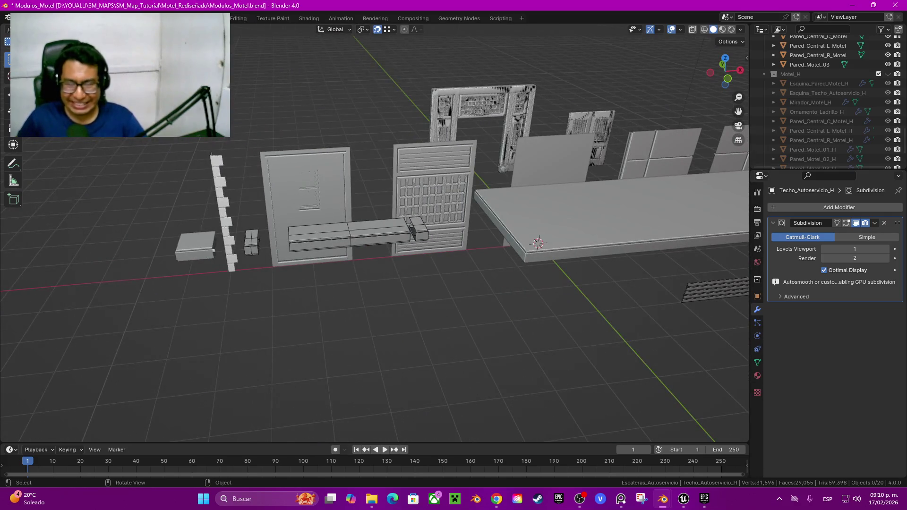
{"action": "scroll", "coordinate": [373, 231], "scroll_direction": "up", "scroll_amount": 1}
{"action": "scroll", "coordinate": [373, 232], "scroll_direction": "up", "scroll_amount": 1}
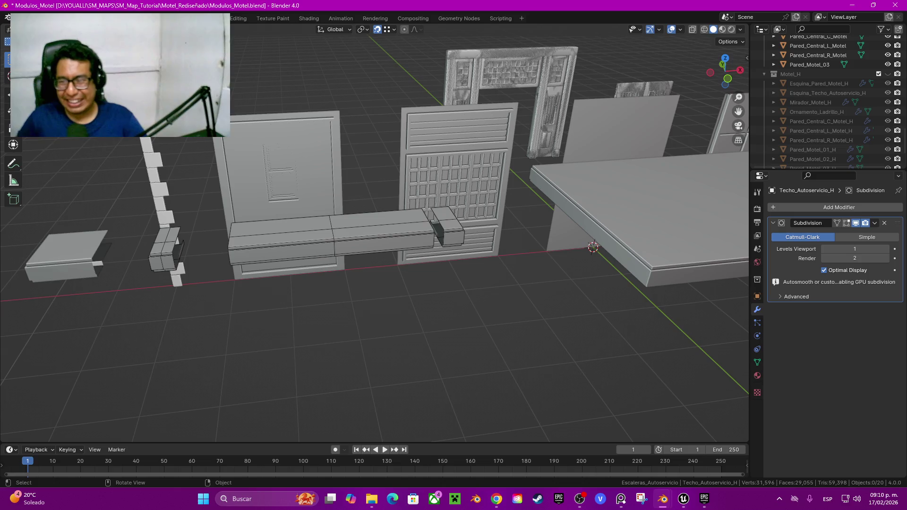
{"action": "middle_click_drag", "start_coordinate": [377, 283], "coordinate": [406, 279]}
{"action": "left_click", "coordinate": [548, 255]}
{"action": "left_click", "coordinate": [391, 269]}
{"action": "scroll", "coordinate": [425, 237], "scroll_direction": "down", "scroll_amount": 3}
{"action": "mouse_move", "coordinate": [425, 212]}
{"action": "middle_mouse_down"}
{"action": "mouse_move", "coordinate": [425, 283]}
{"action": "mouse_move", "coordinate": [426, 213]}
{"action": "middle_mouse_up"}
{"action": "scroll", "coordinate": [378, 212], "scroll_direction": "up", "scroll_amount": 4}
{"action": "middle_click_drag", "start_coordinate": [378, 283], "coordinate": [359, 274]}
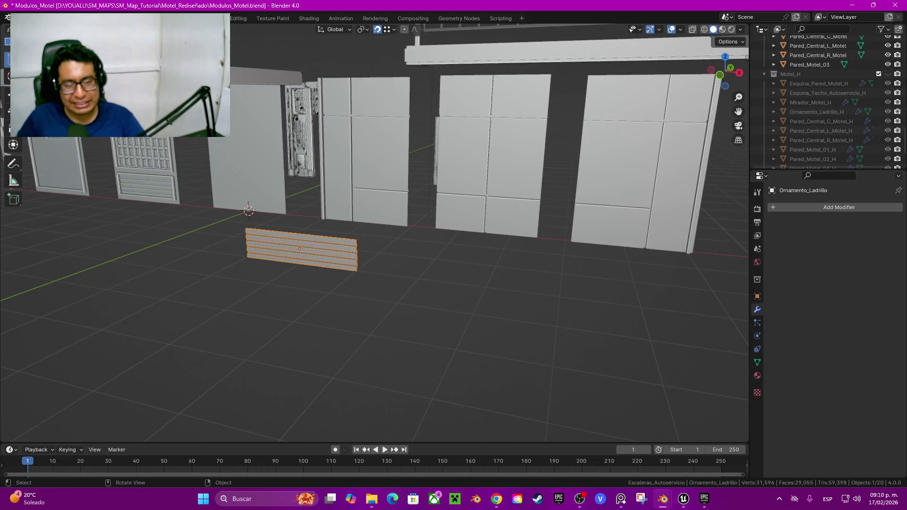
Box-select the low-poly wall panels, floor, stairs, slab and small blocks together
{"action": "left_click", "coordinate": [301, 250]}
{"action": "scroll", "coordinate": [813, 139], "scroll_direction": "down", "scroll_amount": 2}
{"action": "scroll", "coordinate": [813, 139], "scroll_direction": "down", "scroll_amount": 3}
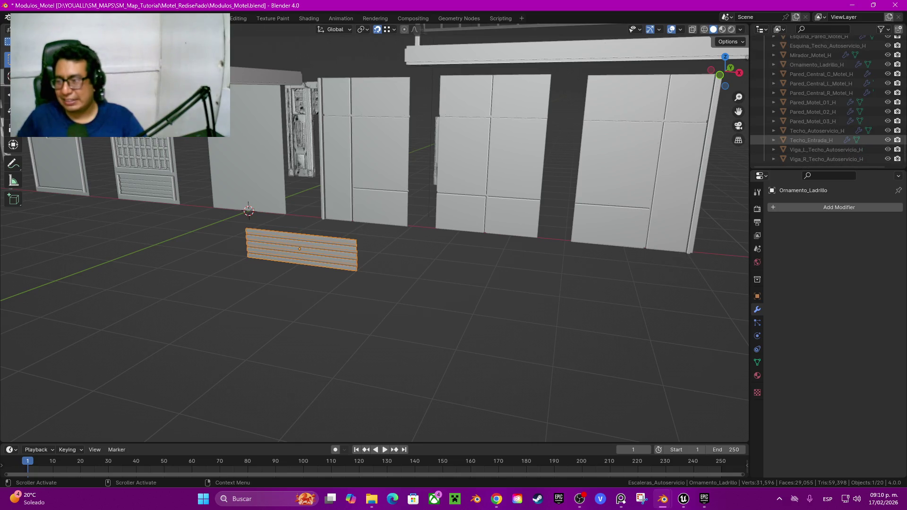
{"action": "scroll", "coordinate": [373, 227], "scroll_direction": "down", "scroll_amount": 5}
{"action": "middle_click_drag", "start_coordinate": [373, 189], "coordinate": [374, 307]}
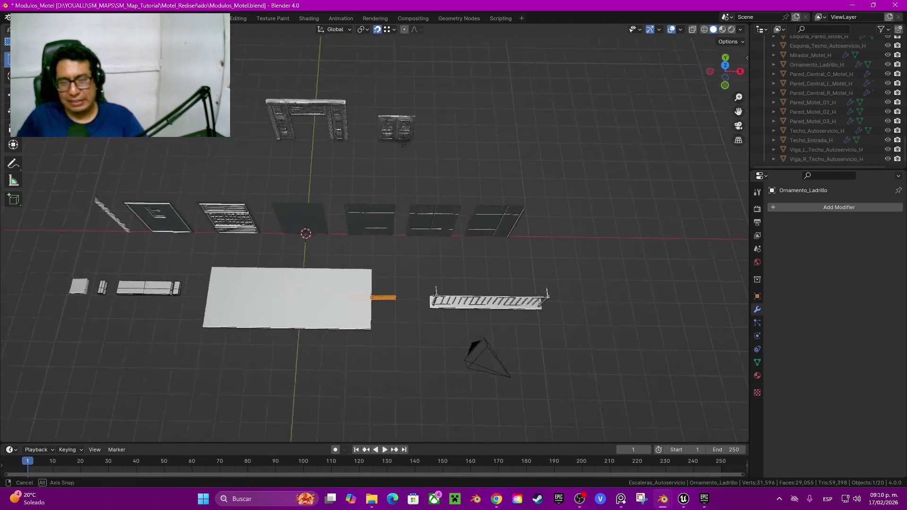
{"action": "middle_click_drag", "start_coordinate": [402, 144], "coordinate": [402, 147]}
{"action": "left_click_drag", "start_coordinate": [58, 208], "coordinate": [565, 315]}
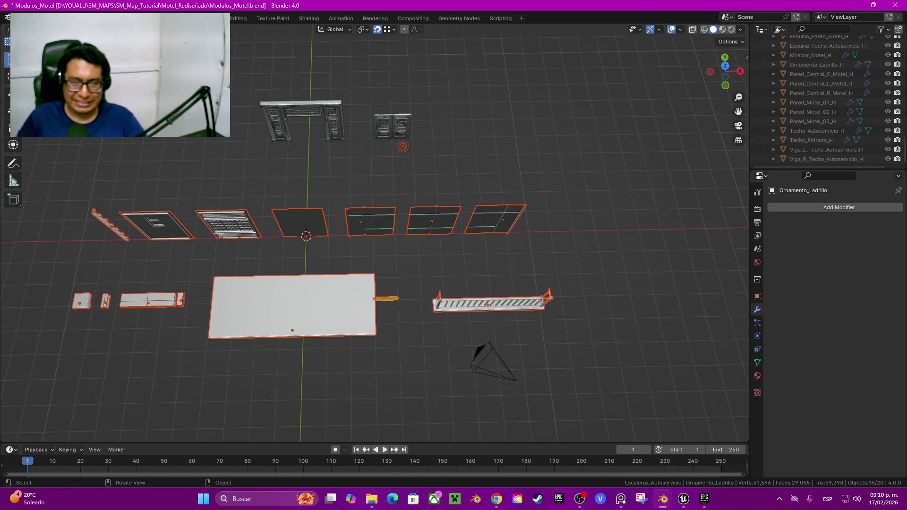
{"action": "left_click", "coordinate": [402, 147]}
{"action": "left_click_drag", "start_coordinate": [570, 315], "coordinate": [406, 201]}
{"action": "left_click_drag", "start_coordinate": [222, 205], "coordinate": [373, 346]}
{"action": "middle_click_drag", "start_coordinate": [373, 346], "coordinate": [493, 337], "text": "shift"}
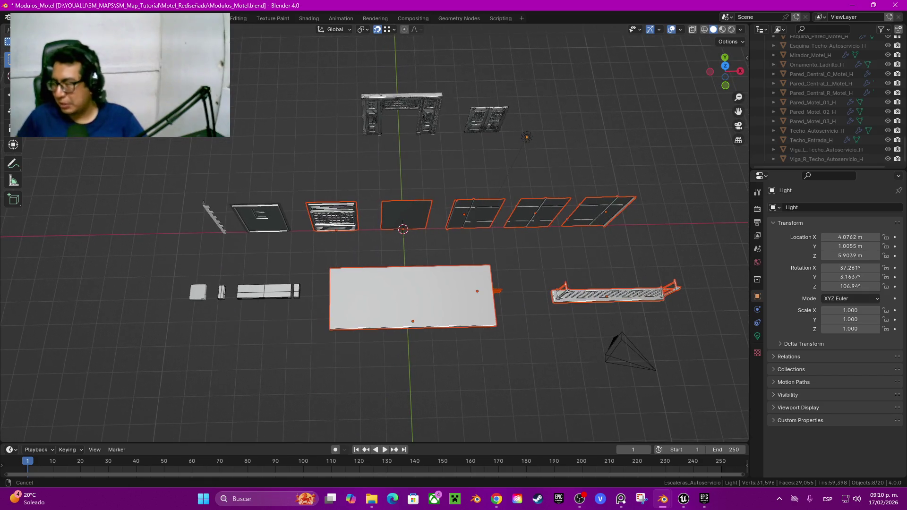
{"action": "left_click_drag", "start_coordinate": [172, 186], "coordinate": [329, 333], "text": "shift"}
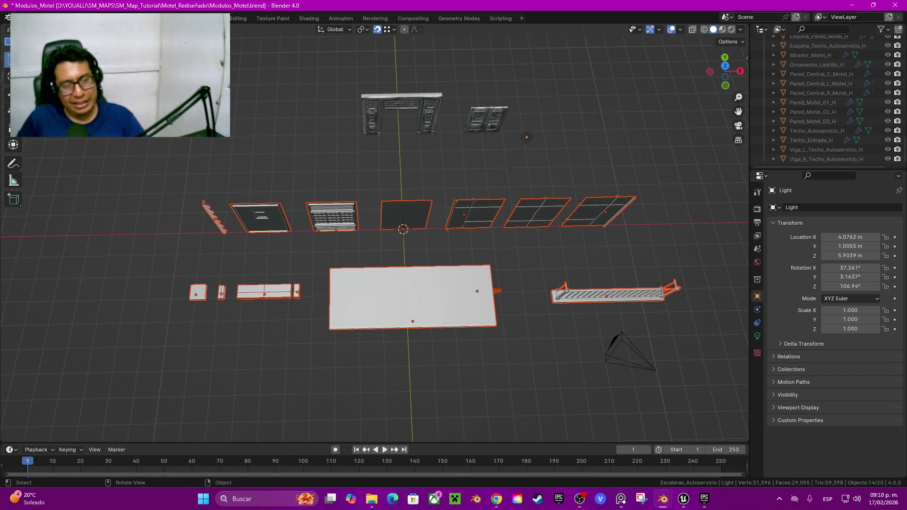
Check the Pared_Motel_01 window panel up close, then undo back to the fourteen-object selection
{"action": "middle_click_drag", "start_coordinate": [330, 331], "coordinate": [359, 293]}
{"action": "scroll", "coordinate": [373, 232], "scroll_direction": "up", "scroll_amount": 5}
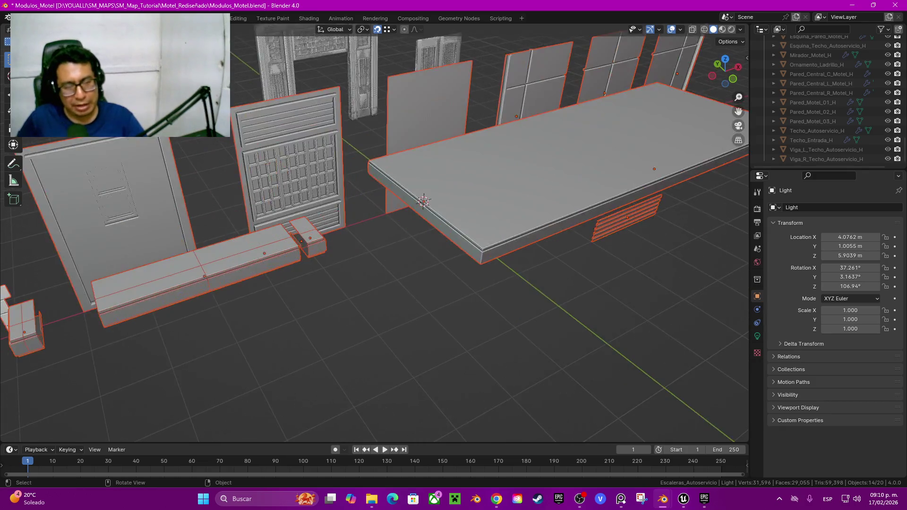
{"action": "middle_click_drag", "start_coordinate": [330, 245], "coordinate": [380, 189]}
{"action": "left_click", "coordinate": [380, 189]}
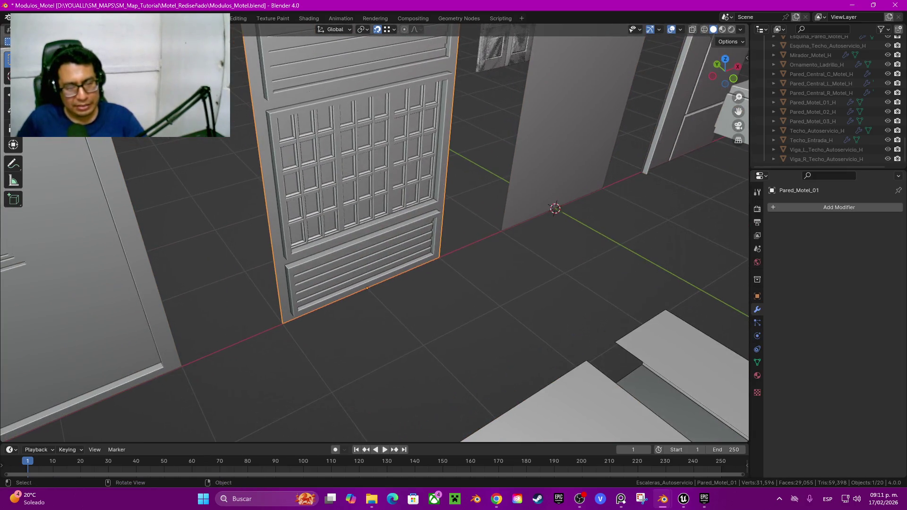
{"action": "scroll", "coordinate": [373, 232], "scroll_direction": "down", "scroll_amount": 12}
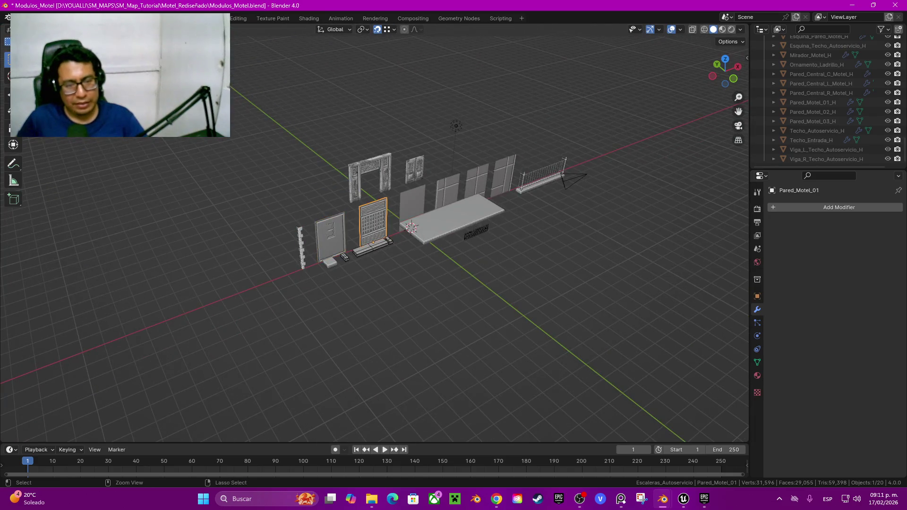
{"action": "key", "text": "ctrl+z"}
{"action": "scroll", "coordinate": [373, 232], "scroll_direction": "up", "scroll_amount": 4}
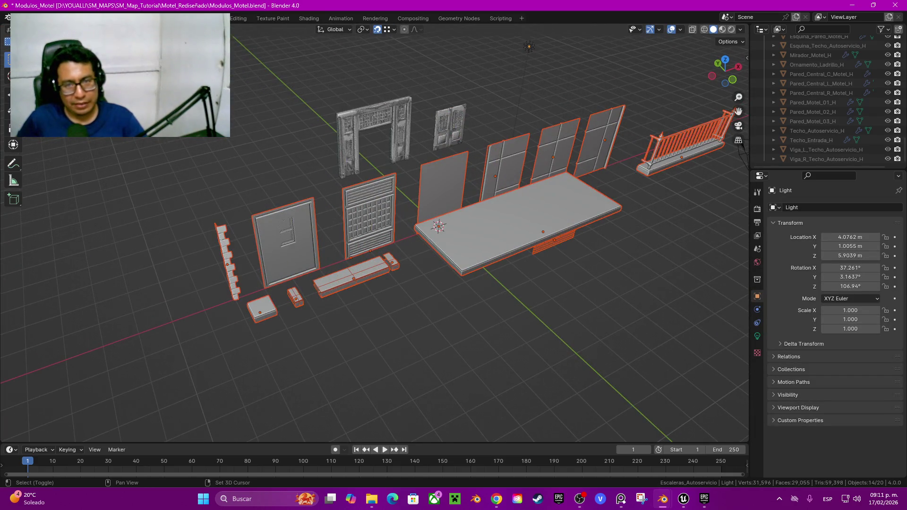
{"action": "middle_click_drag", "start_coordinate": [326, 290], "coordinate": [329, 310]}
Move the selected low-poly modules into a new collection named Motel_L
{"action": "key", "text": "m"}
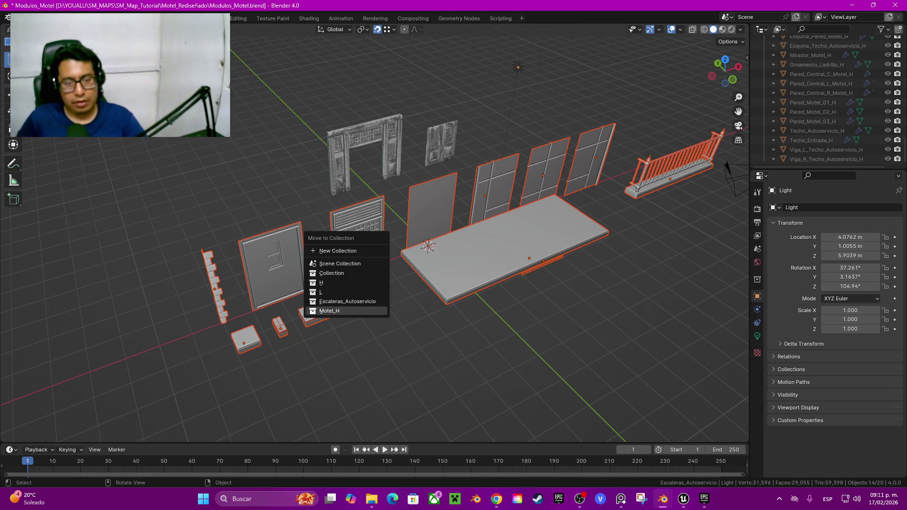
{"action": "left_click", "coordinate": [337, 251]}
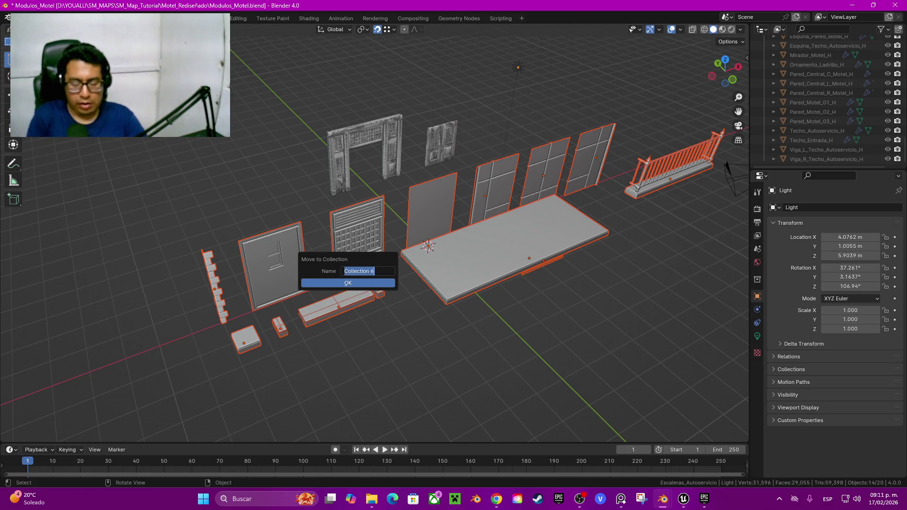
{"action": "type", "text": "Motel_L"}
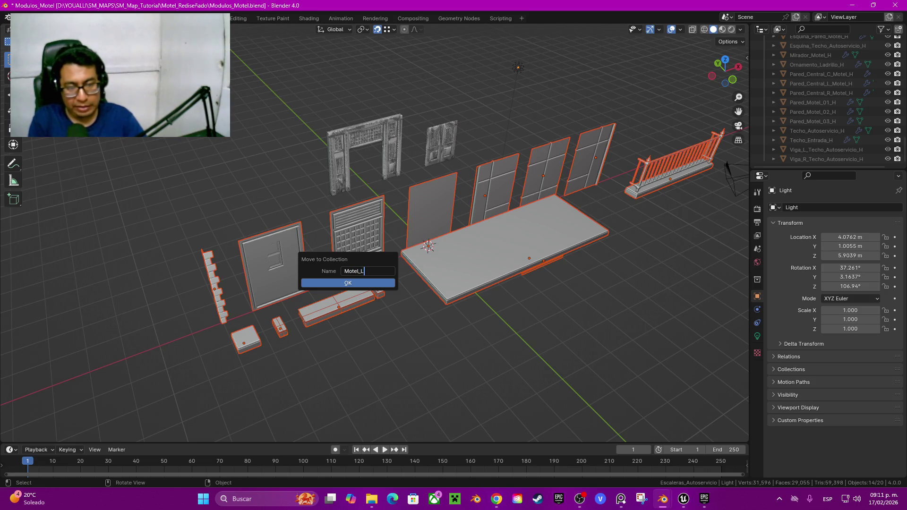
{"action": "key", "text": "Return"}
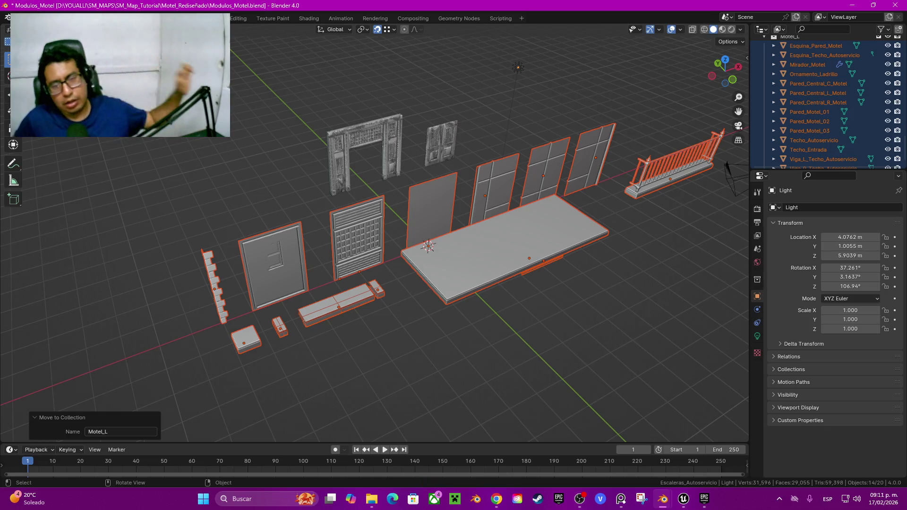
{"action": "scroll", "coordinate": [812, 131], "scroll_direction": "up", "scroll_amount": 2}
{"action": "scroll", "coordinate": [813, 131], "scroll_direction": "up", "scroll_amount": 4}
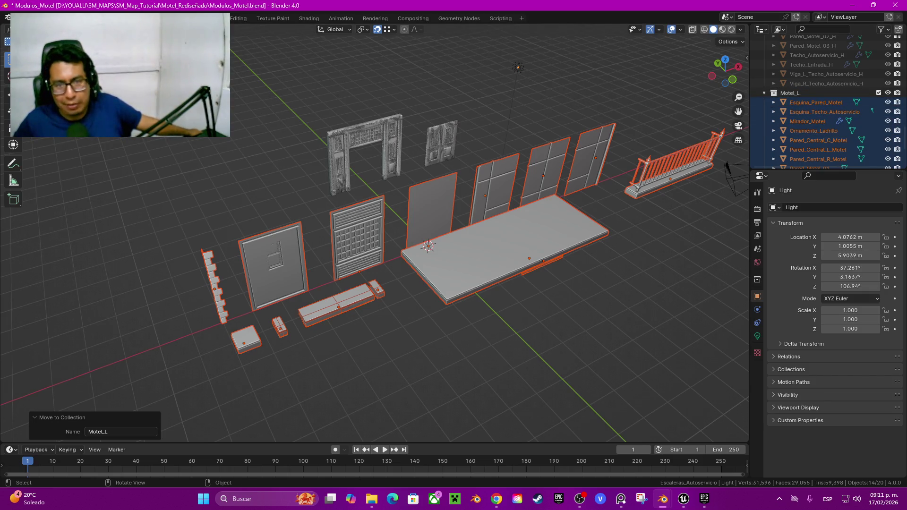
{"action": "middle_click_drag", "start_coordinate": [378, 236], "coordinate": [359, 203]}
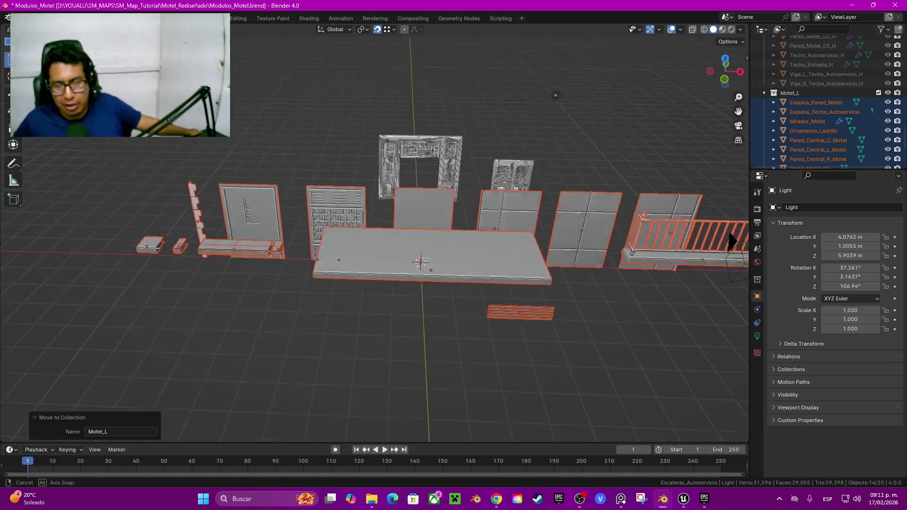
{"action": "mouse_move", "coordinate": [359, 204]}
{"action": "middle_mouse_down"}
{"action": "mouse_move", "coordinate": [326, 222]}
{"action": "mouse_move", "coordinate": [408, 157]}
{"action": "middle_mouse_up"}
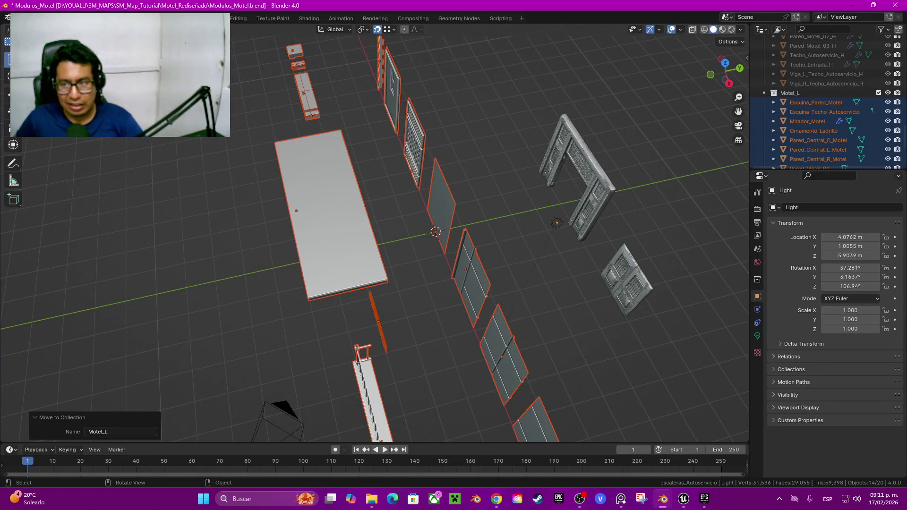
{"action": "scroll", "coordinate": [812, 137], "scroll_direction": "up", "scroll_amount": 3}
Hide the Motel_L collection and select the Ornamento_Ladrillo_H brick strip
{"action": "scroll", "coordinate": [812, 128], "scroll_direction": "up", "scroll_amount": 2}
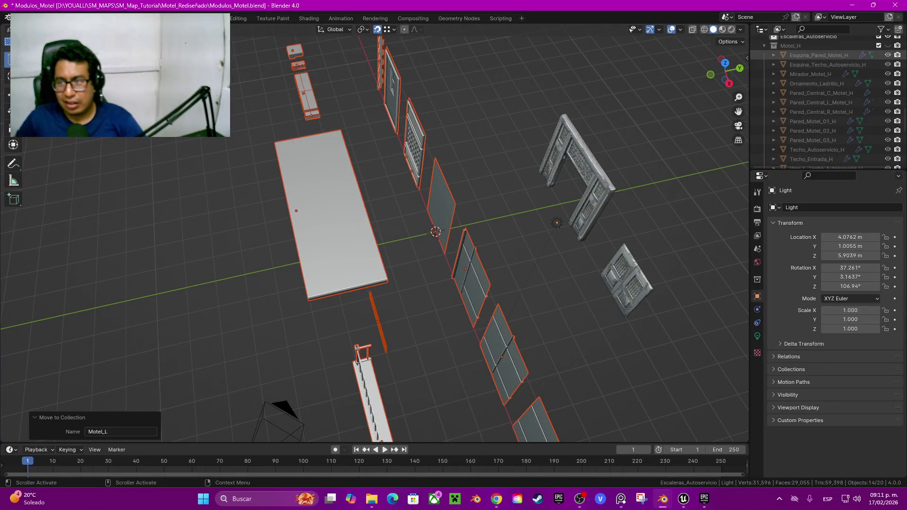
{"action": "left_click", "coordinate": [888, 45], "text": "ctrl"}
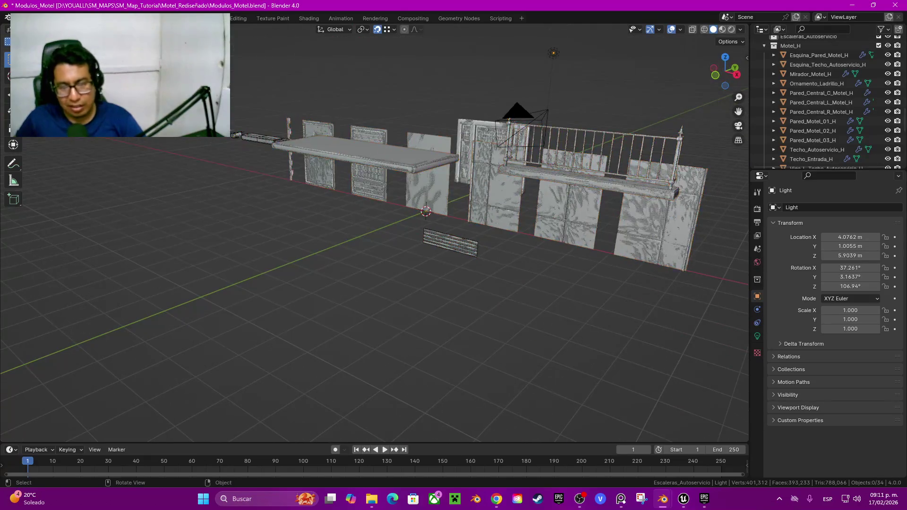
{"action": "middle_click_drag", "start_coordinate": [439, 264], "coordinate": [456, 260]}
{"action": "left_click", "coordinate": [453, 258]}
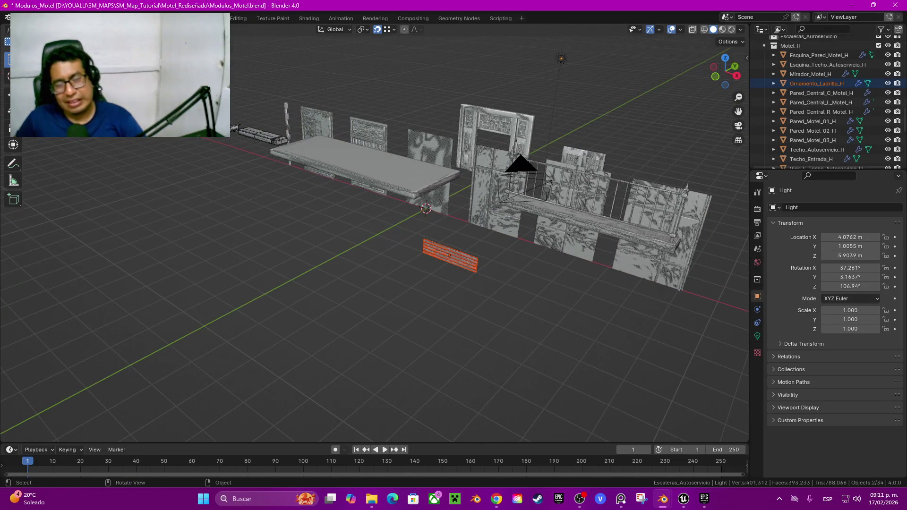
{"action": "mouse_move", "coordinate": [449, 255]}
{"action": "middle_mouse_down"}
{"action": "mouse_move", "coordinate": [425, 226]}
{"action": "mouse_move", "coordinate": [331, 264]}
{"action": "mouse_move", "coordinate": [325, 258]}
{"action": "middle_mouse_up"}
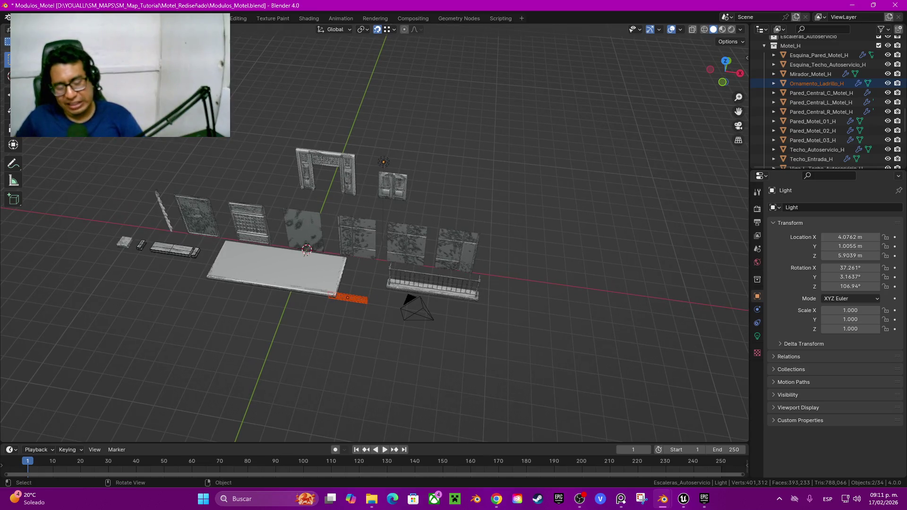
Move the brick strip 3 m along the Y axis
{"action": "key", "text": "g"}
{"action": "key", "text": "y"}
{"action": "key", "text": "Escape"}
{"action": "mouse_move", "coordinate": [307, 250]}
{"action": "middle_mouse_down", "text": "shift"}
{"action": "mouse_move", "coordinate": [369, 264]}
{"action": "mouse_move", "coordinate": [331, 255]}
{"action": "middle_mouse_up", "text": "shift"}
{"action": "key", "text": "g"}
{"action": "key", "text": "y"}
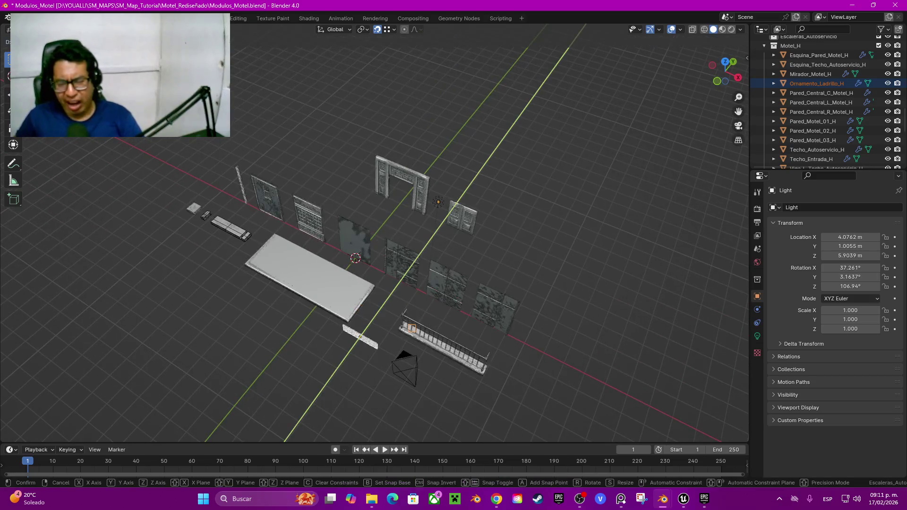
{"action": "key", "text": "Return"}
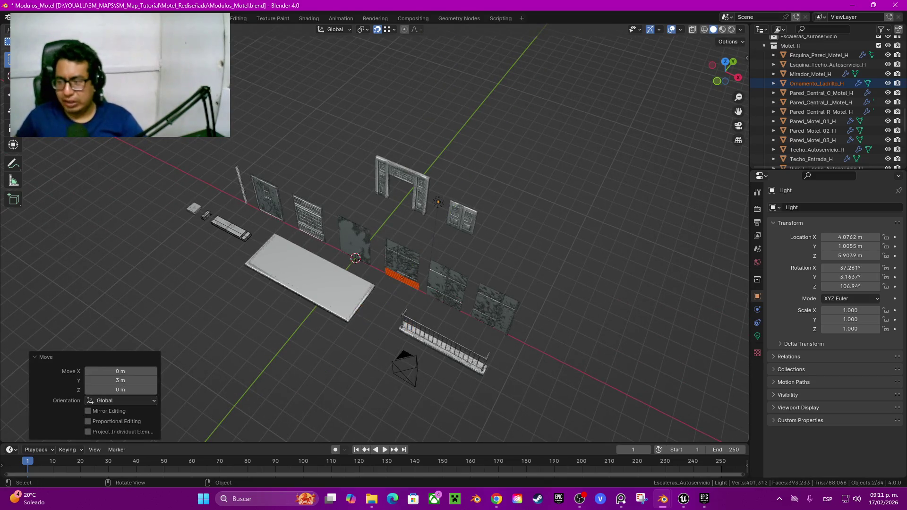
Move the brick strip to X −13 m at the left end of the module row
{"action": "middle_click_drag", "start_coordinate": [373, 236], "coordinate": [373, 199]}
{"action": "scroll", "coordinate": [373, 236], "scroll_direction": "up", "scroll_amount": 3}
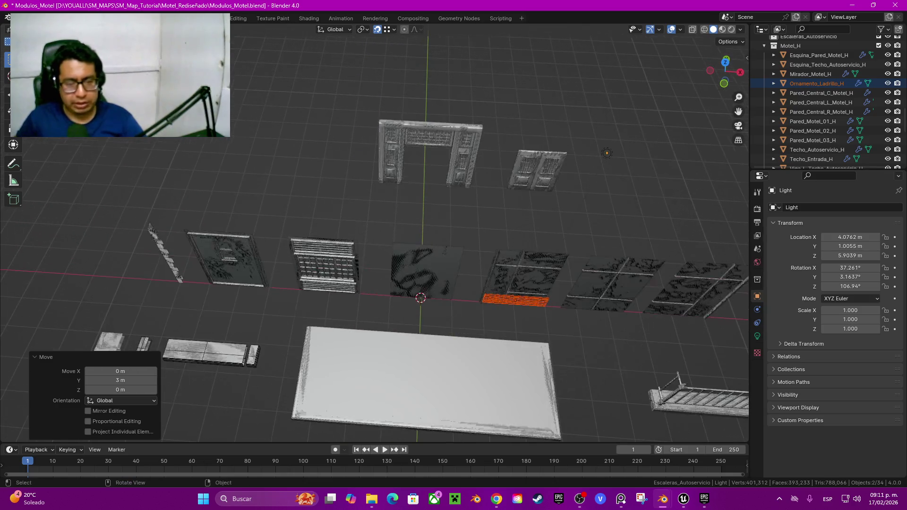
{"action": "middle_click_drag", "start_coordinate": [373, 236], "coordinate": [387, 227]}
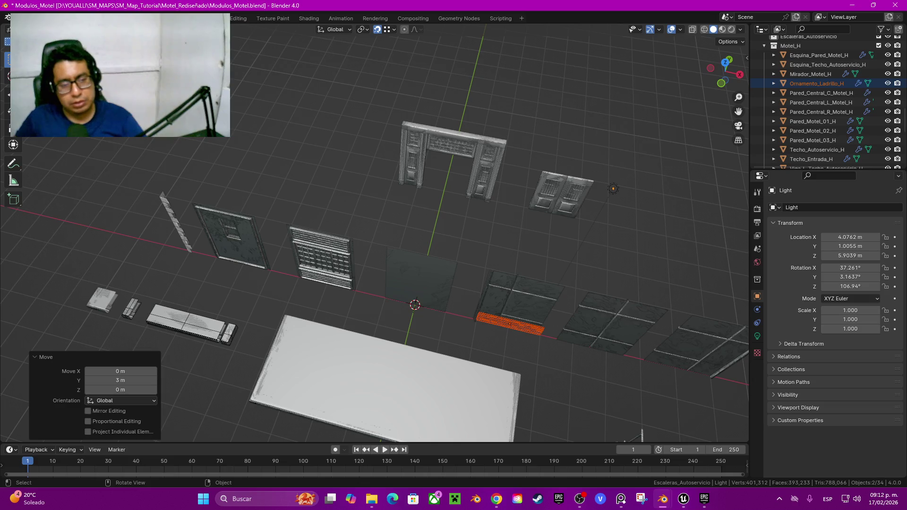
{"action": "middle_click_drag", "start_coordinate": [373, 236], "coordinate": [416, 231]}
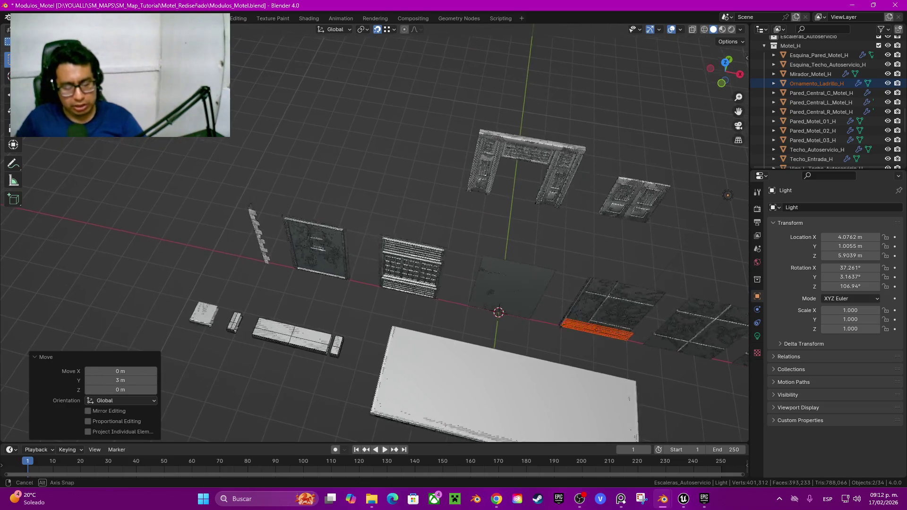
{"action": "key", "text": "g"}
{"action": "key", "text": "x"}
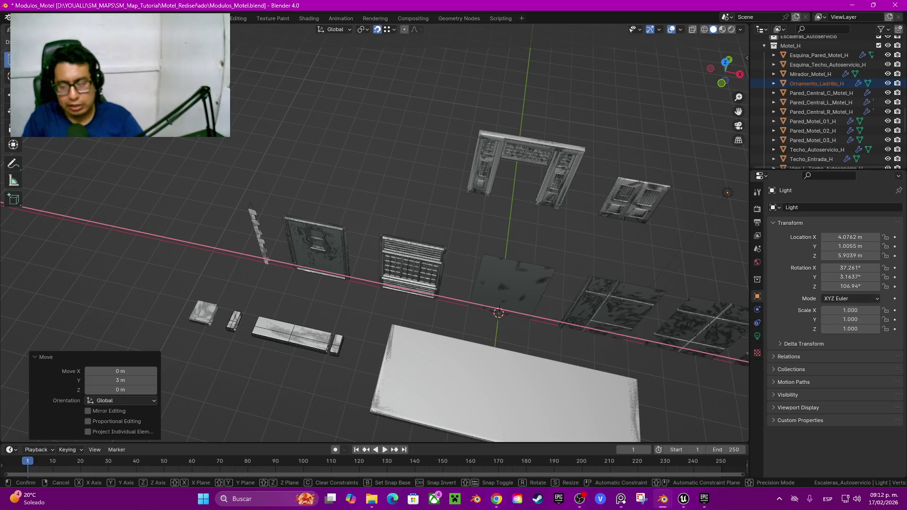
{"action": "left_click", "coordinate": [212, 247]}
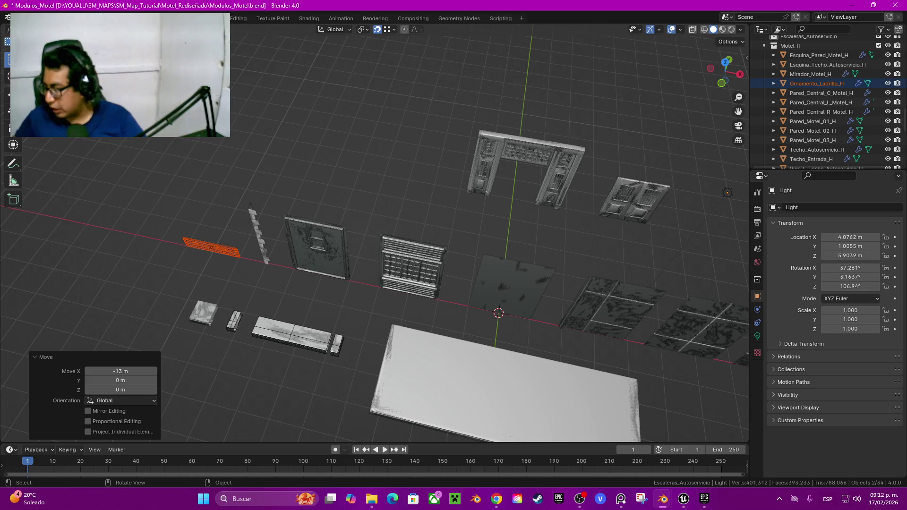
Deselect all objects
{"action": "mouse_move", "coordinate": [212, 247]}
{"action": "middle_mouse_down"}
{"action": "mouse_move", "coordinate": [359, 243]}
{"action": "mouse_move", "coordinate": [378, 283]}
{"action": "mouse_move", "coordinate": [167, 273]}
{"action": "middle_mouse_up"}
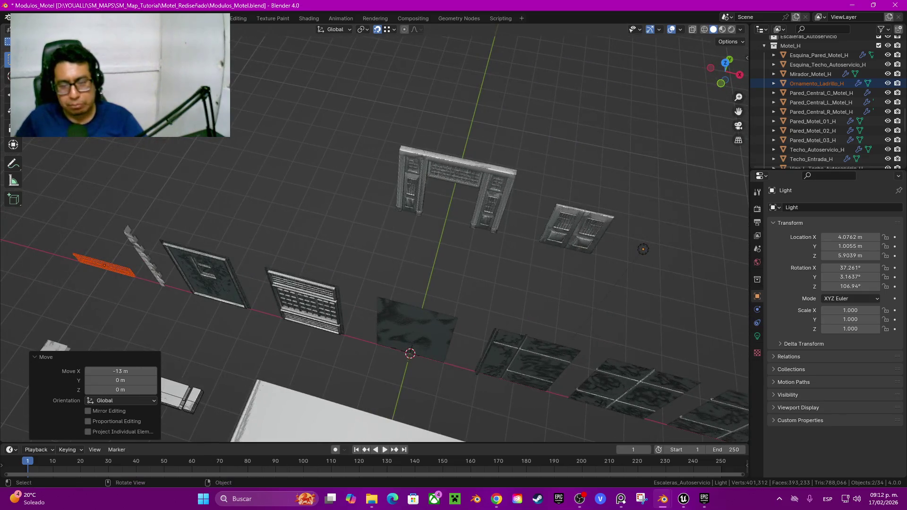
{"action": "key", "text": "alt+a"}
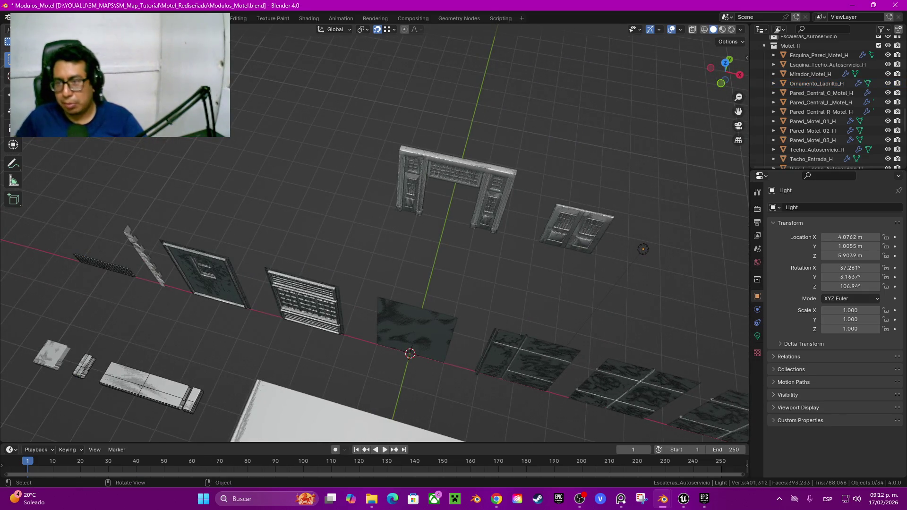
{"action": "scroll", "coordinate": [374, 232], "scroll_direction": "down", "scroll_amount": 4}
{"action": "middle_click_drag", "start_coordinate": [373, 236], "coordinate": [392, 208]}
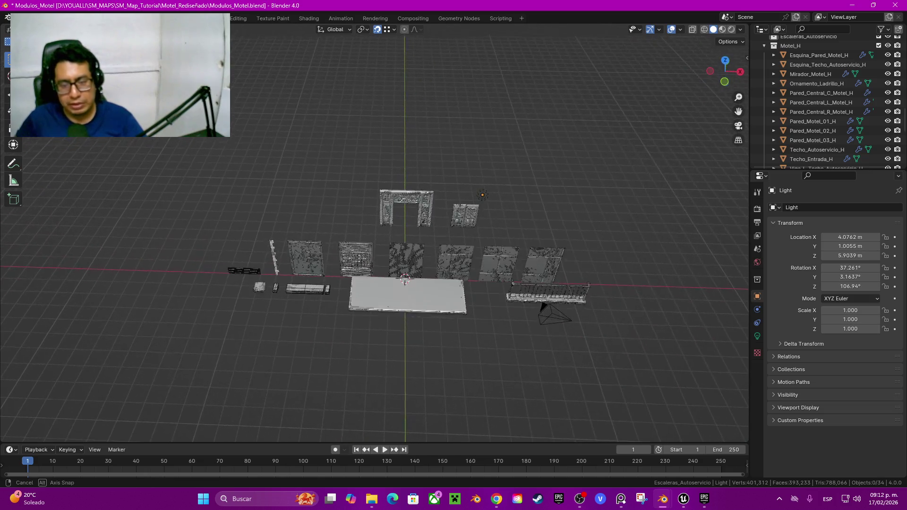
Reveal all hidden objects, then hide the L and H collections
{"action": "key", "text": "ctrl+v"}
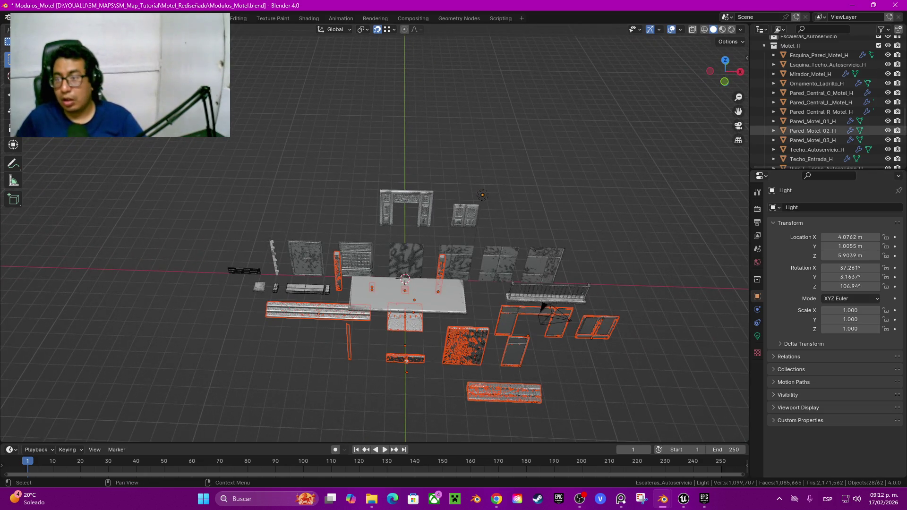
{"action": "scroll", "coordinate": [812, 130], "scroll_direction": "up", "scroll_amount": 3}
{"action": "scroll", "coordinate": [812, 131], "scroll_direction": "down", "scroll_amount": 5}
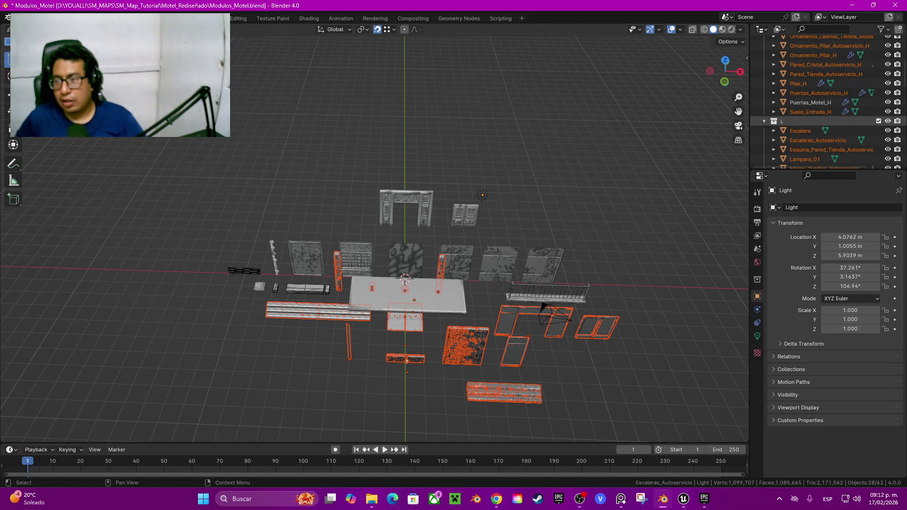
{"action": "left_click", "coordinate": [888, 121]}
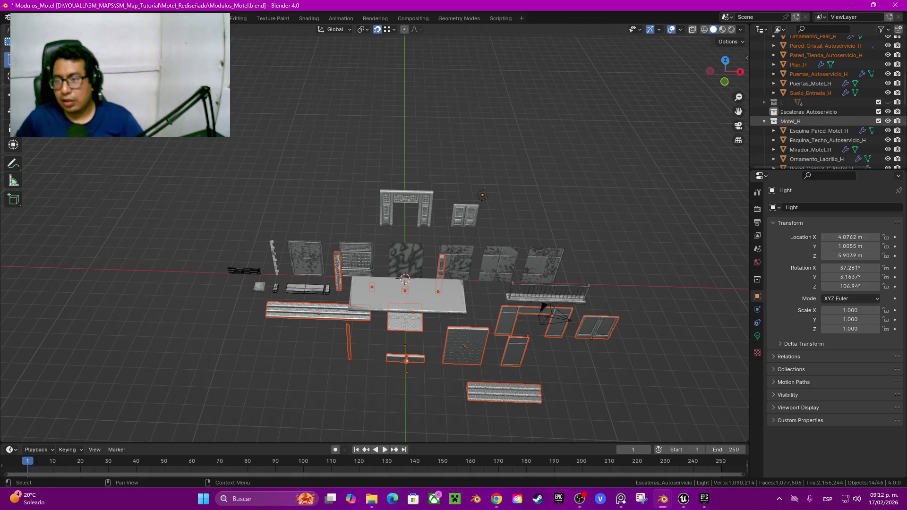
{"action": "scroll", "coordinate": [831, 107], "scroll_direction": "up", "scroll_amount": 6}
{"action": "left_click", "coordinate": [765, 88]}
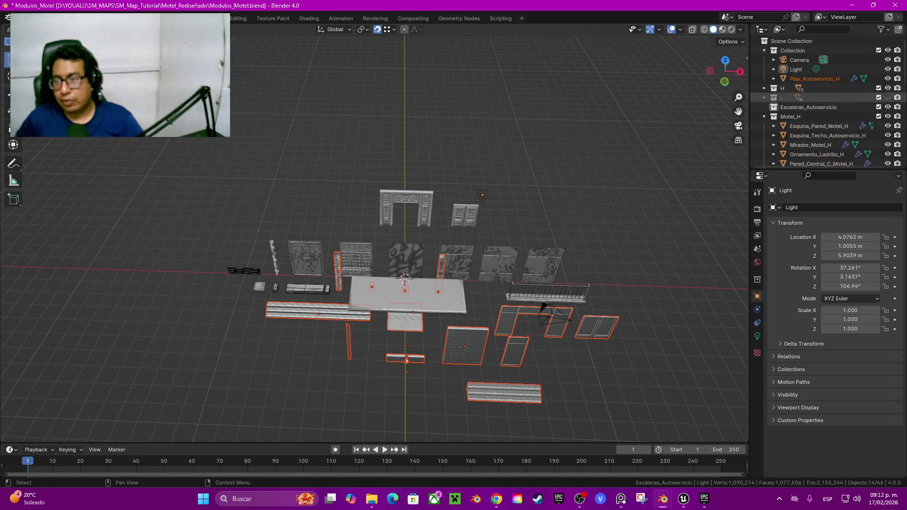
{"action": "left_click", "coordinate": [888, 88]}
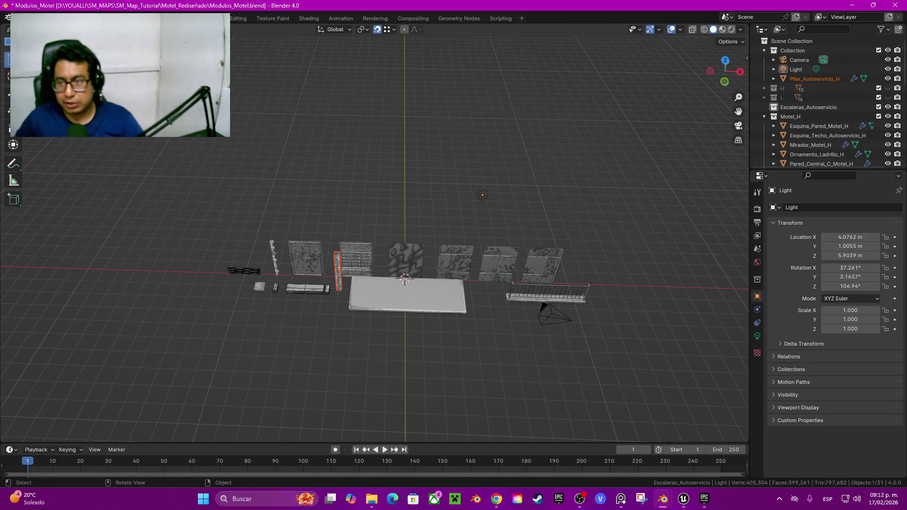
Move the Pilar_Autoservicio_H pillar into collection H and save Modulos_Motel.blend
{"action": "middle_click_drag", "start_coordinate": [407, 236], "coordinate": [473, 199]}
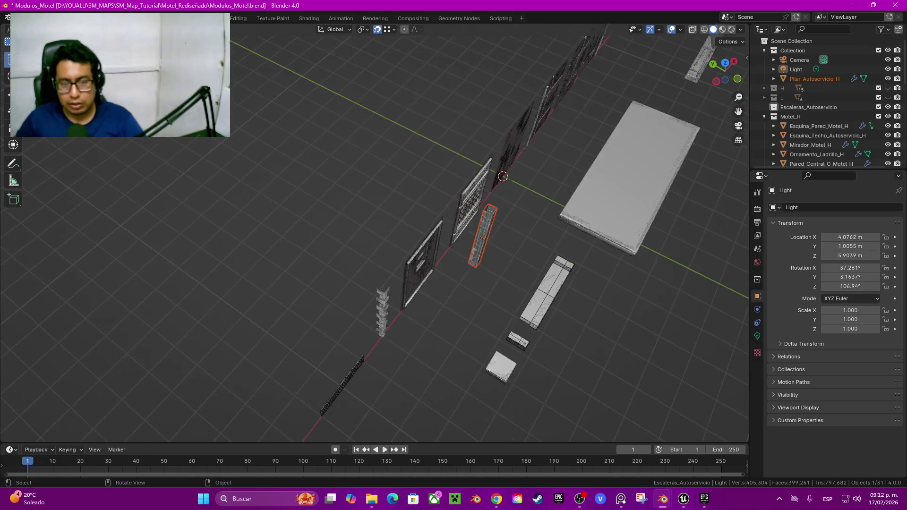
{"action": "scroll", "coordinate": [424, 284], "scroll_direction": "up", "scroll_amount": 2}
{"action": "scroll", "coordinate": [424, 283], "scroll_direction": "up", "scroll_amount": 2}
{"action": "scroll", "coordinate": [424, 284], "scroll_direction": "up", "scroll_amount": 2}
{"action": "scroll", "coordinate": [425, 284], "scroll_direction": "up", "scroll_amount": 2}
{"action": "key", "text": "shift+b"}
{"action": "key", "text": "Escape"}
{"action": "left_click", "coordinate": [424, 284]}
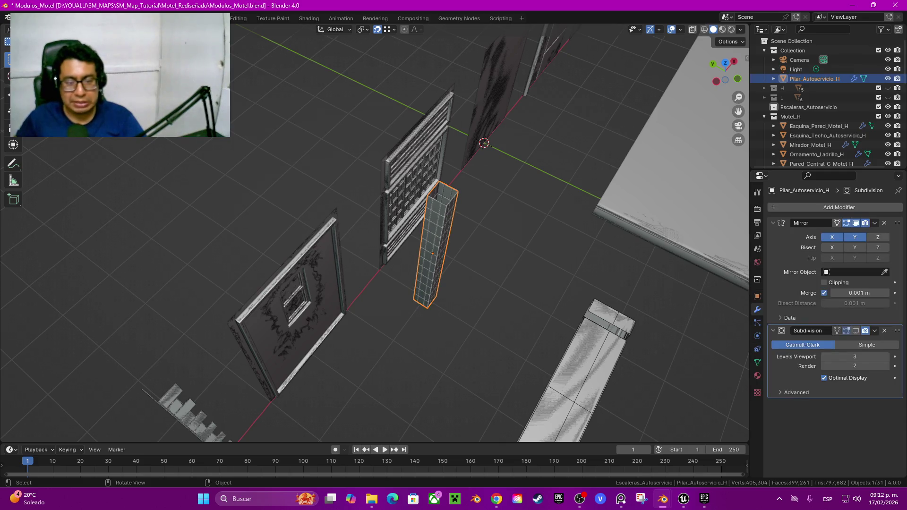
{"action": "key", "text": "m"}
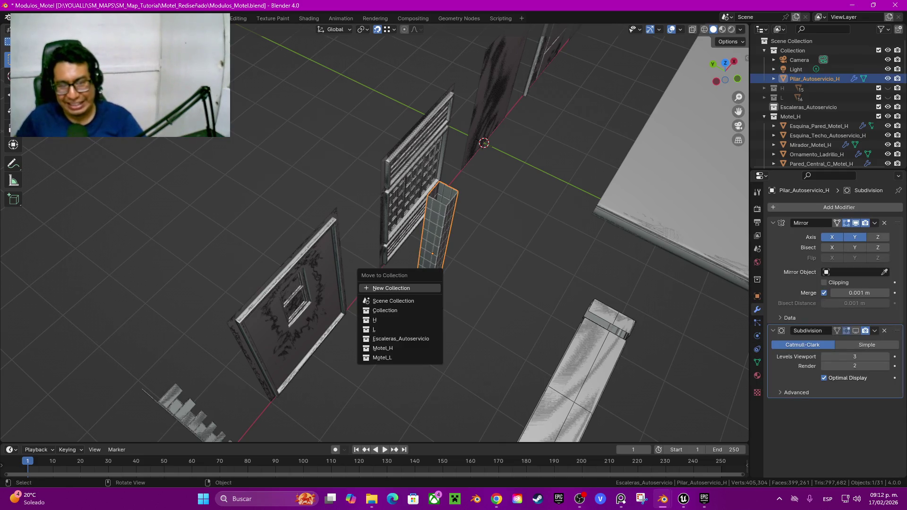
{"action": "left_click", "coordinate": [378, 319]}
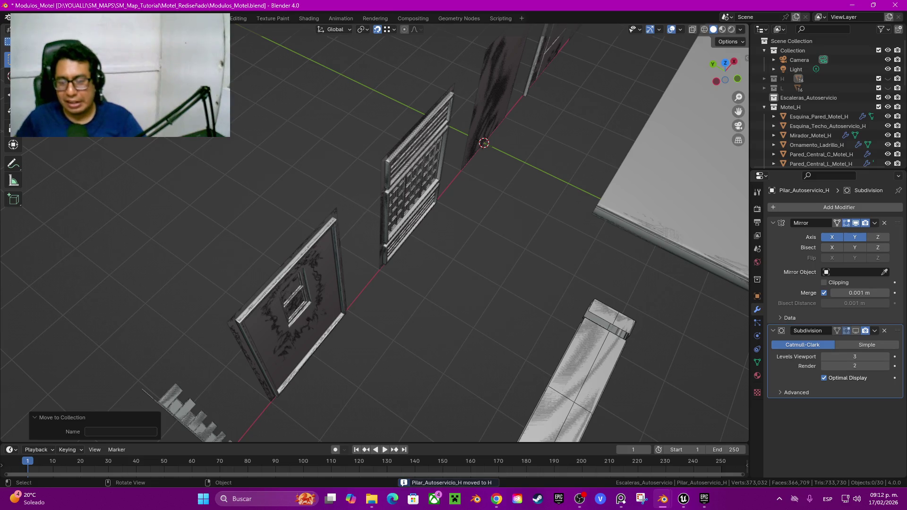
{"action": "key", "text": "ctrl+s"}
{"action": "mouse_move", "coordinate": [378, 236]}
{"action": "middle_mouse_down"}
{"action": "mouse_move", "coordinate": [378, 189]}
{"action": "mouse_move", "coordinate": [331, 236]}
{"action": "mouse_move", "coordinate": [330, 213]}
{"action": "middle_mouse_up"}
Lower the Mirador_Motel_H railing about 0.165 m along Z in front orthographic view
{"action": "left_click", "coordinate": [234, 264]}
{"action": "middle_click_drag", "start_coordinate": [378, 236], "coordinate": [307, 226]}
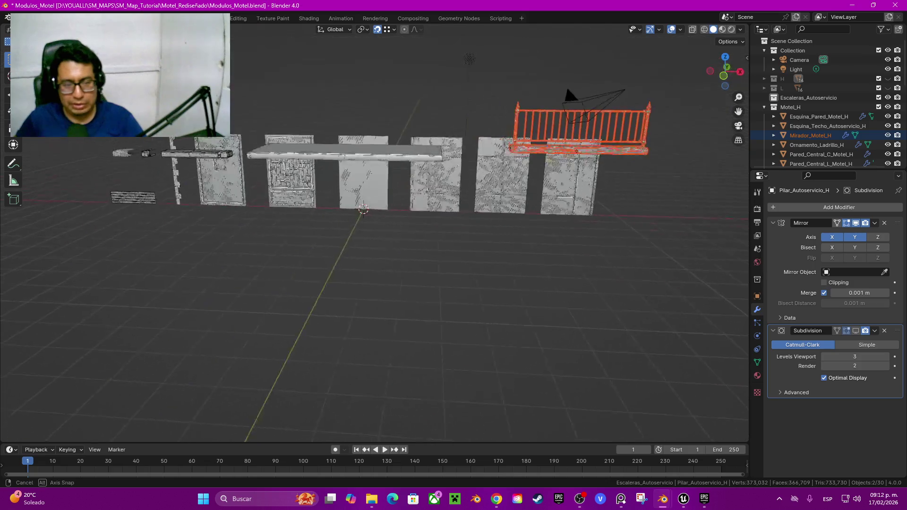
{"action": "key", "text": "KP_1"}
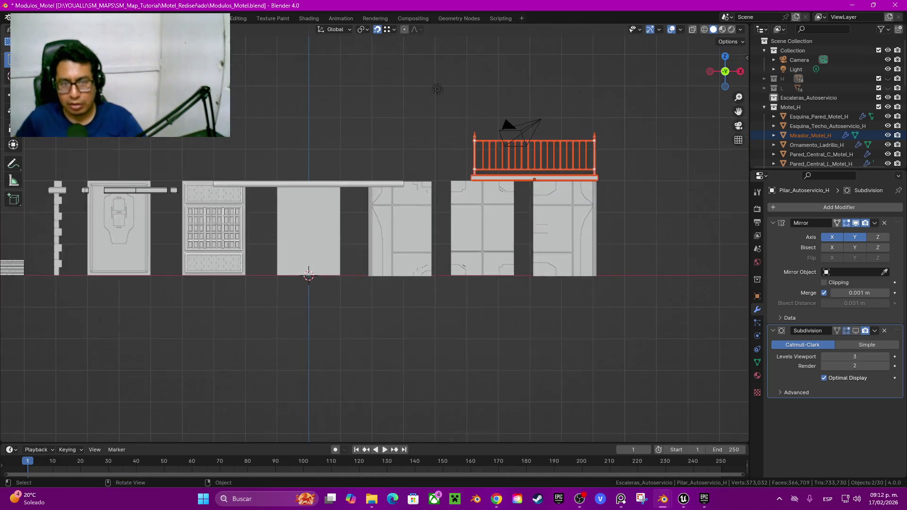
{"action": "scroll", "coordinate": [374, 220], "scroll_direction": "up", "scroll_amount": 5}
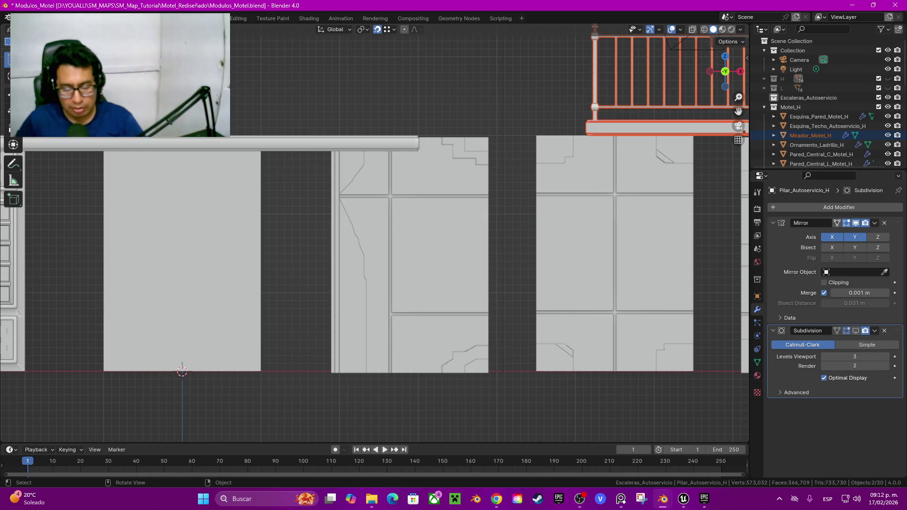
{"action": "key", "text": "g"}
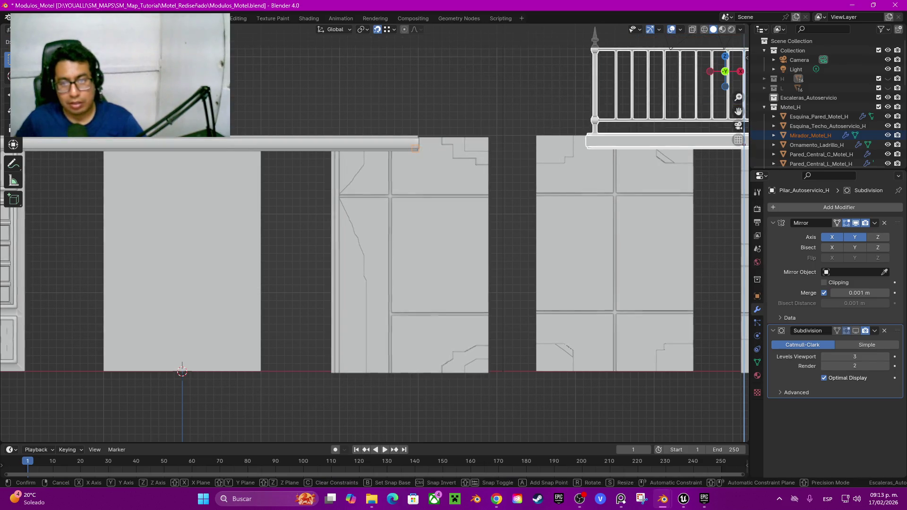
{"action": "key", "text": "Return"}
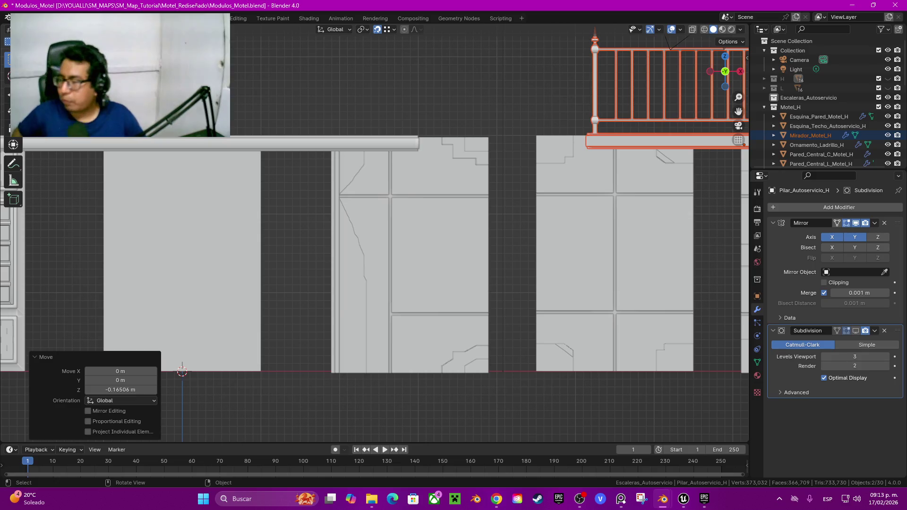
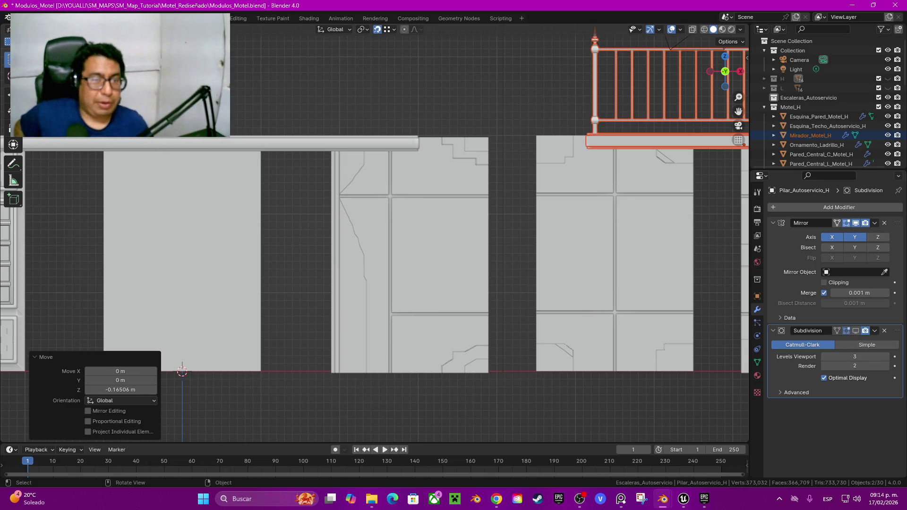
Clear the railing selection and hide the high-poly Motel_H collection
{"action": "scroll", "coordinate": [377, 236], "scroll_direction": "down", "scroll_amount": 2}
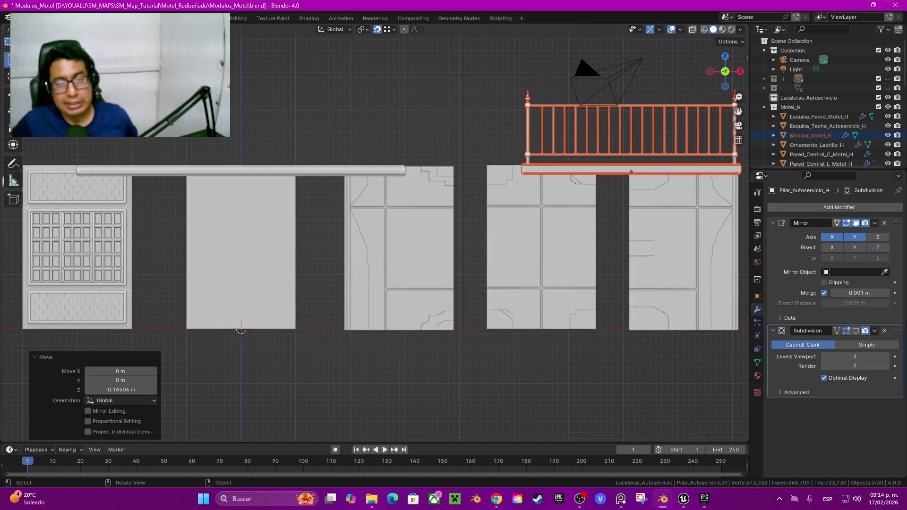
{"action": "scroll", "coordinate": [378, 236], "scroll_direction": "up", "scroll_amount": 2}
{"action": "middle_click_drag", "start_coordinate": [378, 236], "coordinate": [378, 189]}
{"action": "key", "text": "alt+a"}
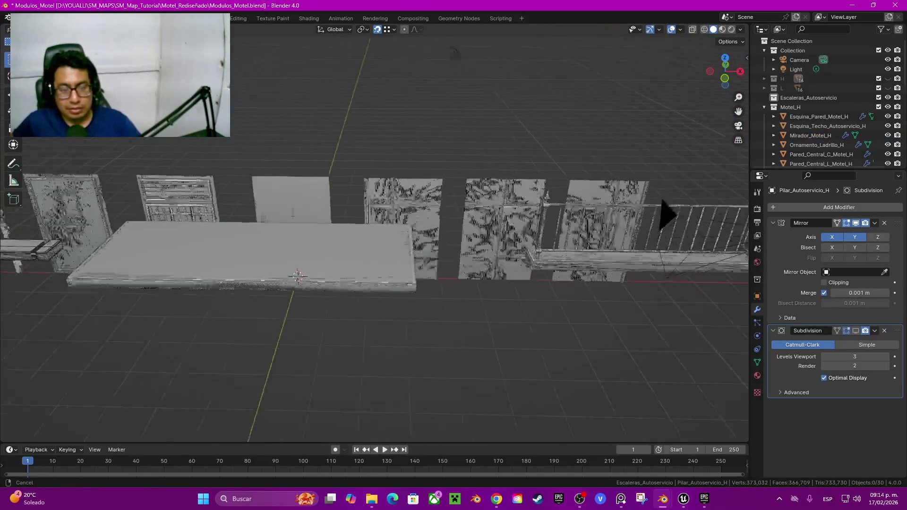
{"action": "middle_click_drag", "start_coordinate": [378, 237], "coordinate": [331, 236]}
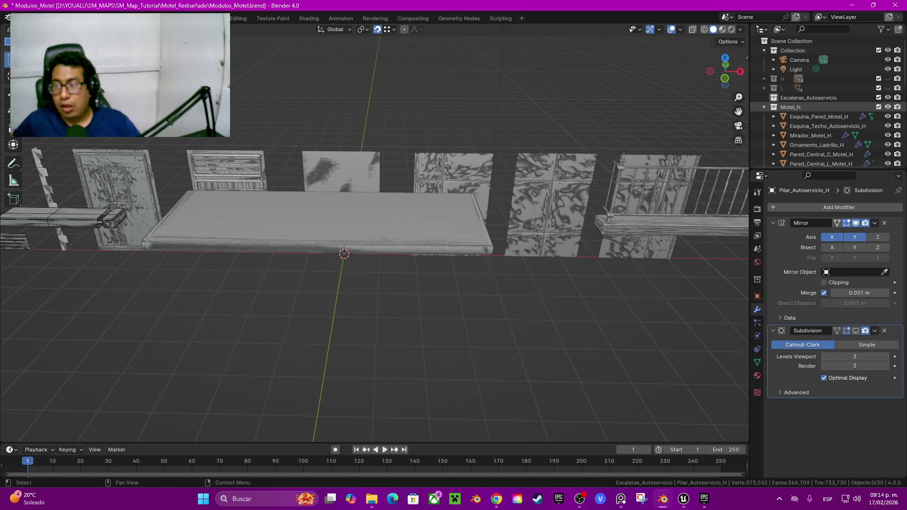
{"action": "left_click", "coordinate": [888, 107]}
Select the Pared_Central_C_Motel wall panel and enter Edit Mode on its mesh
{"action": "left_click", "coordinate": [548, 217]}
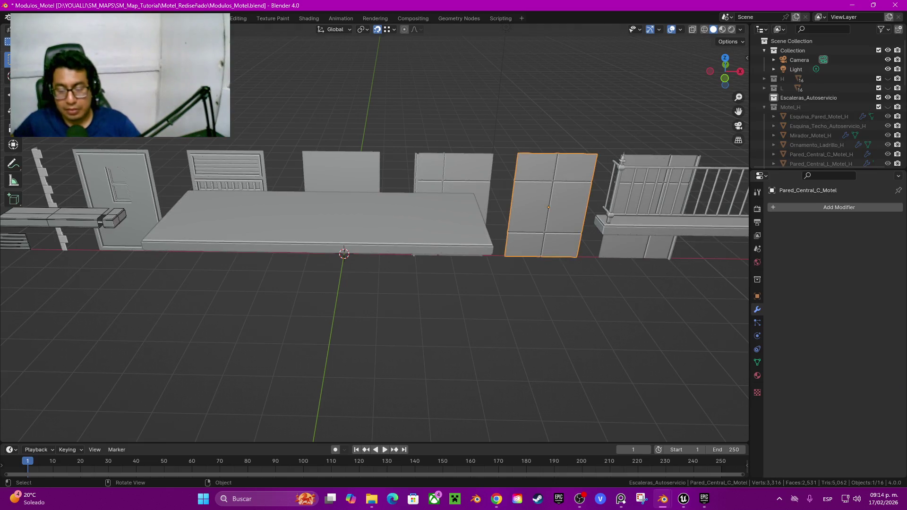
{"action": "middle_click_drag", "start_coordinate": [548, 217], "coordinate": [547, 265]}
{"action": "key", "text": "Tab"}
{"action": "key", "text": "Tab"}
{"action": "left_click", "coordinate": [333, 213]}
{"action": "key", "text": "Tab"}
Leave Edit Mode on the flat wall panel, back to Object Mode
{"action": "scroll", "coordinate": [333, 213], "scroll_direction": "up", "scroll_amount": 2}
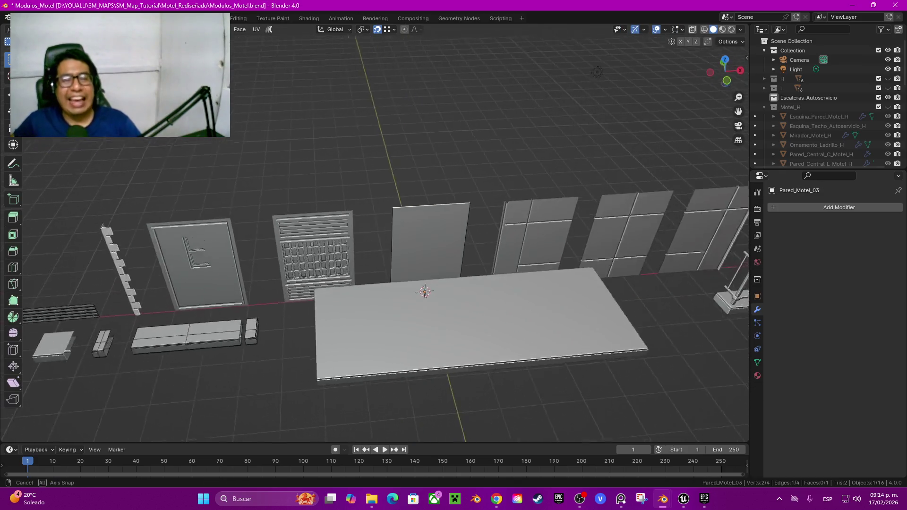
{"action": "middle_click_drag", "start_coordinate": [378, 236], "coordinate": [449, 227]}
{"action": "scroll", "coordinate": [374, 233], "scroll_direction": "up", "scroll_amount": 3}
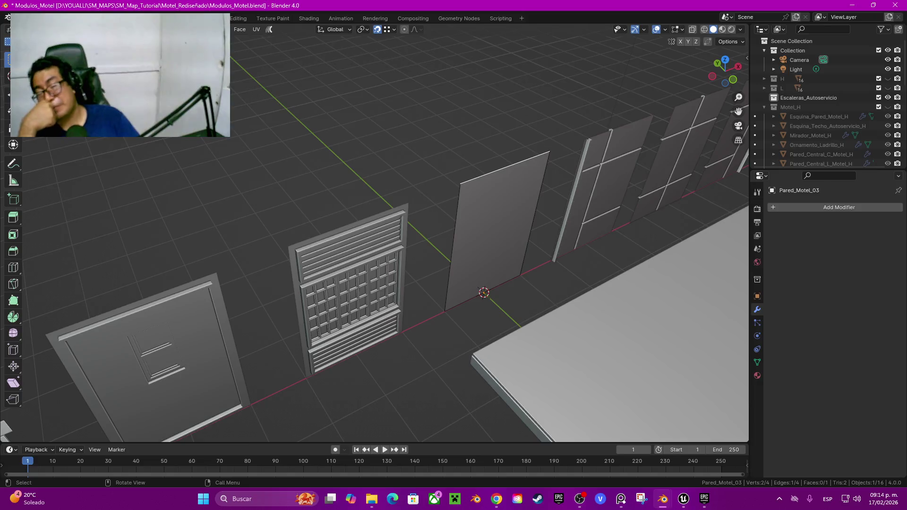
{"action": "key", "text": "Tab"}
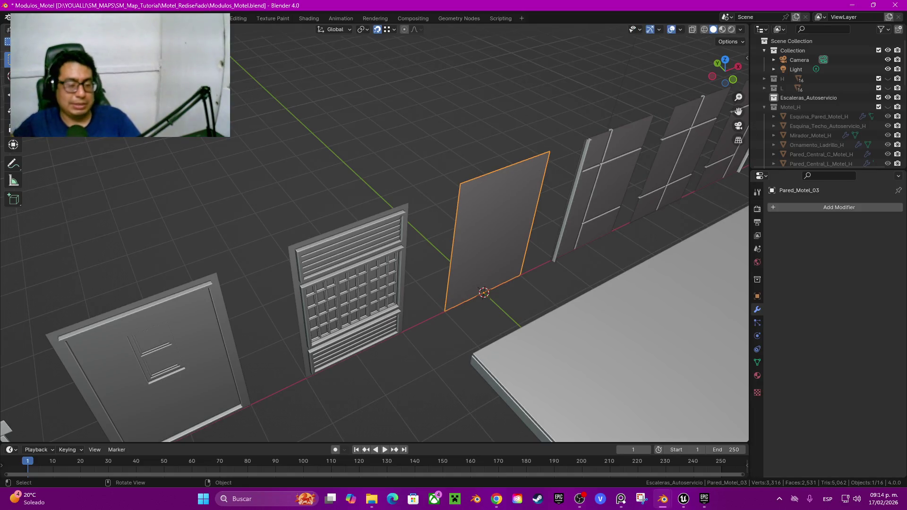
Select the Esquina_Pared_Motel corner wall, enter Edit Mode and pick a long vertical edge
{"action": "scroll", "coordinate": [508, 114], "scroll_direction": "down", "scroll_amount": 5}
{"action": "middle_click_drag", "start_coordinate": [507, 122], "coordinate": [477, 90]}
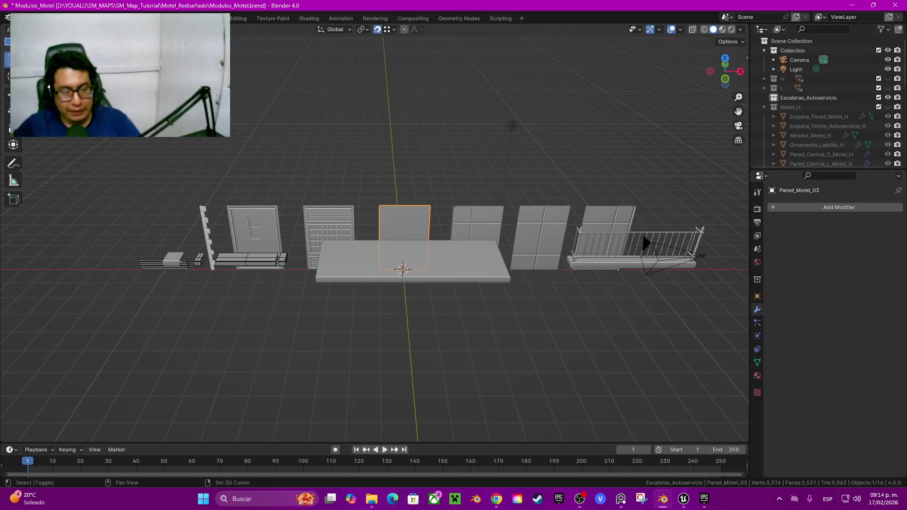
{"action": "left_click_drag", "start_coordinate": [177, 183], "coordinate": [594, 222]}
{"action": "mouse_move", "coordinate": [594, 222]}
{"action": "middle_mouse_down"}
{"action": "mouse_move", "coordinate": [473, 265]}
{"action": "mouse_move", "coordinate": [425, 236]}
{"action": "middle_mouse_up"}
{"action": "scroll", "coordinate": [331, 284], "scroll_direction": "up", "scroll_amount": 4}
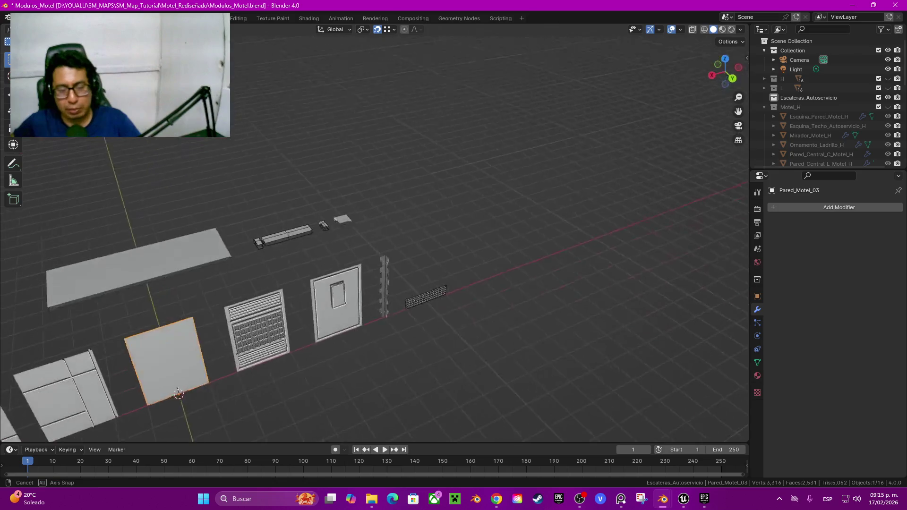
{"action": "scroll", "coordinate": [392, 311], "scroll_direction": "up", "scroll_amount": 6}
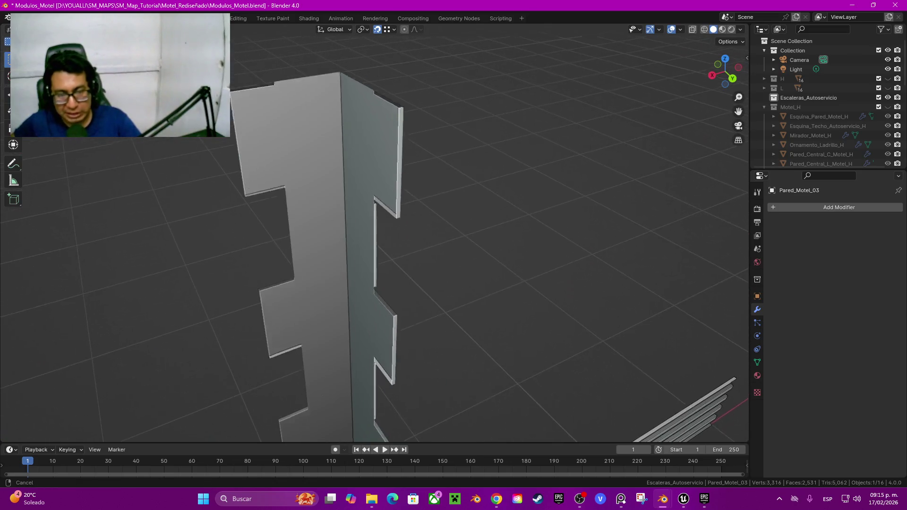
{"action": "key", "text": "Tab"}
{"action": "left_click", "coordinate": [385, 265]}
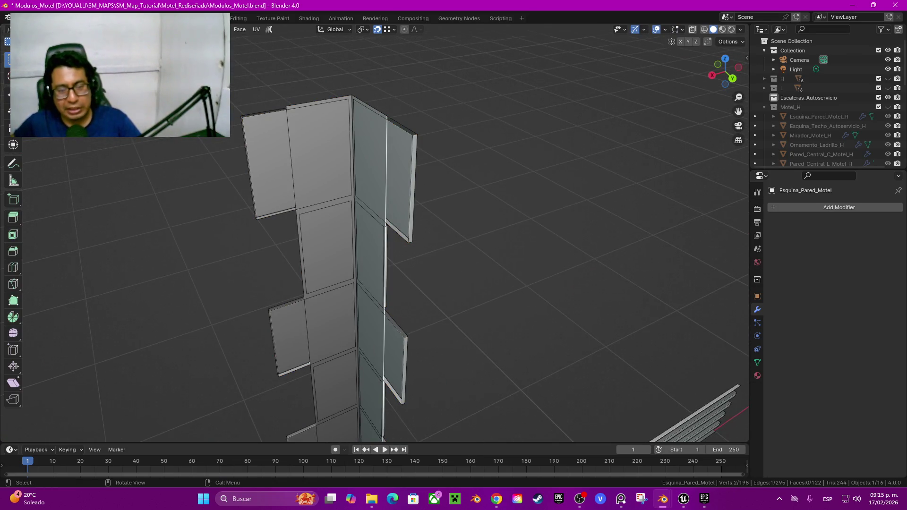
Select the corner wall's front panel top edge and frame the selection
{"action": "middle_click_drag", "start_coordinate": [386, 226], "coordinate": [232, 437]}
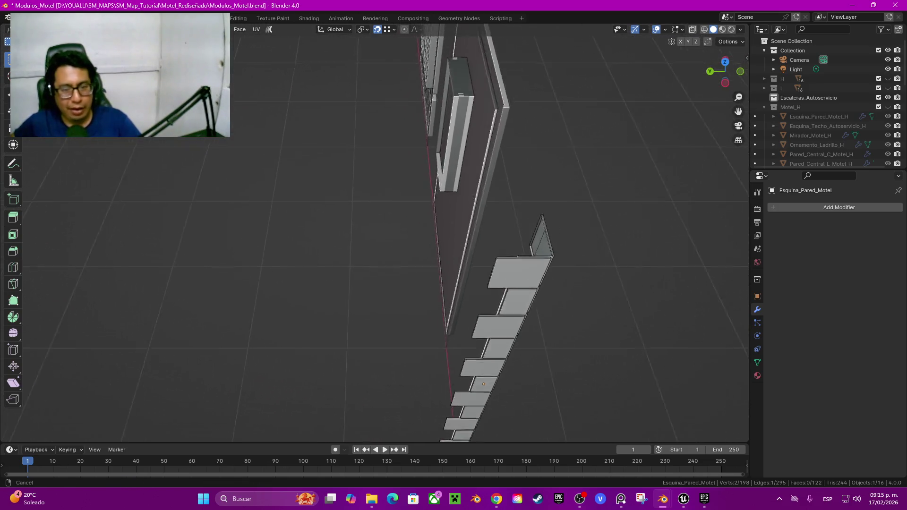
{"action": "middle_click_drag", "start_coordinate": [232, 437], "coordinate": [472, 377]}
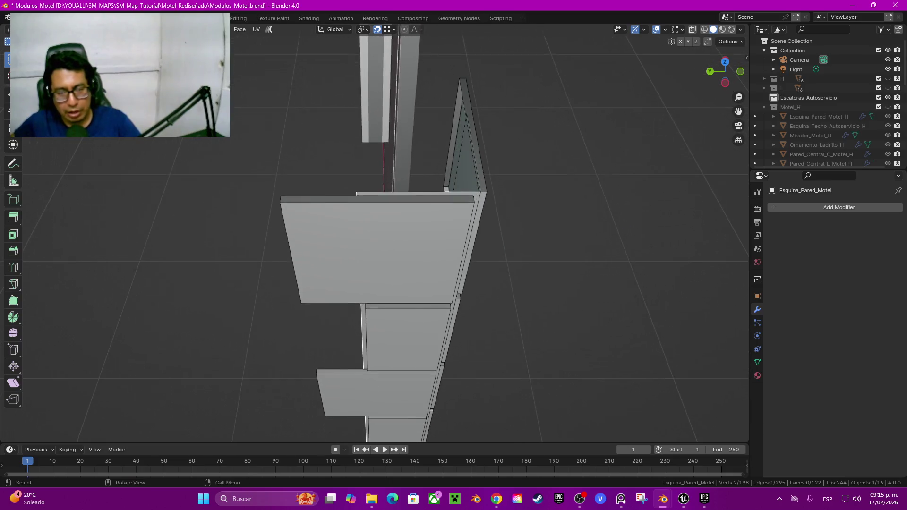
{"action": "left_click", "coordinate": [556, 289]}
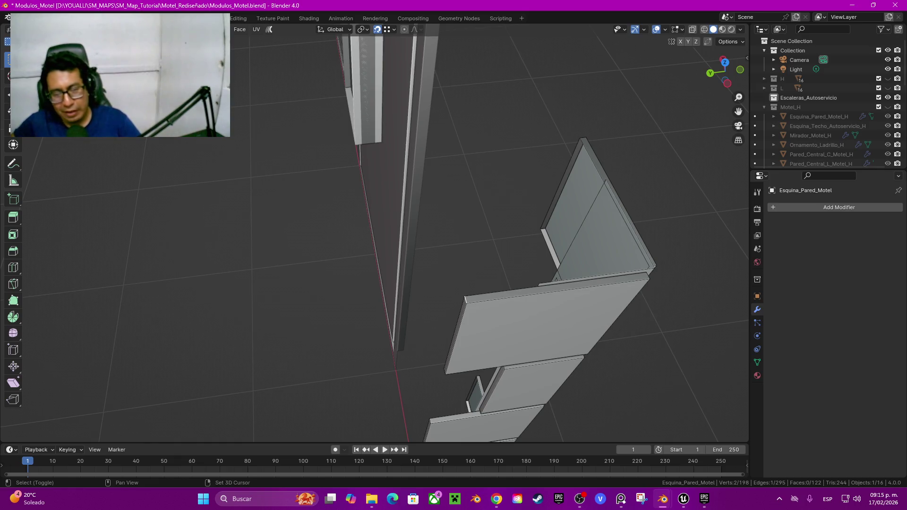
{"action": "middle_click_drag", "start_coordinate": [378, 236], "coordinate": [425, 227]}
{"action": "scroll", "coordinate": [425, 264], "scroll_direction": "up", "scroll_amount": 2}
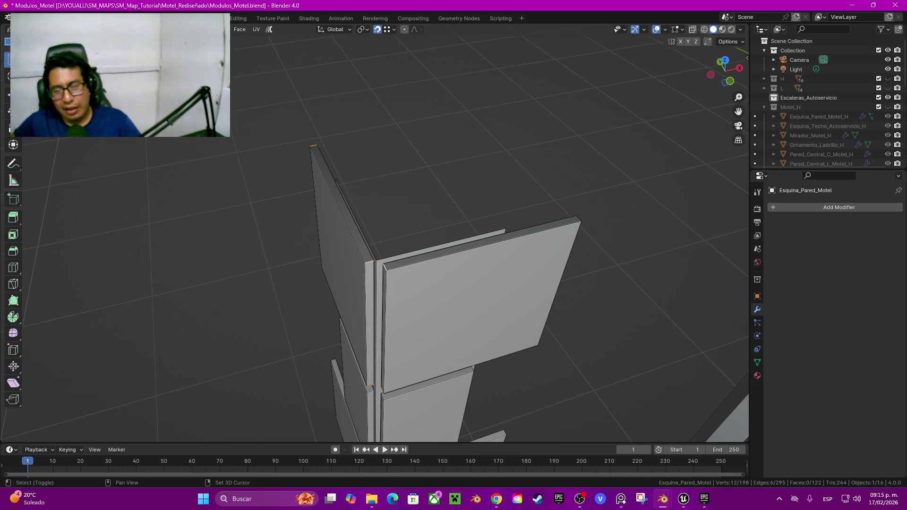
{"action": "mouse_move", "coordinate": [454, 237]}
{"action": "middle_mouse_down"}
{"action": "mouse_move", "coordinate": [359, 245]}
{"action": "mouse_move", "coordinate": [425, 236]}
{"action": "middle_mouse_up"}
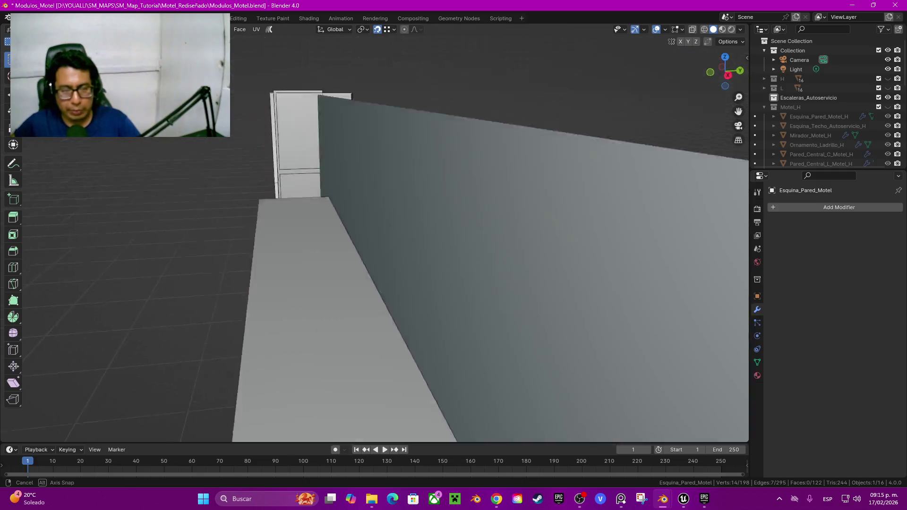
{"action": "key", "text": "KP_Decimal"}
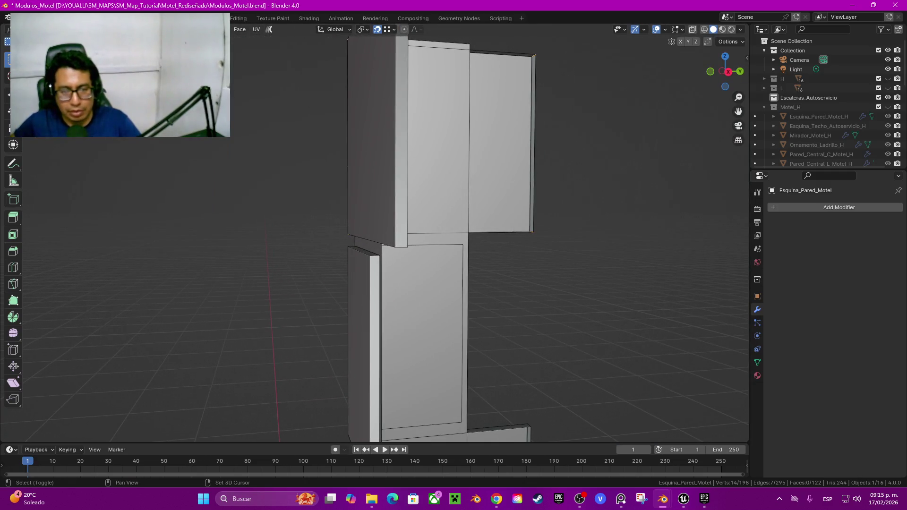
Add more panel border edges around the corner wall to the selection
{"action": "mouse_move", "coordinate": [425, 236]}
{"action": "middle_mouse_down"}
{"action": "mouse_move", "coordinate": [388, 255]}
{"action": "mouse_move", "coordinate": [463, 227]}
{"action": "middle_mouse_up"}
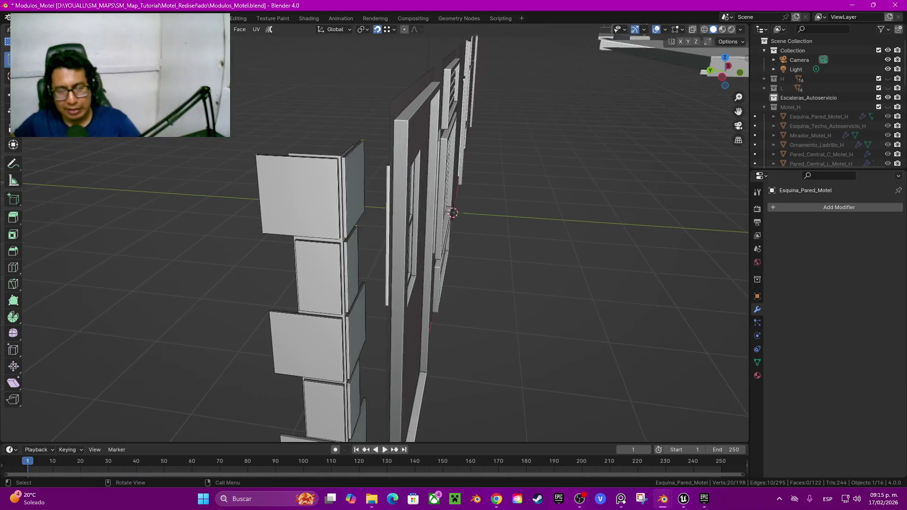
{"action": "scroll", "coordinate": [378, 231], "scroll_direction": "up", "scroll_amount": 2}
{"action": "scroll", "coordinate": [378, 232], "scroll_direction": "up", "scroll_amount": 2}
{"action": "scroll", "coordinate": [378, 231], "scroll_direction": "up", "scroll_amount": 1}
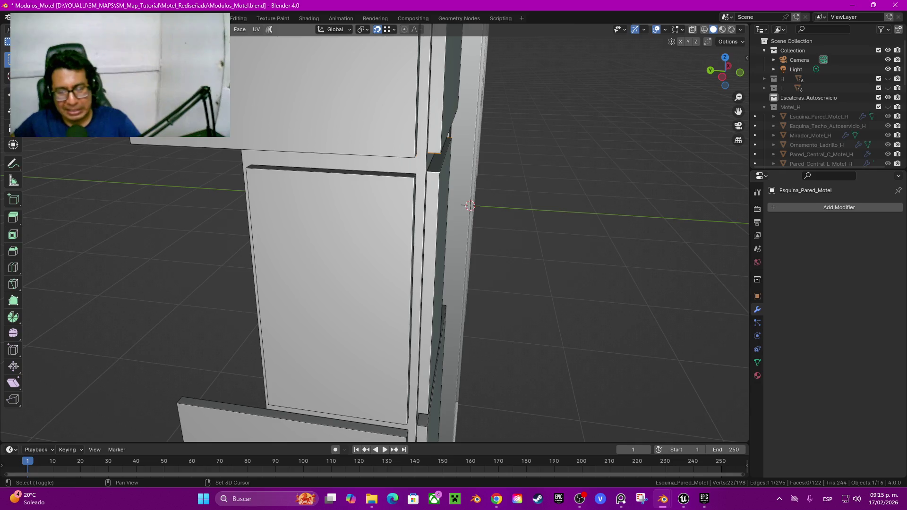
{"action": "middle_click_drag", "start_coordinate": [330, 406], "coordinate": [346, 415]}
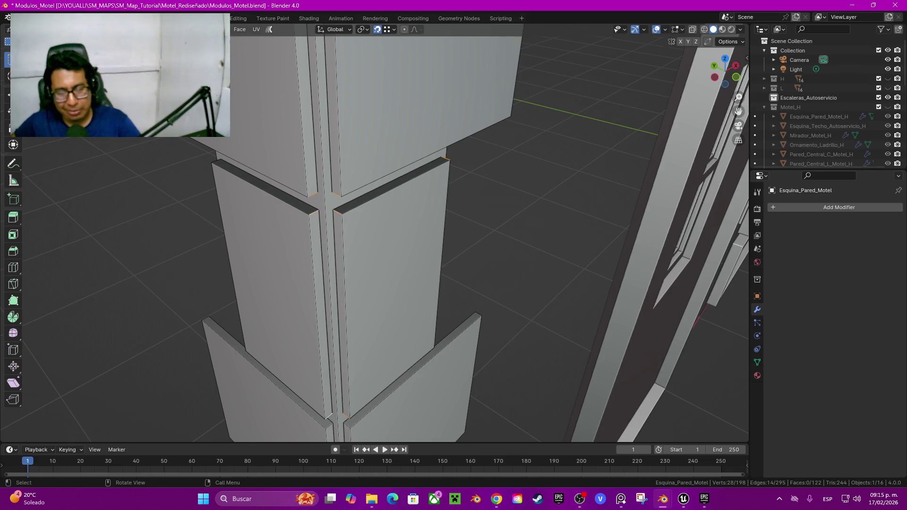
{"action": "middle_click_drag", "start_coordinate": [327, 415], "coordinate": [359, 330]}
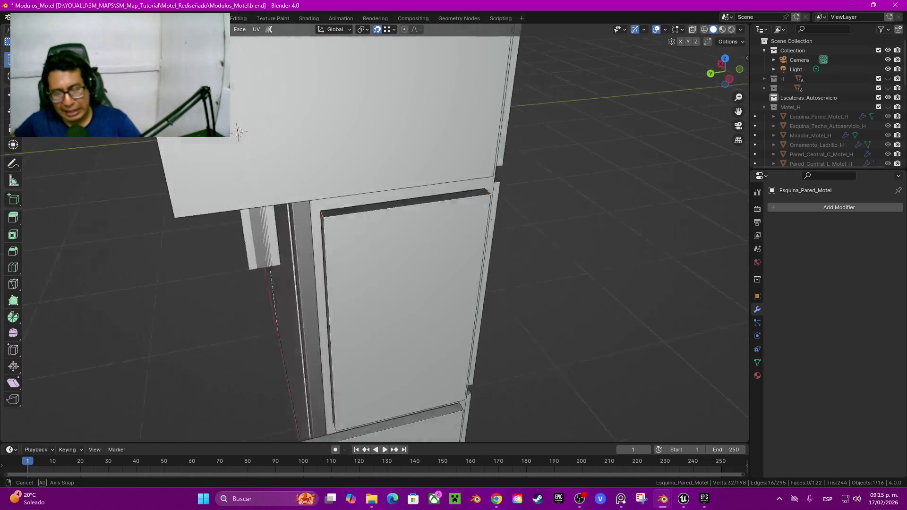
{"action": "mouse_move", "coordinate": [378, 236]}
{"action": "middle_mouse_down"}
{"action": "mouse_move", "coordinate": [406, 246]}
{"action": "mouse_move", "coordinate": [378, 246]}
{"action": "mouse_move", "coordinate": [378, 132]}
{"action": "middle_mouse_up"}
{"action": "left_click", "coordinate": [411, 240], "text": "shift"}
{"action": "left_click", "coordinate": [411, 241], "text": "shift"}
{"action": "middle_click_drag", "start_coordinate": [411, 241], "coordinate": [378, 246]}
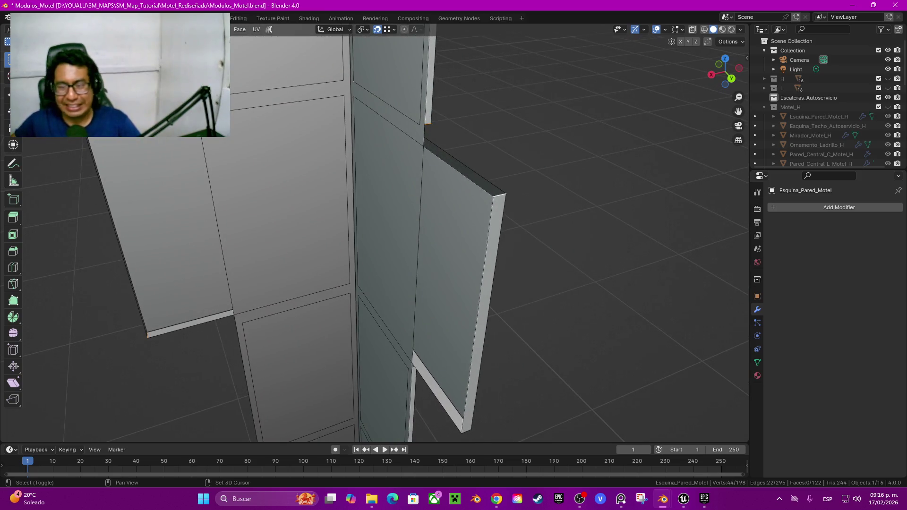
{"action": "mouse_move", "coordinate": [411, 241]}
{"action": "middle_mouse_down"}
{"action": "mouse_move", "coordinate": [745, 208]}
{"action": "mouse_move", "coordinate": [708, 189]}
{"action": "middle_mouse_up"}
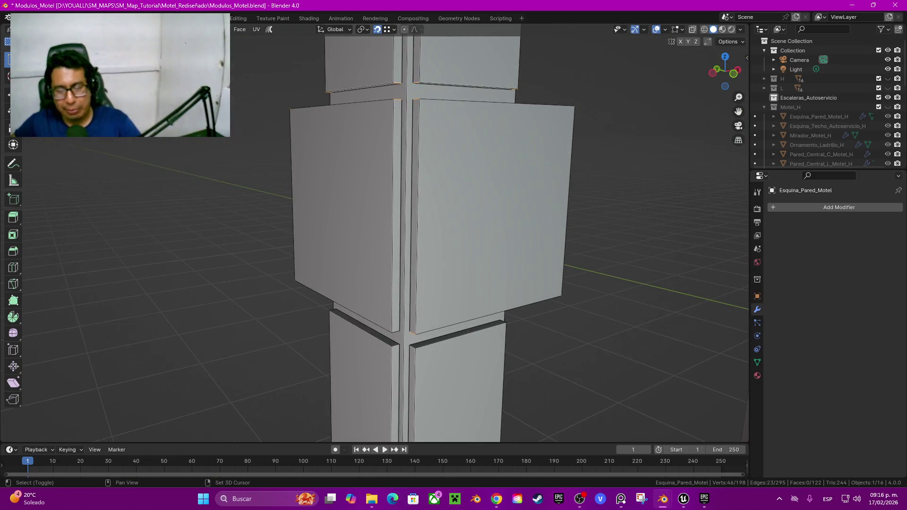
{"action": "middle_click_drag", "start_coordinate": [453, 326], "coordinate": [456, 168], "text": "shift"}
{"action": "left_click", "coordinate": [456, 230], "text": "shift"}
Add the remaining column border edges and mark them as UV seams via Quick Favorites
{"action": "middle_click_drag", "start_coordinate": [454, 236], "coordinate": [425, 199]}
{"action": "left_click", "coordinate": [472, 142], "text": "shift"}
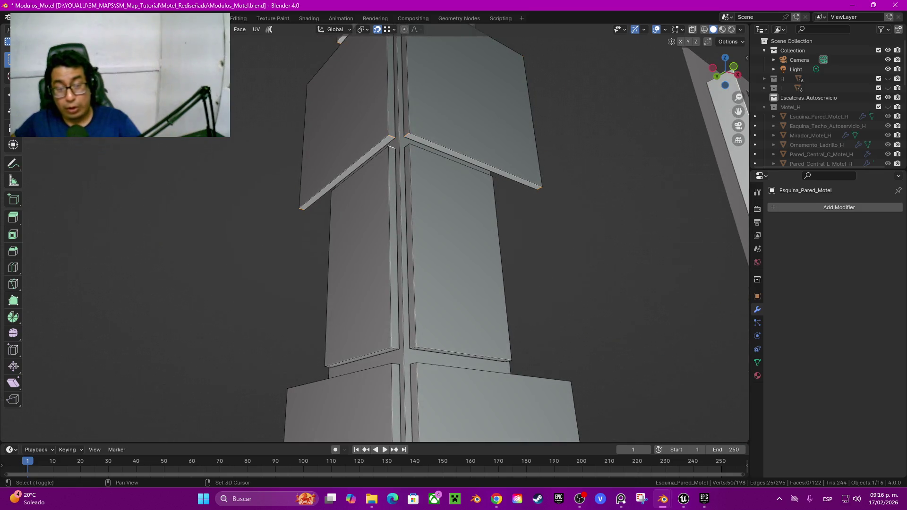
{"action": "mouse_move", "coordinate": [472, 142]}
{"action": "middle_mouse_down"}
{"action": "mouse_move", "coordinate": [425, 213]}
{"action": "mouse_move", "coordinate": [454, 208]}
{"action": "mouse_move", "coordinate": [425, 236]}
{"action": "mouse_move", "coordinate": [434, 227]}
{"action": "mouse_move", "coordinate": [406, 236]}
{"action": "mouse_move", "coordinate": [406, 198]}
{"action": "mouse_move", "coordinate": [387, 217]}
{"action": "mouse_move", "coordinate": [404, 271]}
{"action": "mouse_move", "coordinate": [404, 191]}
{"action": "mouse_move", "coordinate": [467, 197]}
{"action": "middle_mouse_up"}
{"action": "left_click", "coordinate": [317, 378], "text": "shift"}
{"action": "left_click", "coordinate": [349, 252], "text": "shift"}
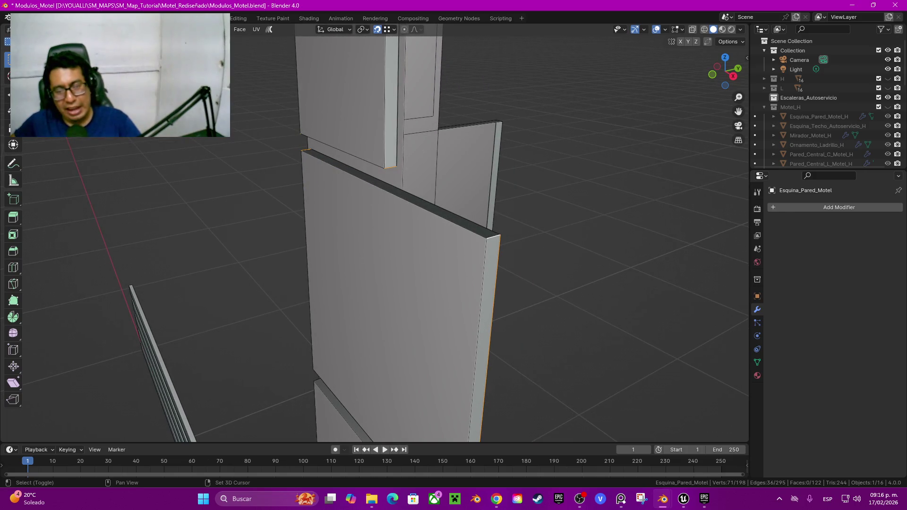
{"action": "mouse_move", "coordinate": [468, 198]}
{"action": "middle_mouse_down", "text": "shift"}
{"action": "mouse_move", "coordinate": [468, 80]}
{"action": "mouse_move", "coordinate": [481, 82]}
{"action": "middle_mouse_up", "text": "shift"}
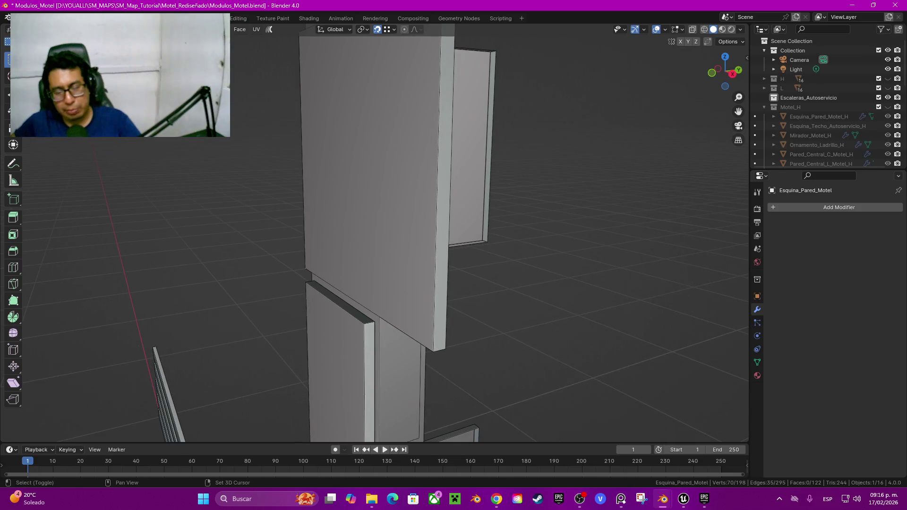
{"action": "left_click", "coordinate": [416, 343], "text": "shift"}
{"action": "key", "text": "q"}
{"action": "left_click", "coordinate": [402, 344]}
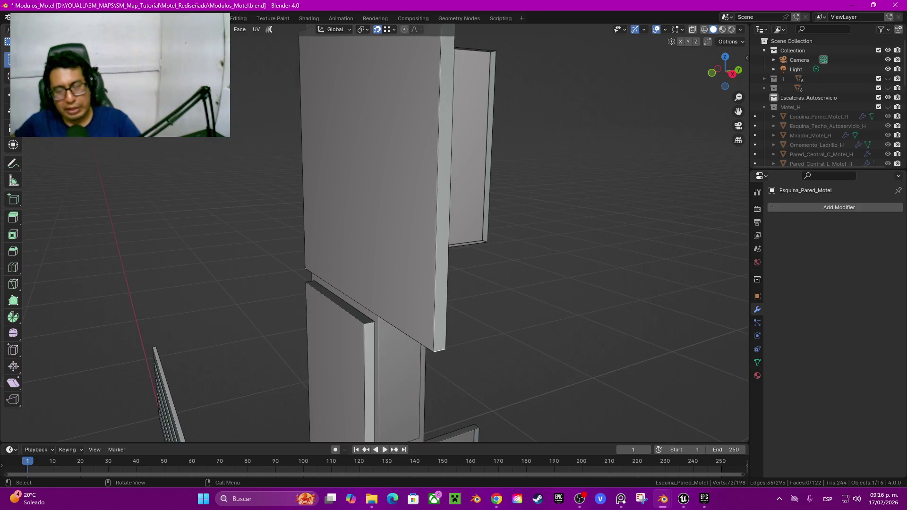
Add a bottom corner edge to the selection and inspect the column from all sides
{"action": "middle_click_drag", "start_coordinate": [402, 343], "coordinate": [426, 293]}
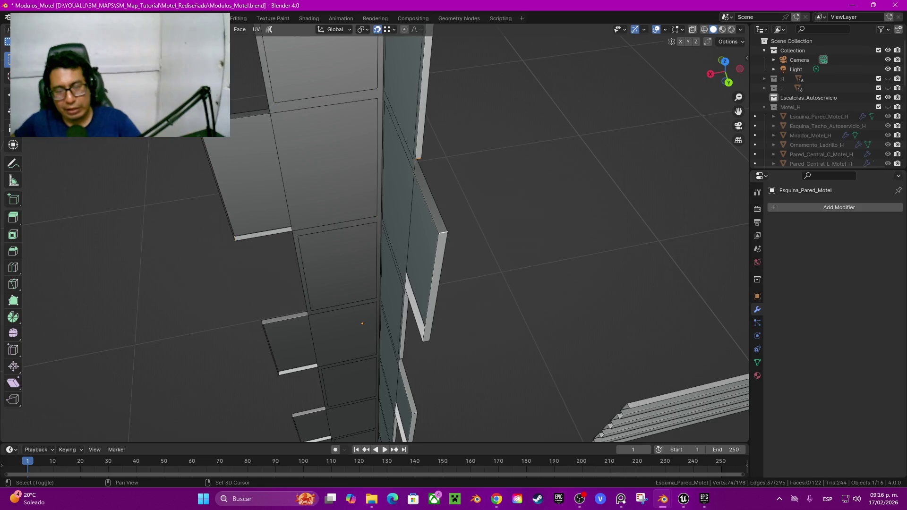
{"action": "middle_click_drag", "start_coordinate": [378, 236], "coordinate": [425, 212]}
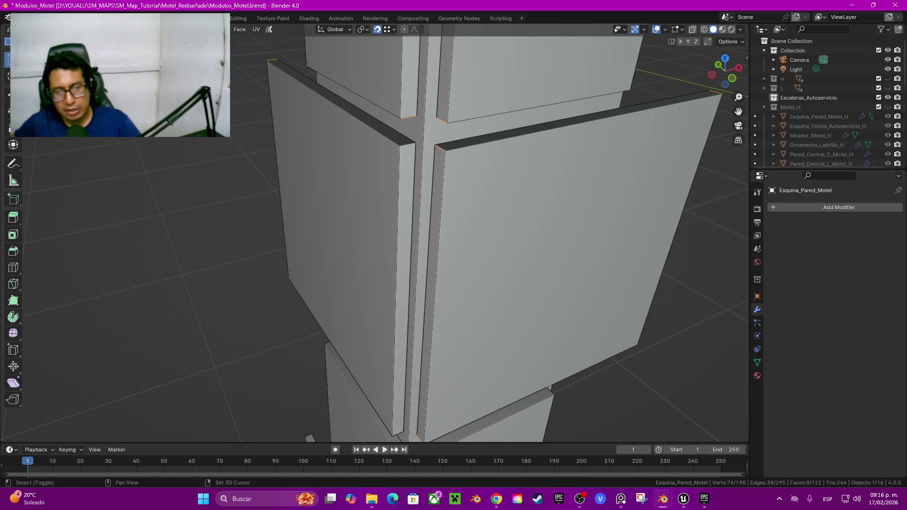
{"action": "mouse_move", "coordinate": [472, 236]}
{"action": "middle_mouse_down"}
{"action": "mouse_move", "coordinate": [449, 253]}
{"action": "mouse_move", "coordinate": [468, 170]}
{"action": "mouse_move", "coordinate": [472, 378]}
{"action": "middle_mouse_up"}
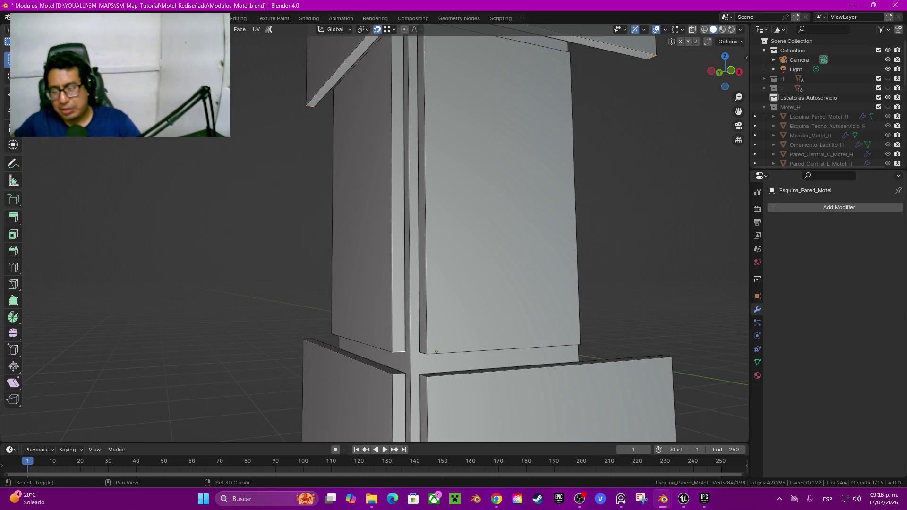
{"action": "left_click", "coordinate": [399, 352], "text": "shift"}
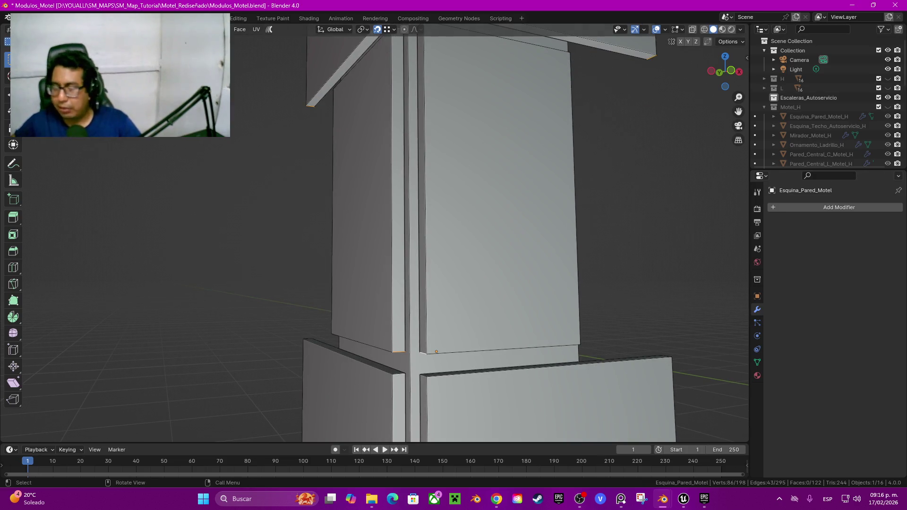
{"action": "mouse_move", "coordinate": [519, 236]}
{"action": "middle_mouse_down"}
{"action": "mouse_move", "coordinate": [496, 264]}
{"action": "mouse_move", "coordinate": [378, 123]}
{"action": "mouse_move", "coordinate": [378, 47]}
{"action": "middle_mouse_up"}
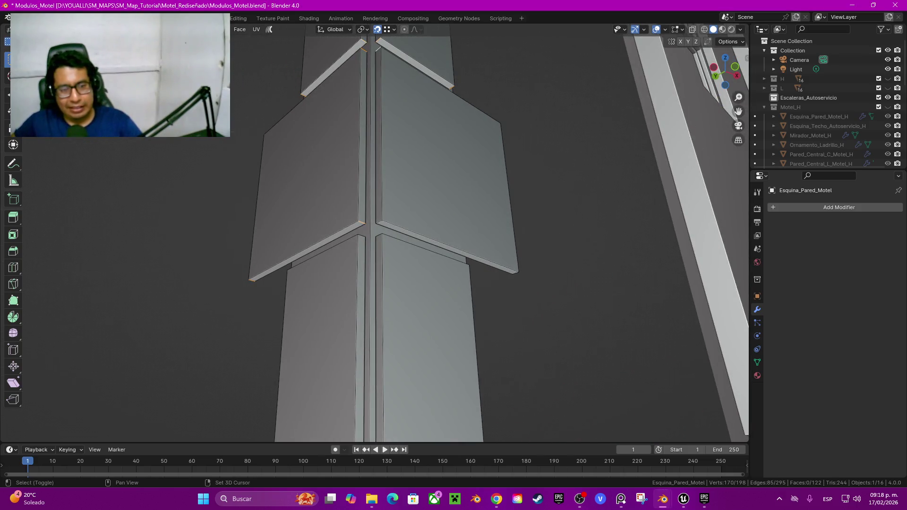
{"action": "middle_click_drag", "start_coordinate": [378, 236], "coordinate": [293, 245]}
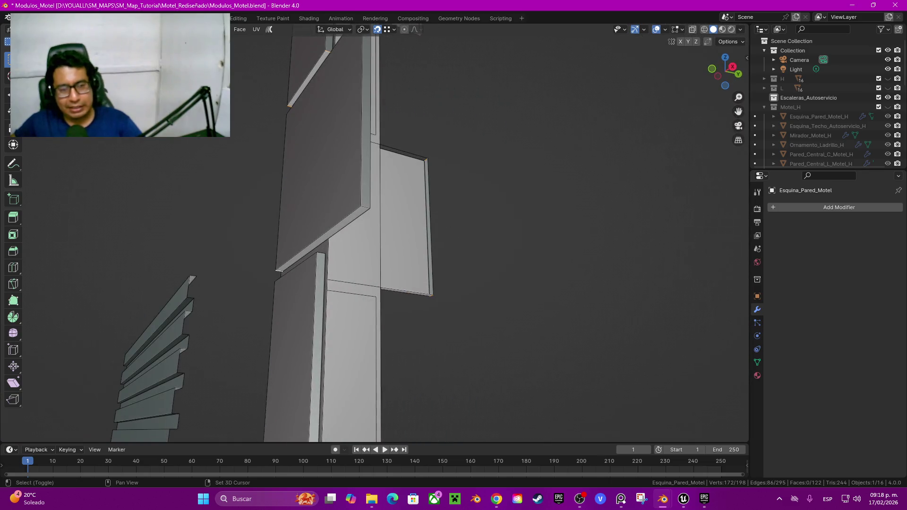
{"action": "middle_click_drag", "start_coordinate": [378, 236], "coordinate": [321, 236]}
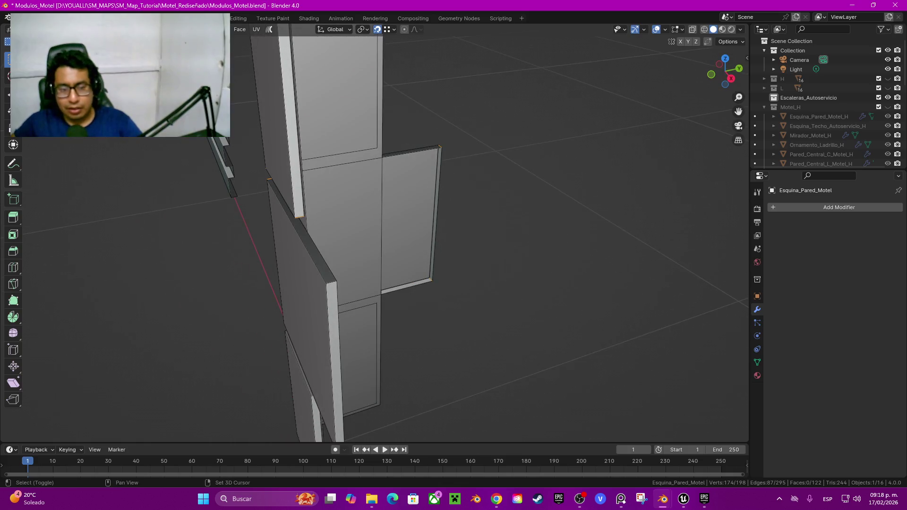
{"action": "middle_click_drag", "start_coordinate": [378, 236], "coordinate": [391, 197], "text": "shift"}
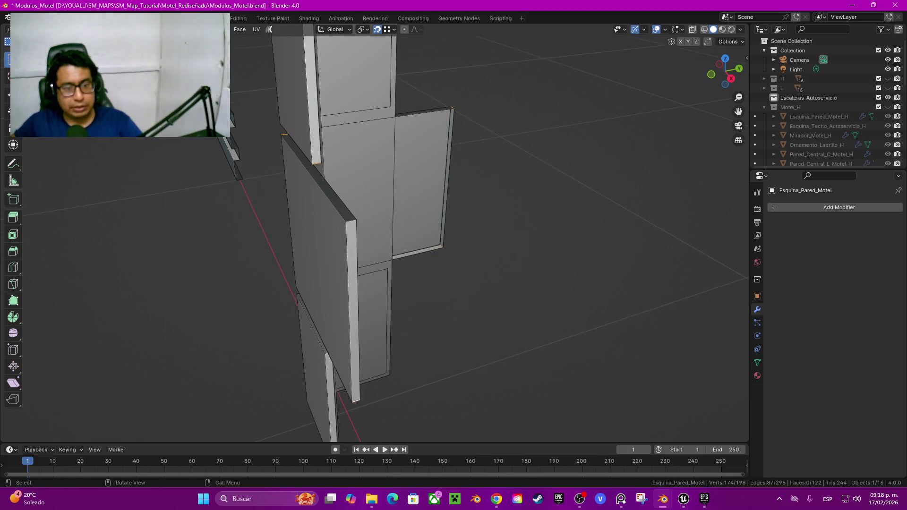
{"action": "middle_click_drag", "start_coordinate": [378, 236], "coordinate": [312, 236]}
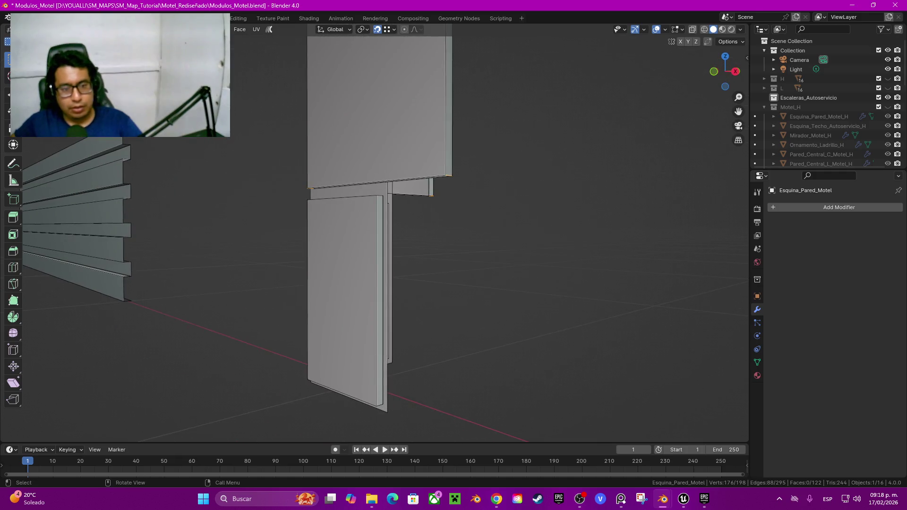
{"action": "middle_click_drag", "start_coordinate": [378, 236], "coordinate": [340, 227]}
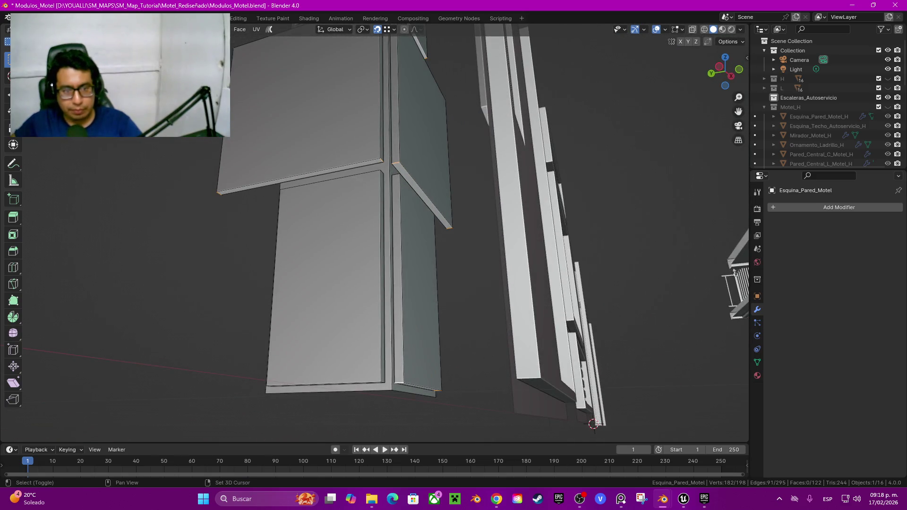
{"action": "mouse_move", "coordinate": [378, 236]}
{"action": "middle_mouse_down"}
{"action": "mouse_move", "coordinate": [340, 229]}
{"action": "mouse_move", "coordinate": [369, 222]}
{"action": "mouse_move", "coordinate": [359, 208]}
{"action": "middle_mouse_up"}
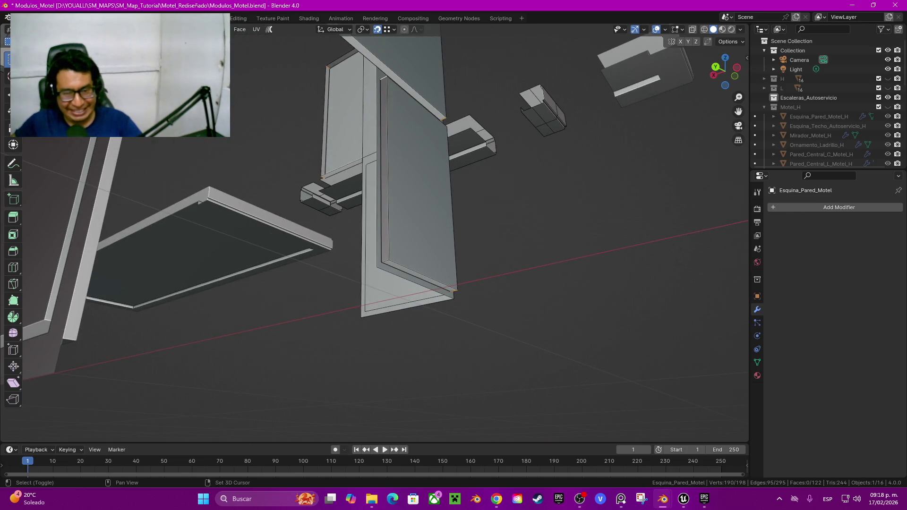
{"action": "middle_click_drag", "start_coordinate": [406, 226], "coordinate": [409, 276]}
Mark the selected corner edges as seams, then select the entire column mesh
{"action": "key", "text": "q"}
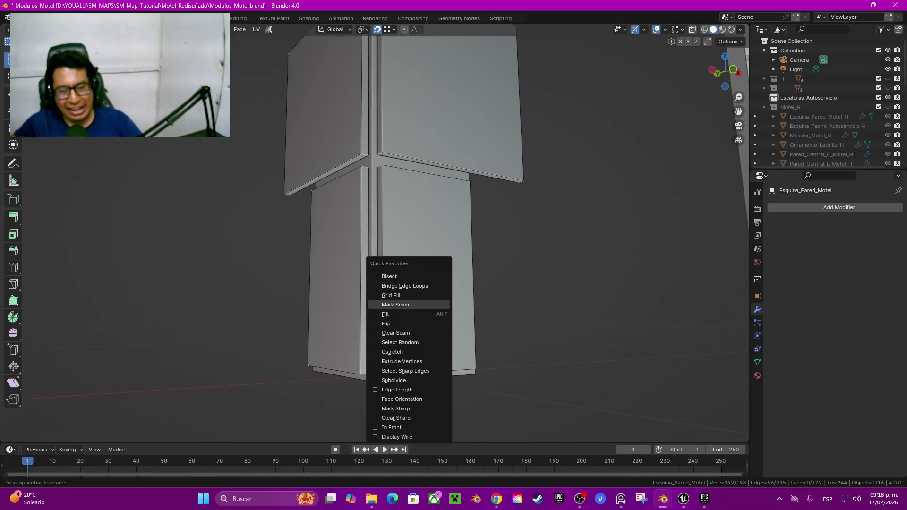
{"action": "left_click", "coordinate": [406, 304]}
{"action": "key", "text": "alt+a"}
{"action": "scroll", "coordinate": [378, 236], "scroll_direction": "down", "scroll_amount": 5}
{"action": "mouse_move", "coordinate": [378, 236]}
{"action": "middle_mouse_down"}
{"action": "mouse_move", "coordinate": [359, 226]}
{"action": "mouse_move", "coordinate": [416, 227]}
{"action": "mouse_move", "coordinate": [435, 213]}
{"action": "middle_mouse_up"}
{"action": "key", "text": "a"}
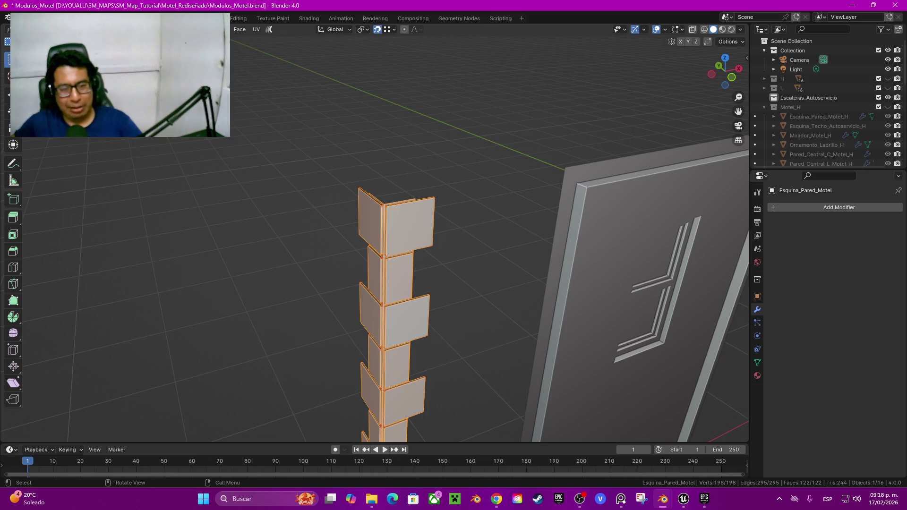
Recentre the column and begin a vertical split of the 3D view
{"action": "mouse_move", "coordinate": [380, 461]}
{"action": "middle_mouse_down", "text": "shift"}
{"action": "mouse_move", "coordinate": [380, 385]}
{"action": "mouse_move", "coordinate": [398, 386]}
{"action": "middle_mouse_up", "text": "shift"}
{"action": "right_click", "coordinate": [750, 210]}
{"action": "left_click", "coordinate": [703, 213]}
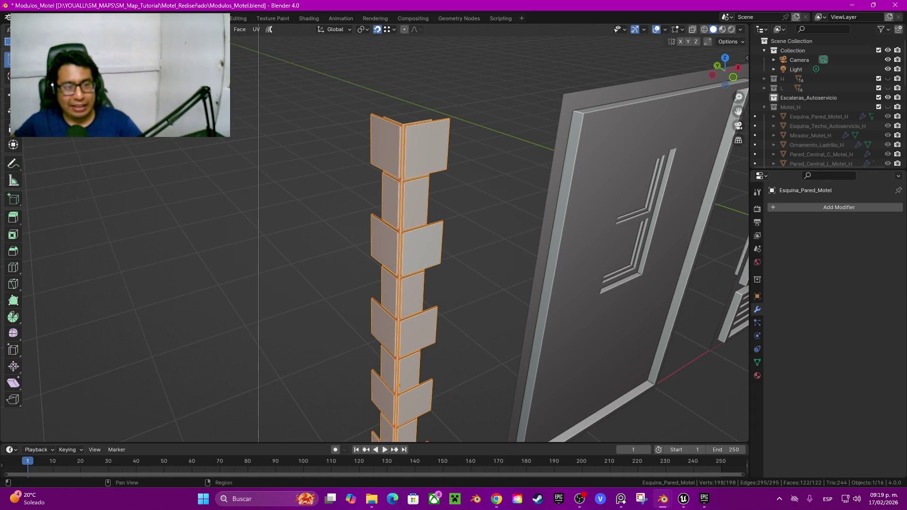
Split the 3D view vertically, then split the new left area horizontally
{"action": "left_click", "coordinate": [258, 213]}
{"action": "right_click", "coordinate": [259, 163]}
{"action": "left_click", "coordinate": [222, 180]}
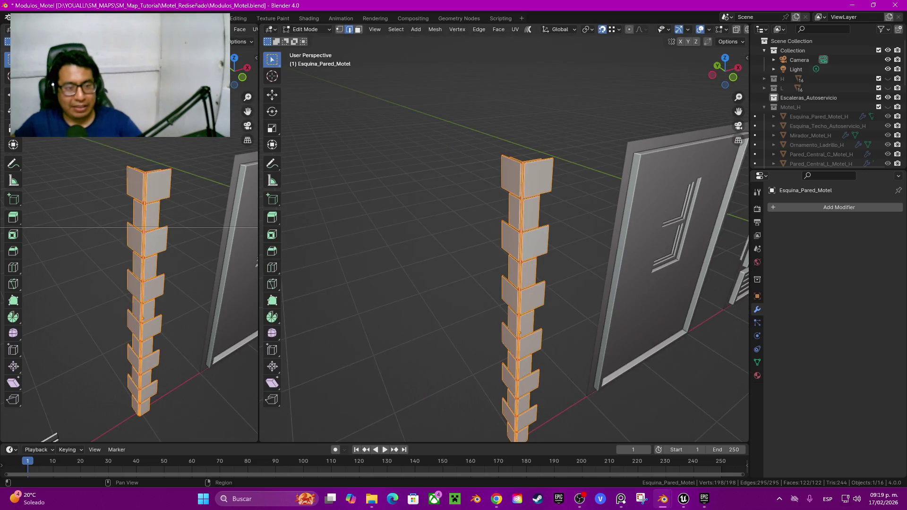
{"action": "left_click", "coordinate": [222, 228]}
Make the top-left area a Shader Editor and the lower-left a UV Editor
{"action": "left_click", "coordinate": [12, 29]}
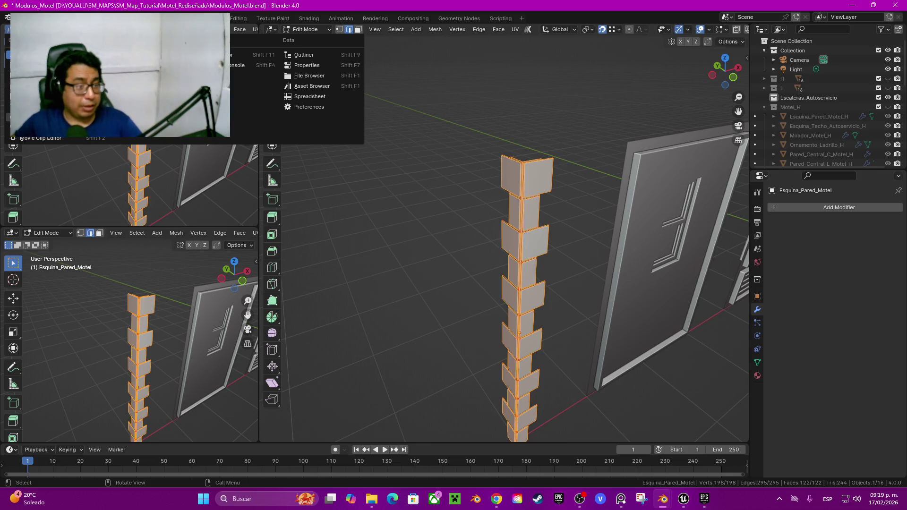
{"action": "left_click", "coordinate": [28, 117]}
{"action": "left_click", "coordinate": [48, 233]}
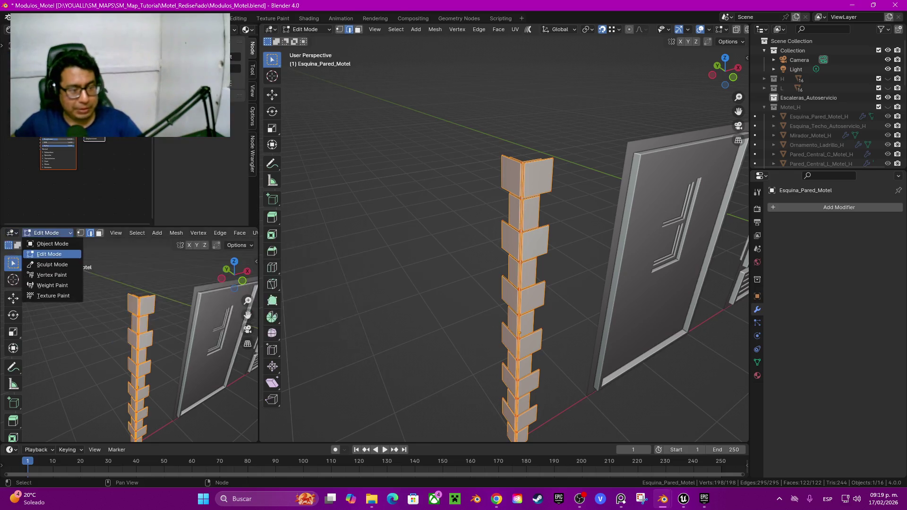
{"action": "left_click", "coordinate": [12, 233]}
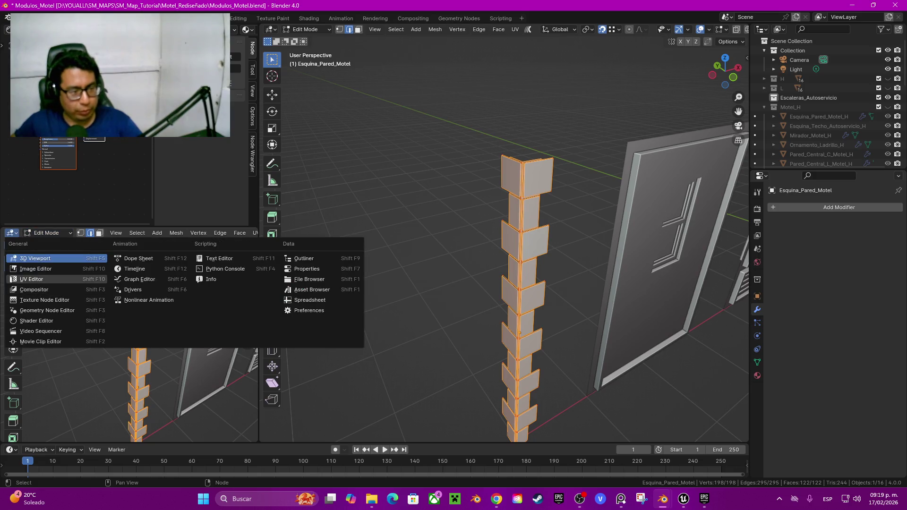
{"action": "left_click", "coordinate": [31, 279]}
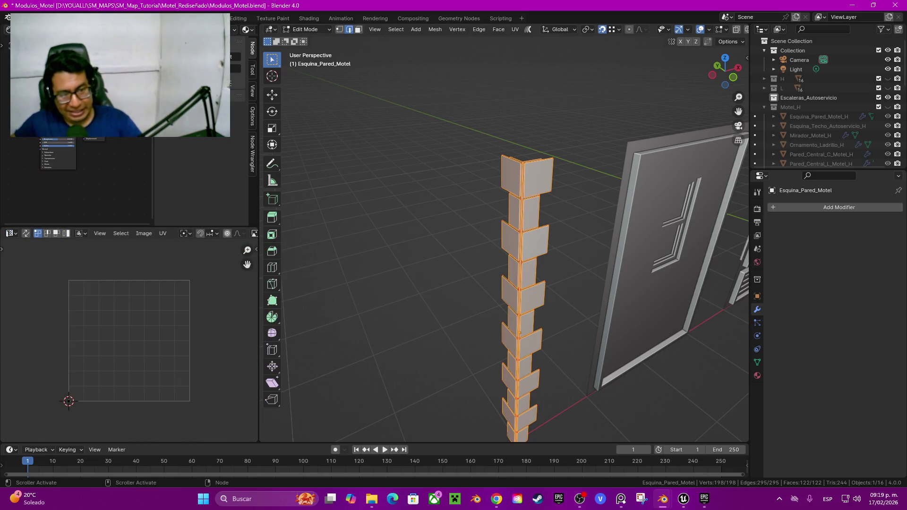
{"action": "key", "text": "n"}
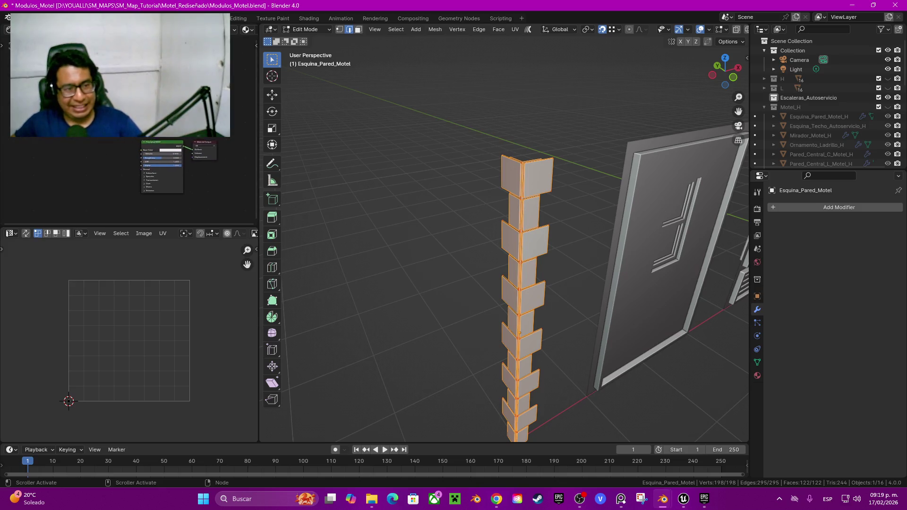
{"action": "middle_click_drag", "start_coordinate": [71, 180], "coordinate": [179, 199]}
{"action": "left_click", "coordinate": [778, 29]}
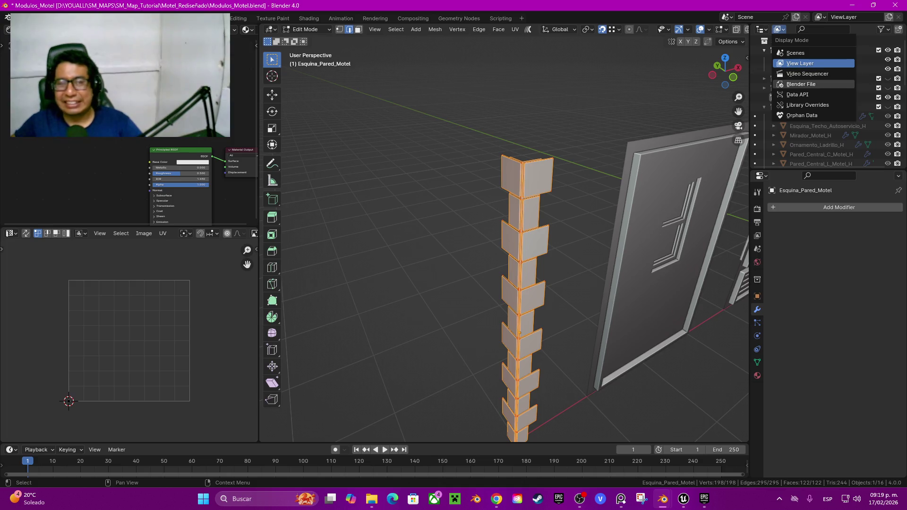
Show Blender File data in the Outliner and delete the old materials
{"action": "left_click", "coordinate": [803, 84]}
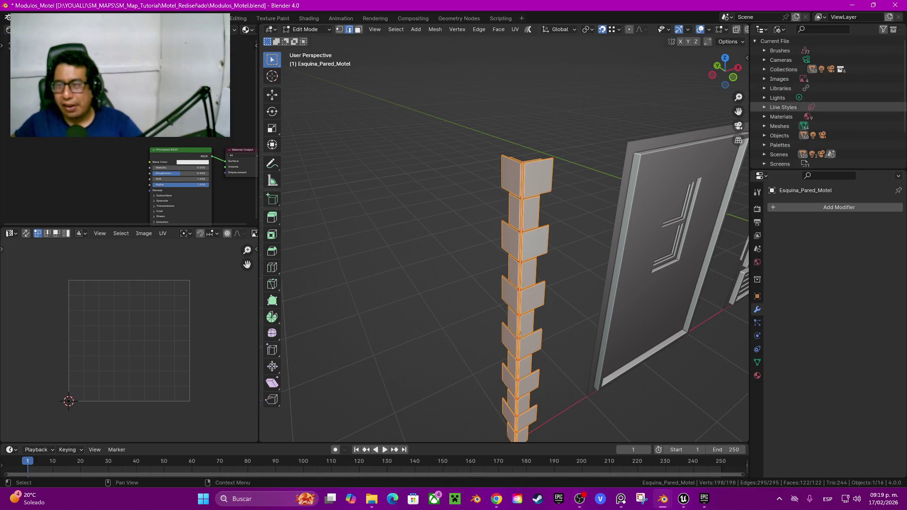
{"action": "left_click", "coordinate": [764, 117]}
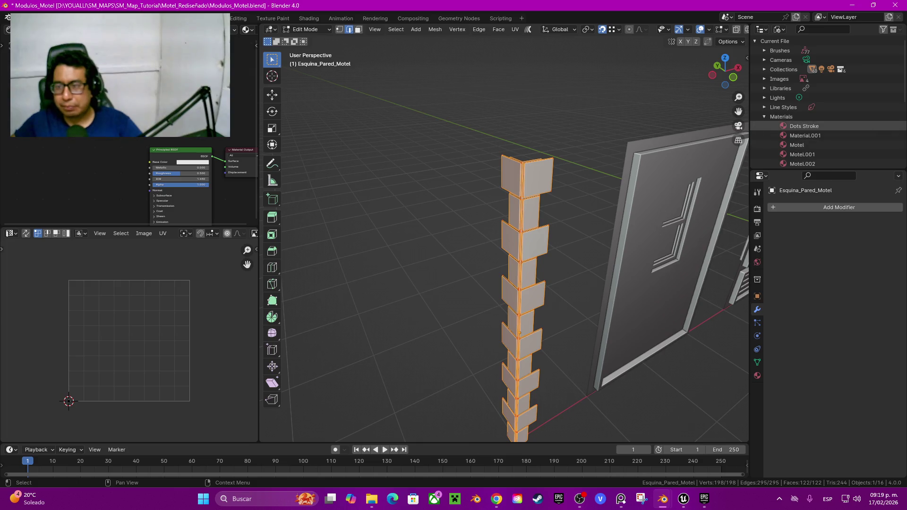
{"action": "scroll", "coordinate": [770, 122], "scroll_direction": "down", "scroll_amount": 2}
{"action": "scroll", "coordinate": [775, 126], "scroll_direction": "down", "scroll_amount": 3}
{"action": "left_click", "coordinate": [802, 107], "text": "shift"}
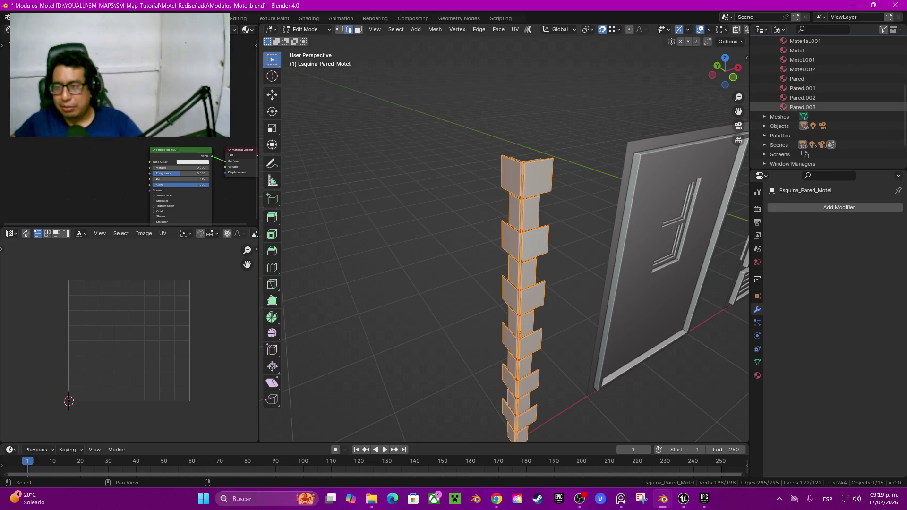
{"action": "right_click", "coordinate": [803, 106]}
{"action": "left_click", "coordinate": [766, 130]}
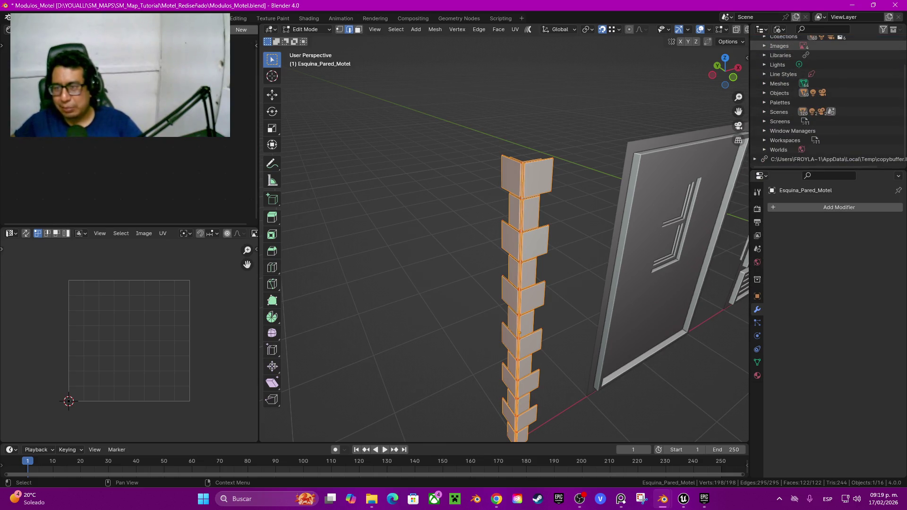
Delete the duplicate CORDENADAD_UV images and Render Result, keeping CORDENADAD_UV.png
{"action": "left_click", "coordinate": [764, 45]}
{"action": "left_click", "coordinate": [817, 55]}
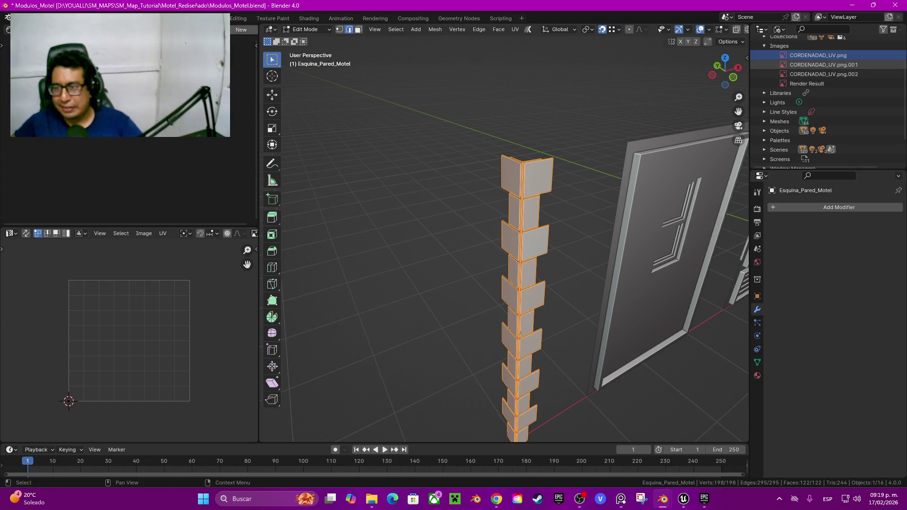
{"action": "left_click", "coordinate": [823, 65]}
{"action": "right_click", "coordinate": [783, 83]}
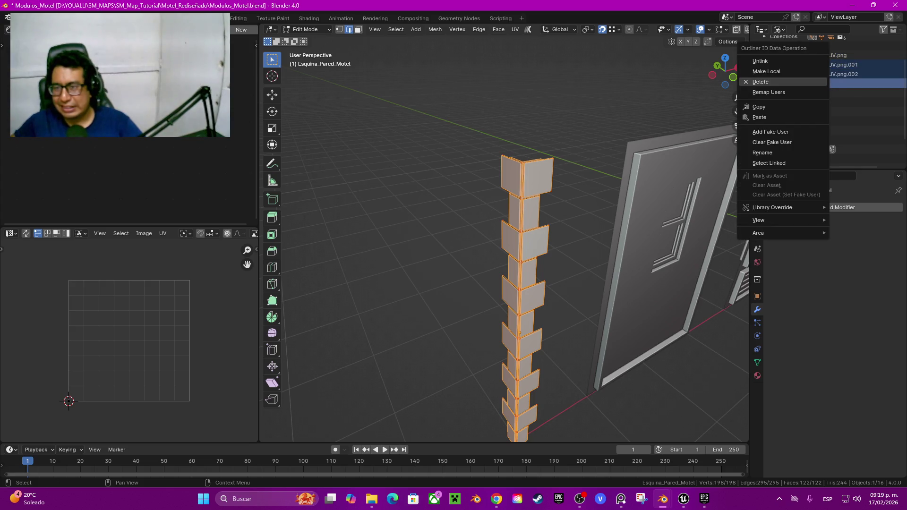
{"action": "left_click", "coordinate": [774, 82]}
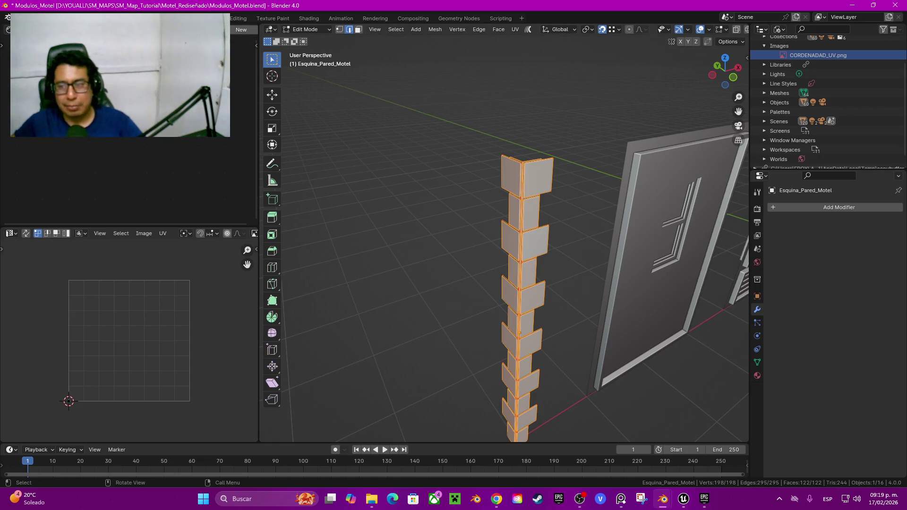
{"action": "left_click", "coordinate": [241, 29]}
Add an Image Texture node feeding the shader's Base Color input
{"action": "scroll", "coordinate": [129, 130], "scroll_direction": "up", "scroll_amount": 3}
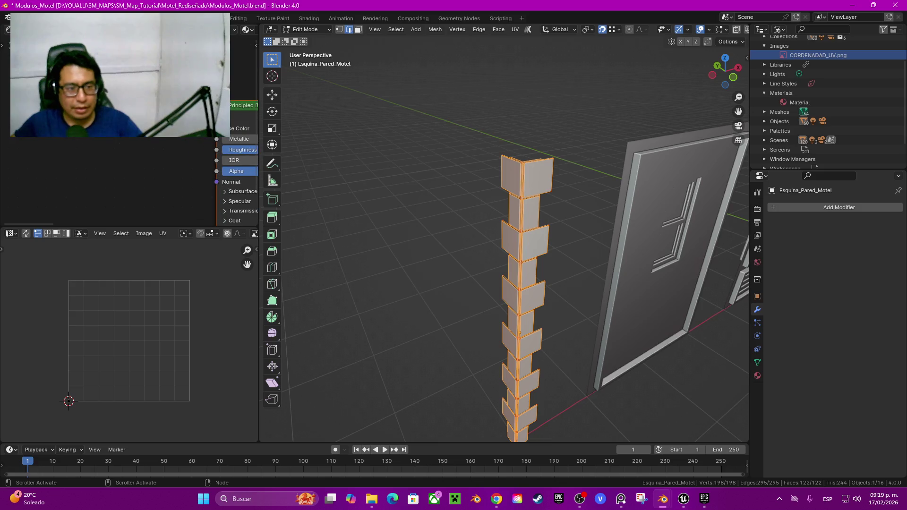
{"action": "mouse_move", "coordinate": [216, 129]}
{"action": "left_mouse_down"}
{"action": "mouse_move", "coordinate": [156, 123]}
{"action": "mouse_move", "coordinate": [78, 136]}
{"action": "left_mouse_up"}
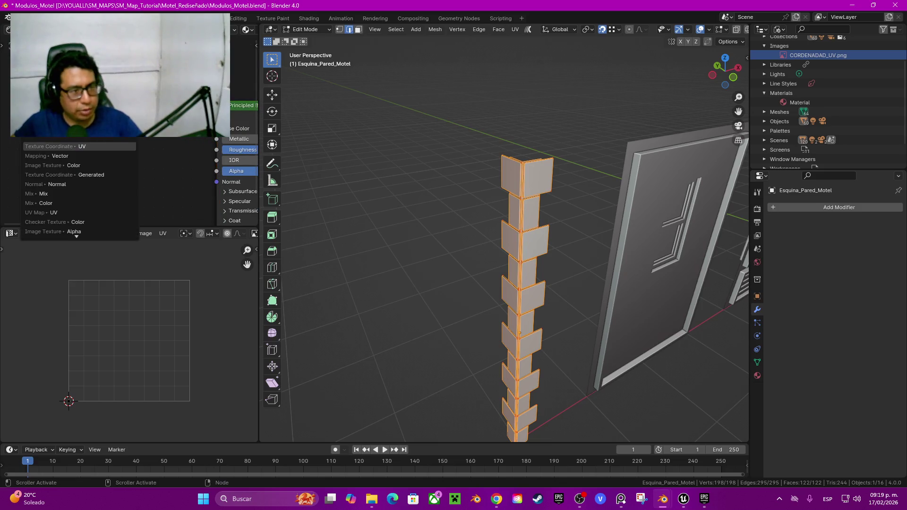
{"action": "key", "text": "Down"}
{"action": "key", "text": "Down"}
{"action": "key", "text": "Return"}
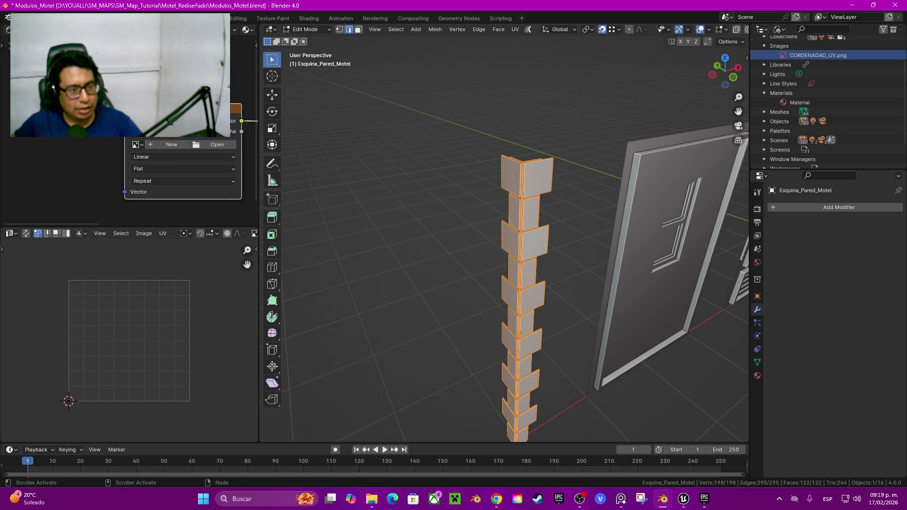
{"action": "left_click", "coordinate": [138, 129]}
Add a Mapping node linked into the Image Texture's Vector input
{"action": "left_click_drag", "start_coordinate": [137, 191], "coordinate": [14, 190]}
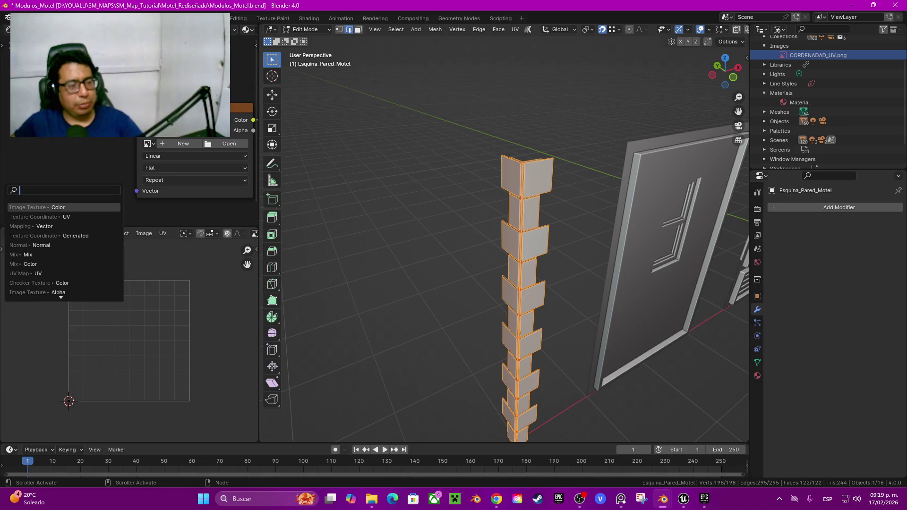
{"action": "key", "text": "Down"}
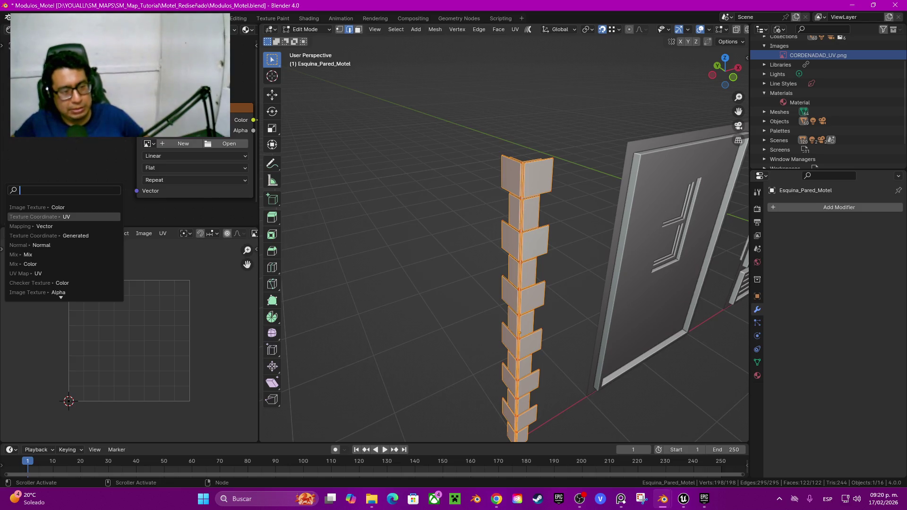
{"action": "key", "text": "Up"}
{"action": "key", "text": "Down"}
{"action": "key", "text": "Down"}
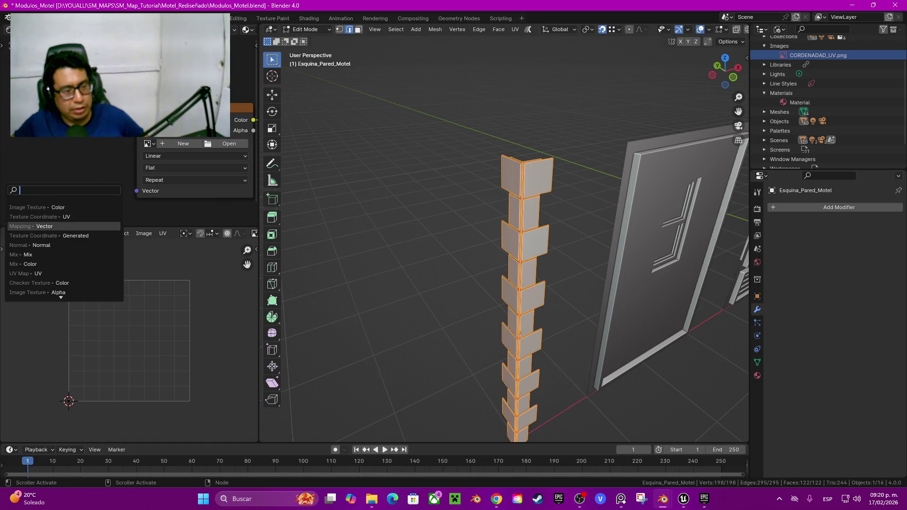
{"action": "key", "text": "Return"}
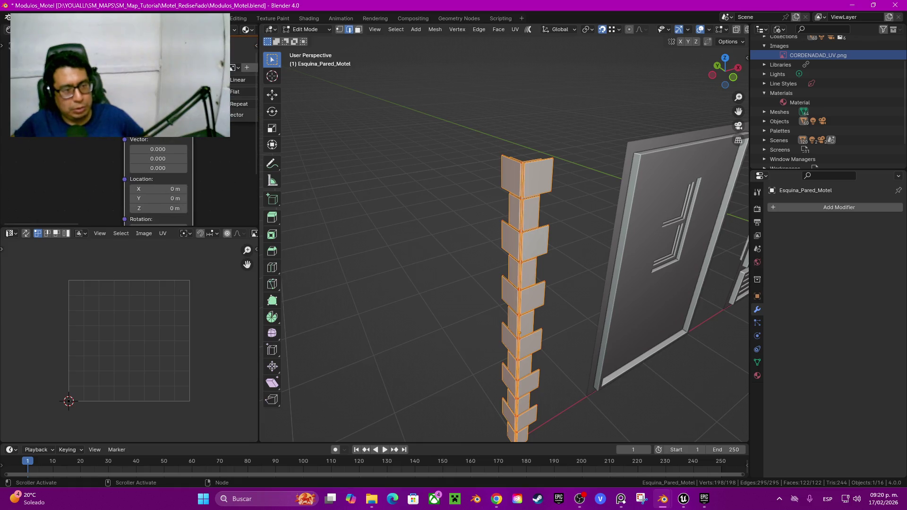
Link a Texture Coordinate node's UV output into the Mapping node's Vector
{"action": "left_click_drag", "start_coordinate": [122, 142], "coordinate": [70, 144]}
{"action": "key", "text": "Up"}
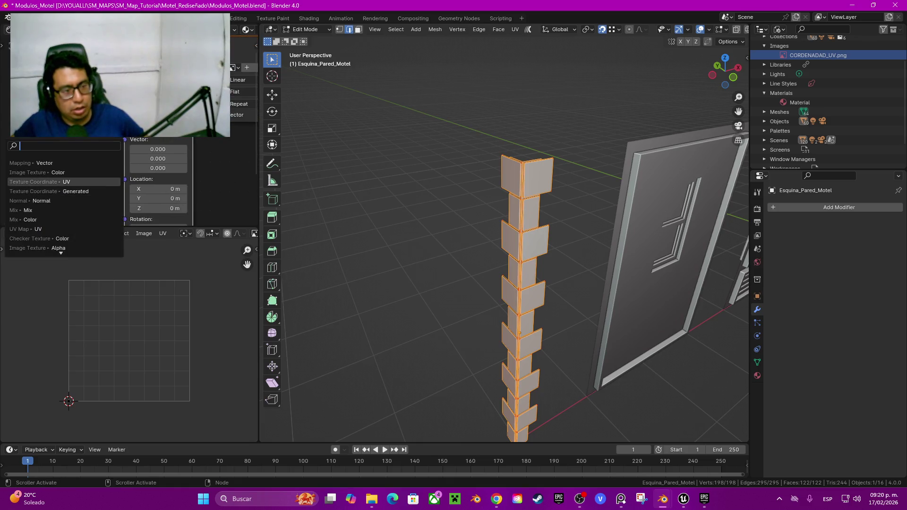
{"action": "key", "text": "Up"}
{"action": "key", "text": "Return"}
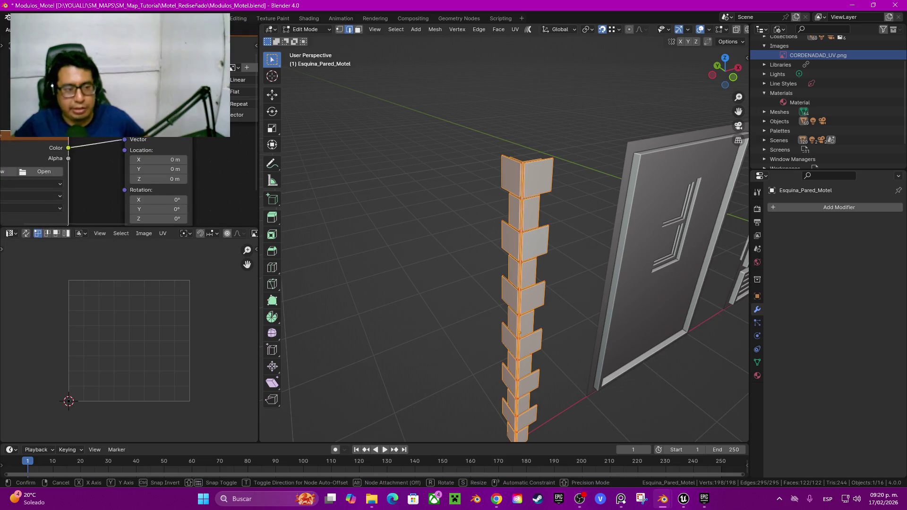
{"action": "key", "text": "Escape"}
{"action": "left_click_drag", "start_coordinate": [125, 139], "coordinate": [98, 139]}
{"action": "key", "text": "Down"}
{"action": "key", "text": "Down"}
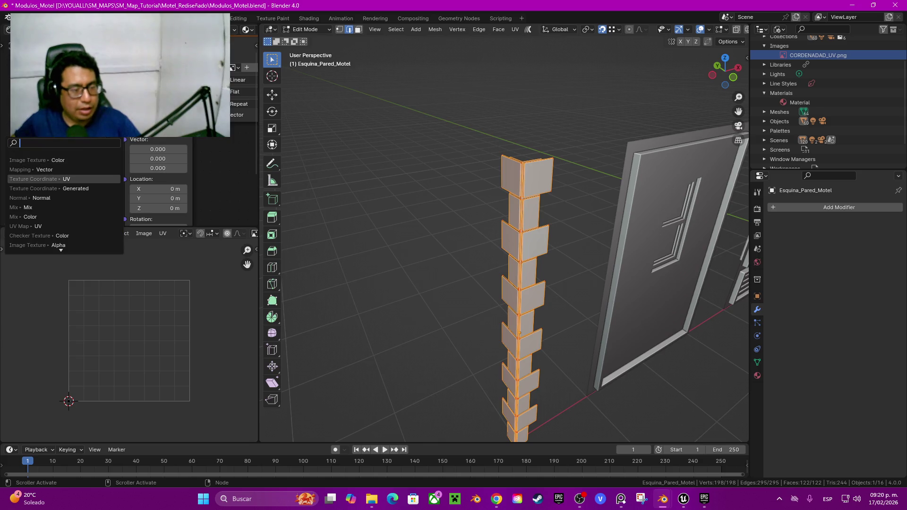
{"action": "key", "text": "Return"}
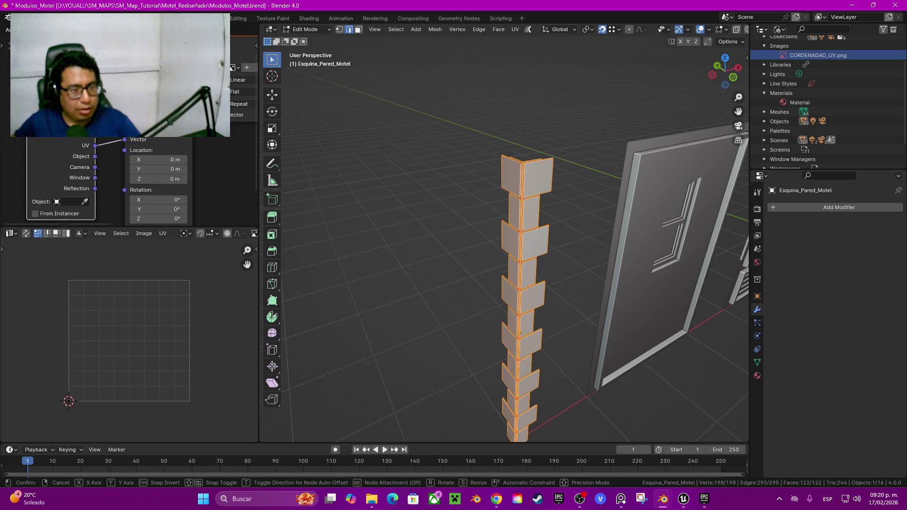
{"action": "middle_click_drag", "start_coordinate": [199, 57], "coordinate": [63, 122]}
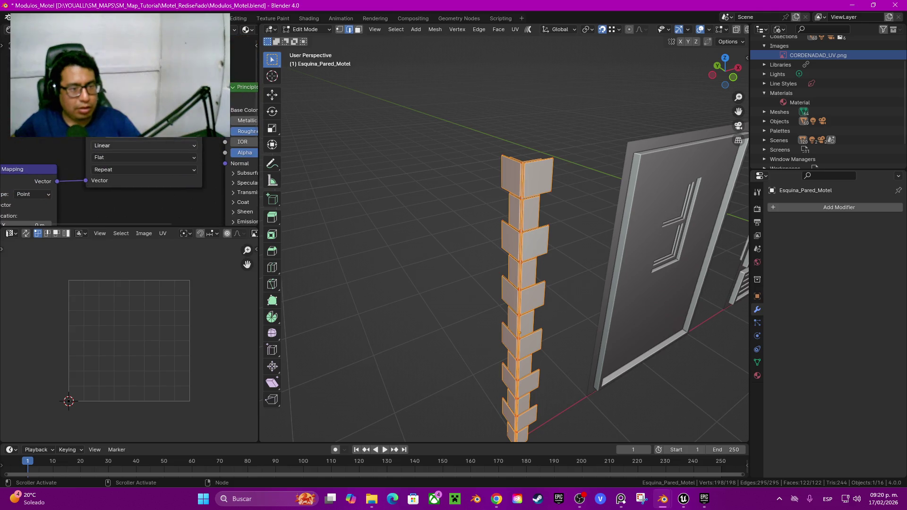
{"action": "left_click", "coordinate": [175, 133]}
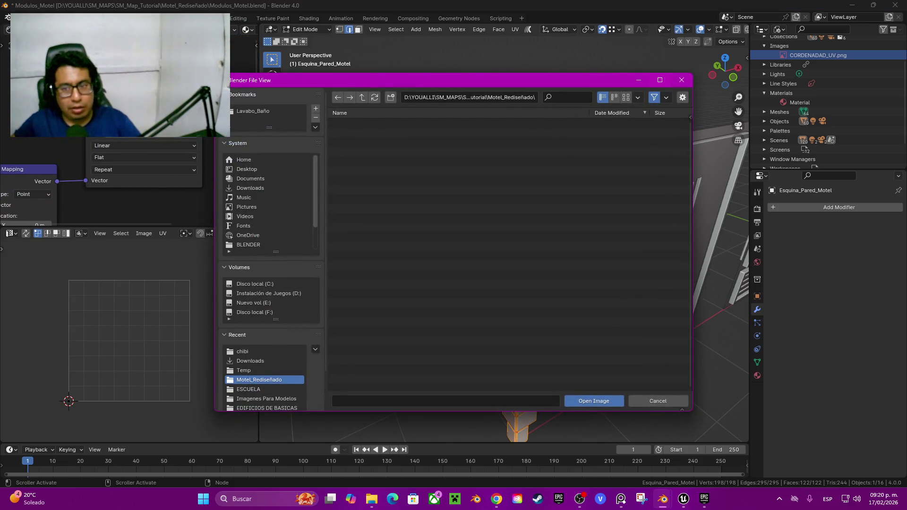
Load the existing CORDENADAD_UV.png image into the Image Texture node
{"action": "key", "text": "Escape"}
{"action": "left_click", "coordinate": [97, 133]}
{"action": "left_click", "coordinate": [113, 148]}
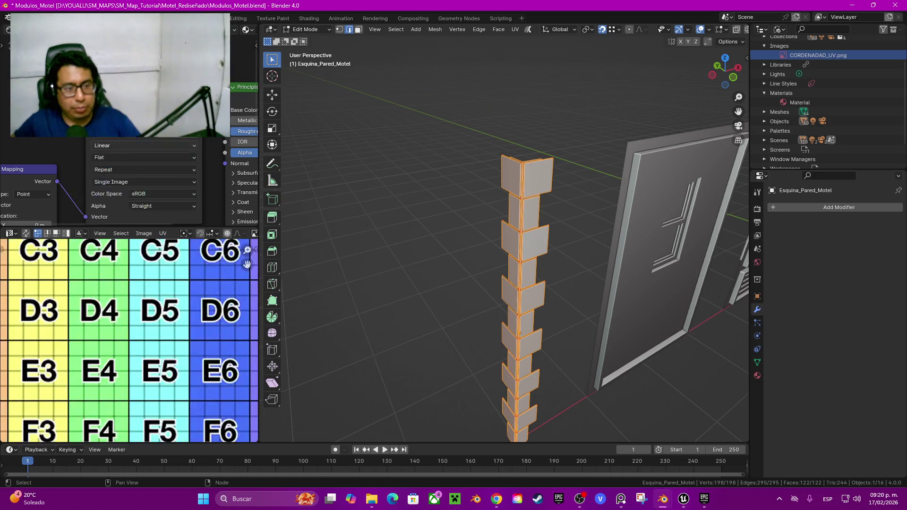
{"action": "scroll", "coordinate": [127, 180], "scroll_direction": "down", "scroll_amount": 3}
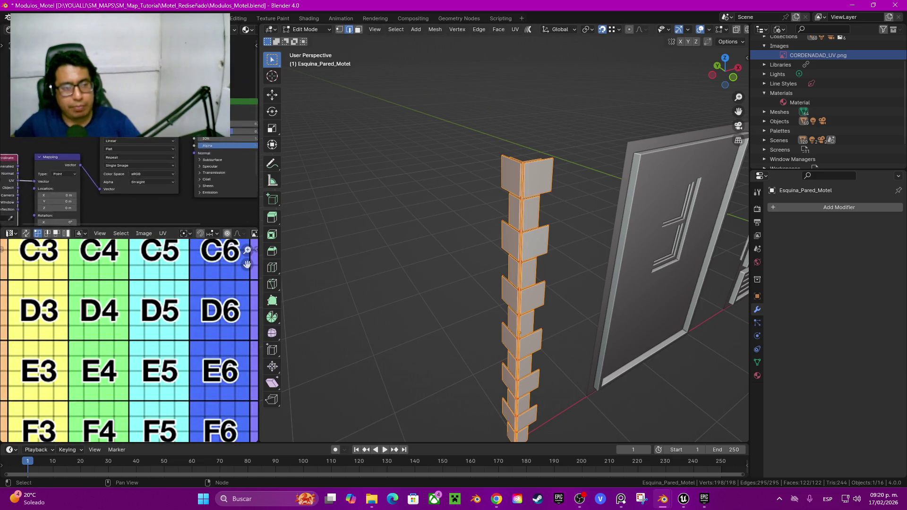
{"action": "scroll", "coordinate": [127, 179], "scroll_direction": "down", "scroll_amount": 2}
{"action": "scroll", "coordinate": [128, 180], "scroll_direction": "down", "scroll_amount": 1}
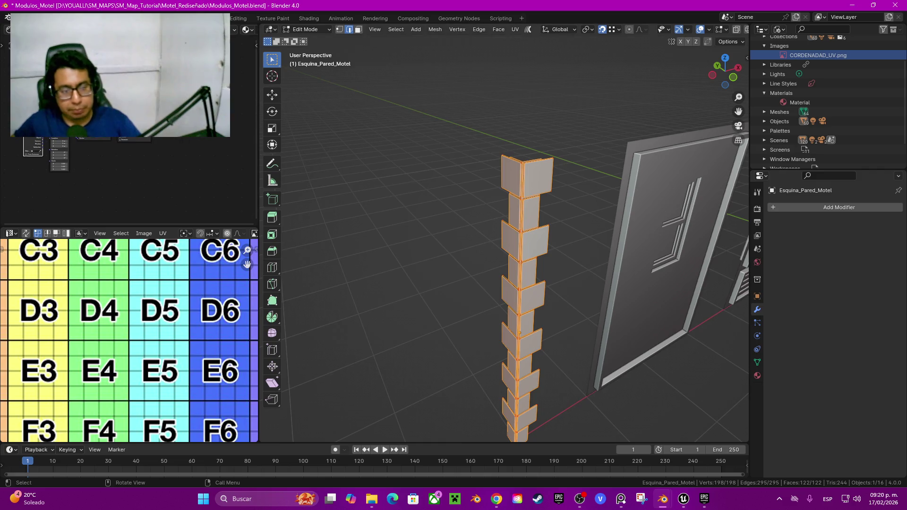
Save the file as Modulos_Motel.blend
{"action": "key", "text": "ctrl+s"}
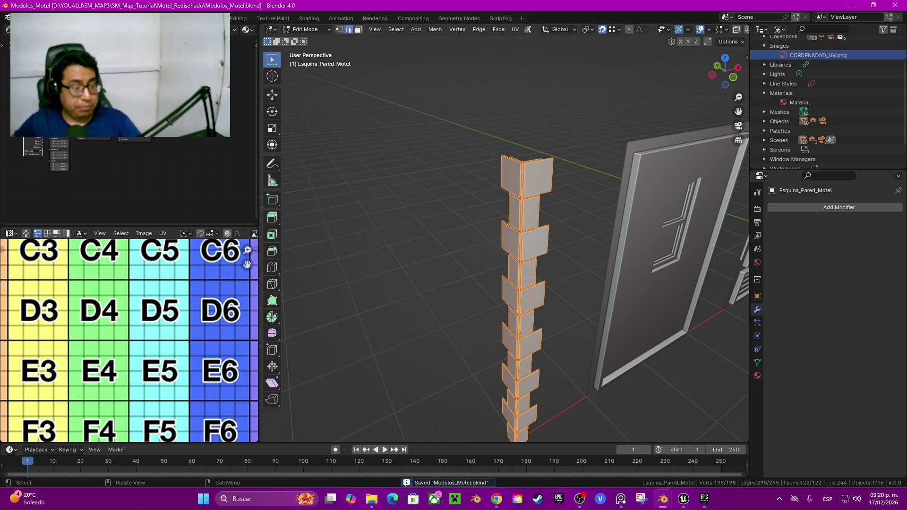
{"action": "scroll", "coordinate": [504, 237], "scroll_direction": "down", "scroll_amount": 4}
{"action": "scroll", "coordinate": [129, 340], "scroll_direction": "down", "scroll_amount": 8}
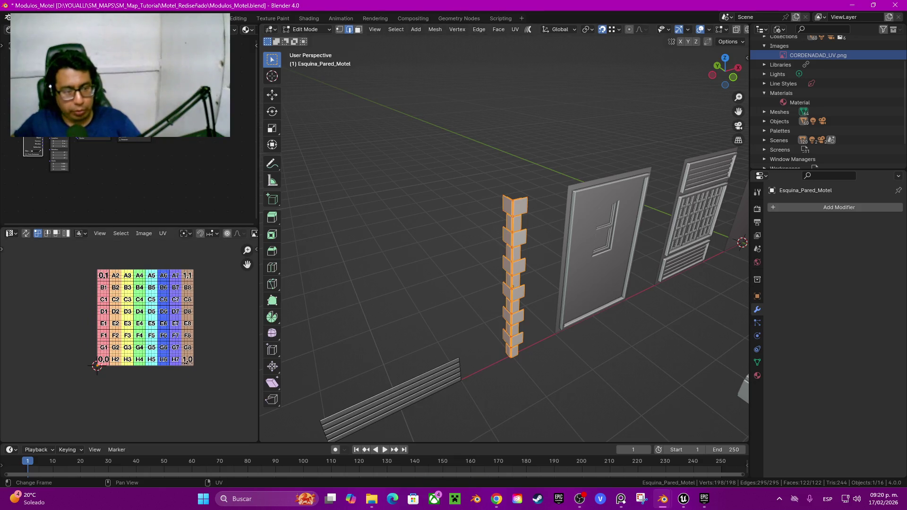
Unwrap the column's faces and switch the viewport to Material Preview
{"action": "key", "text": "u"}
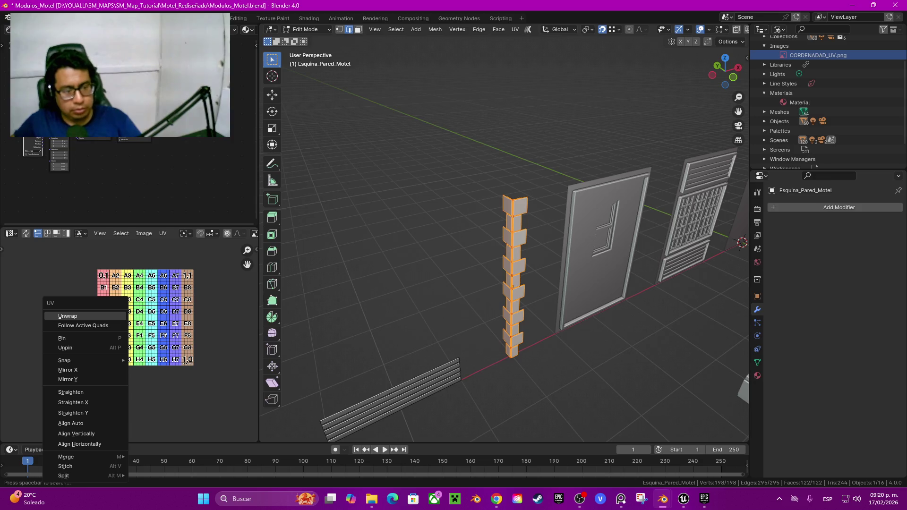
{"action": "key", "text": "Return"}
{"action": "scroll", "coordinate": [129, 342], "scroll_direction": "up", "scroll_amount": 2}
{"action": "key", "text": "z"}
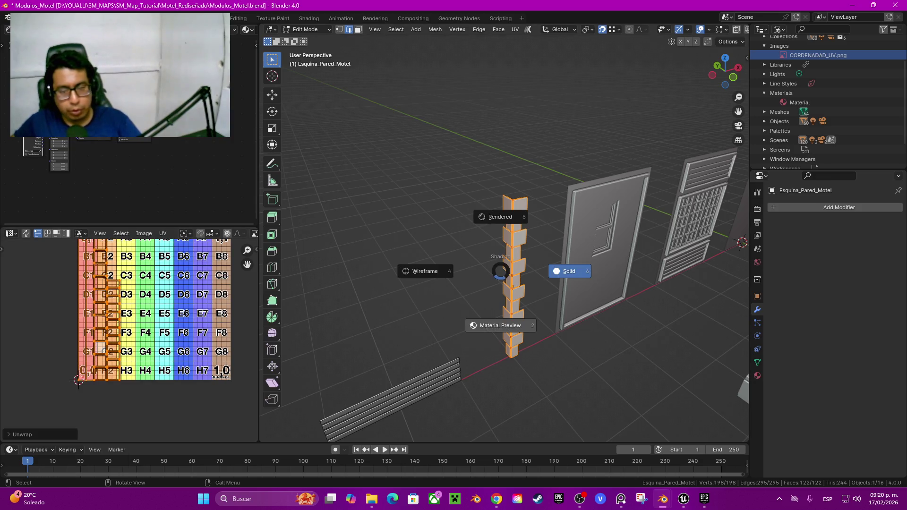
{"action": "left_click", "coordinate": [500, 326]}
Zoom in on the textured column, frame the grid's top-left cells and clear the selection
{"action": "middle_click_drag", "start_coordinate": [501, 325], "coordinate": [472, 307]}
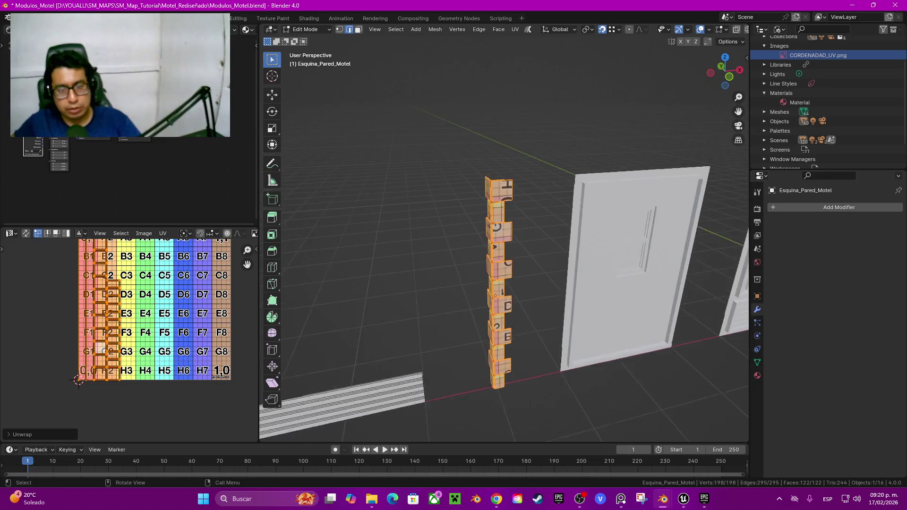
{"action": "scroll", "coordinate": [500, 284], "scroll_direction": "up", "scroll_amount": 2}
{"action": "scroll", "coordinate": [501, 284], "scroll_direction": "up", "scroll_amount": 2}
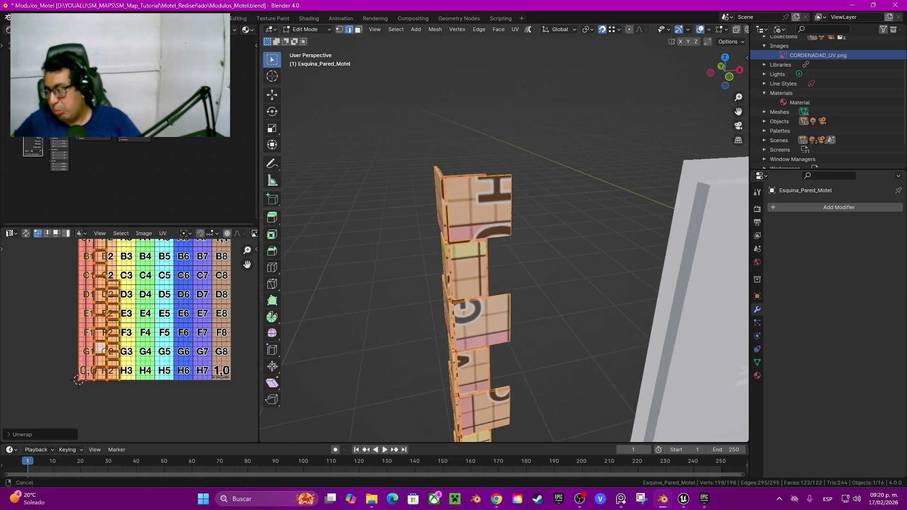
{"action": "scroll", "coordinate": [501, 283], "scroll_direction": "up", "scroll_amount": 2}
{"action": "scroll", "coordinate": [472, 307], "scroll_direction": "up", "scroll_amount": 1}
{"action": "middle_click_drag", "start_coordinate": [142, 283], "coordinate": [142, 334]}
{"action": "scroll", "coordinate": [142, 334], "scroll_direction": "up", "scroll_amount": 3}
{"action": "middle_click_drag", "start_coordinate": [230, 229], "coordinate": [247, 264]}
{"action": "left_click_drag", "start_coordinate": [247, 264], "coordinate": [258, 289]}
{"action": "key", "text": "alt+a"}
Rotate the top face island 90° and move it from A1 onto cell A3
{"action": "key", "text": "l"}
{"action": "key", "text": "g"}
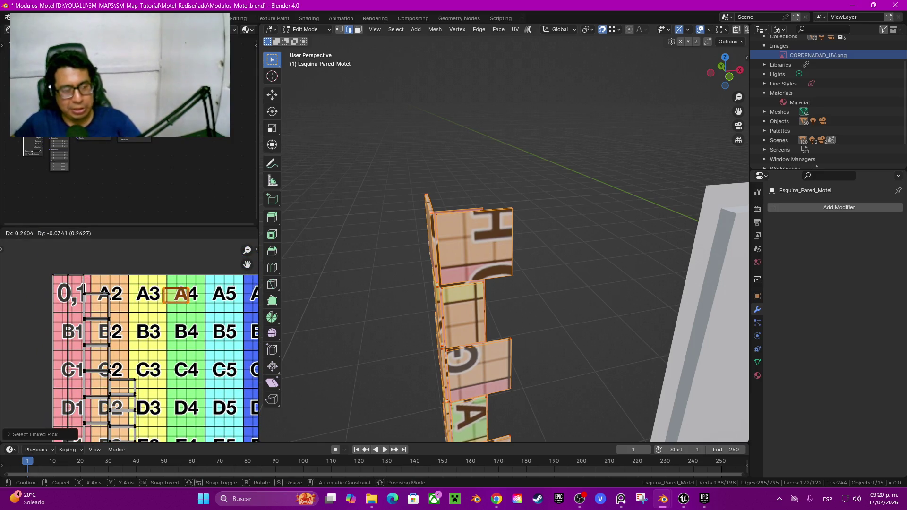
{"action": "key", "text": "Escape"}
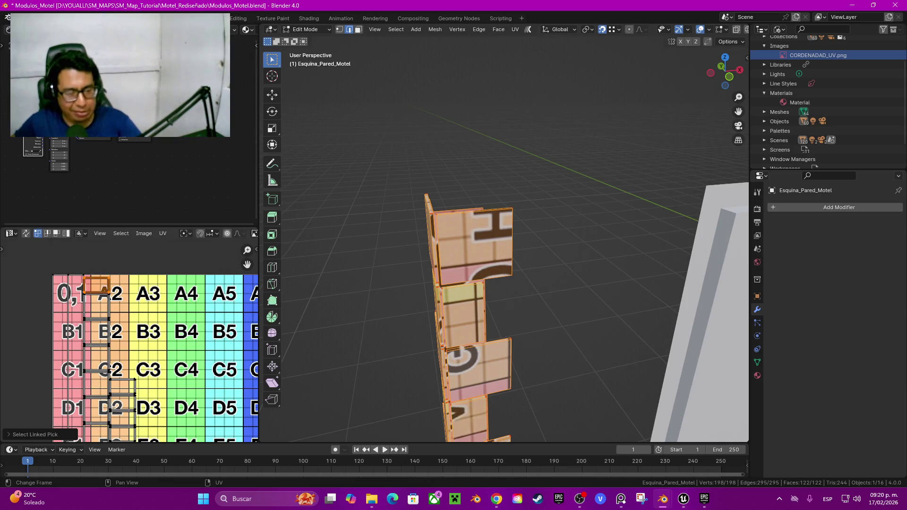
{"action": "middle_click_drag", "start_coordinate": [473, 283], "coordinate": [401, 130], "text": "shift"}
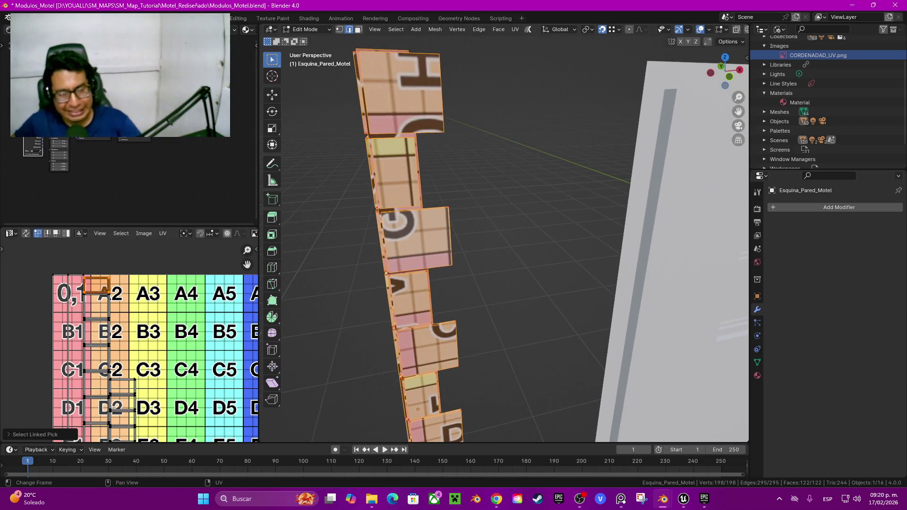
{"action": "key", "text": "g"}
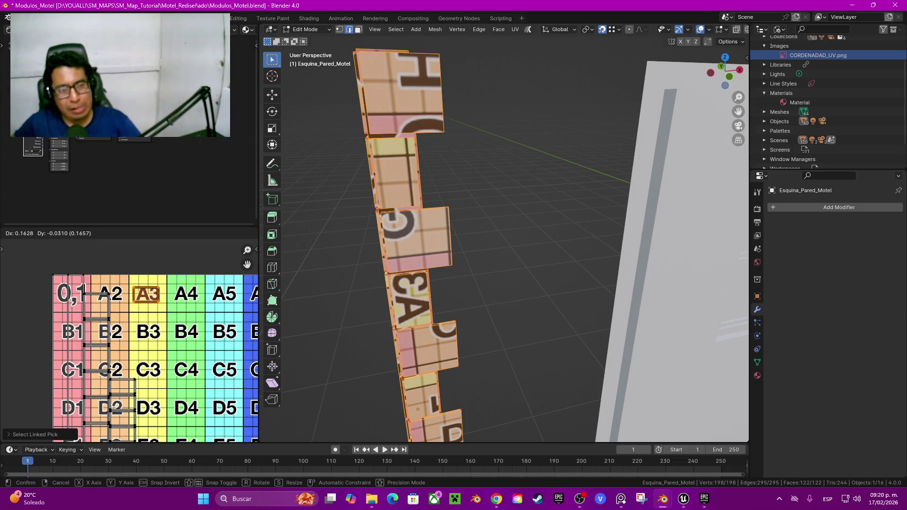
{"action": "key", "text": "Escape"}
{"action": "type", "text": "r9"}
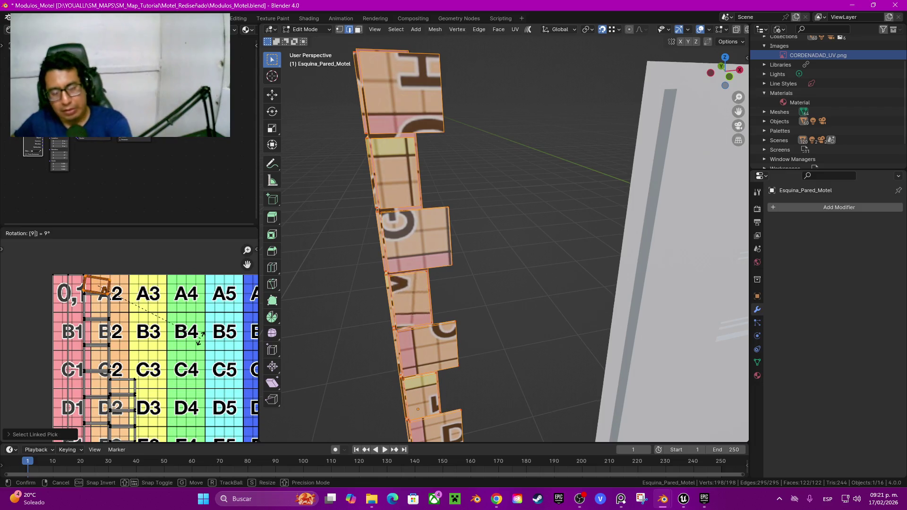
{"action": "type", "text": "0"}
{"action": "key", "text": "Return"}
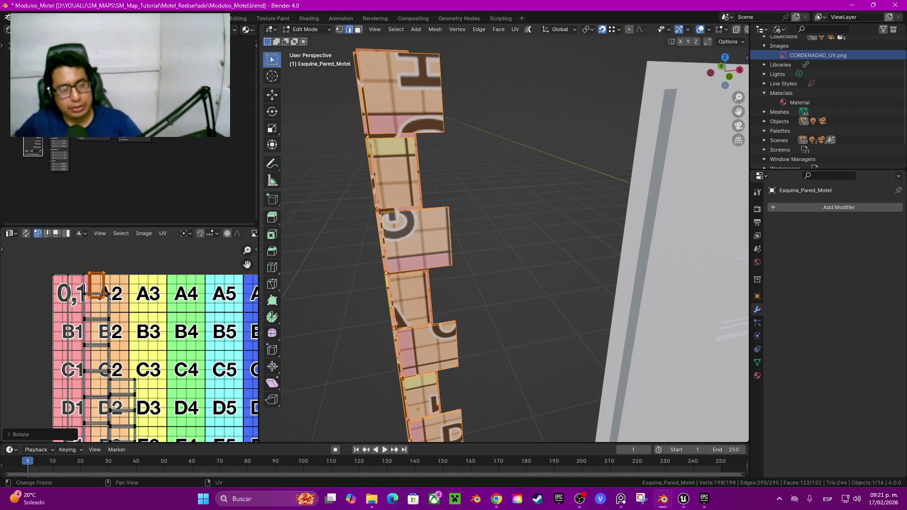
{"action": "key", "text": "g"}
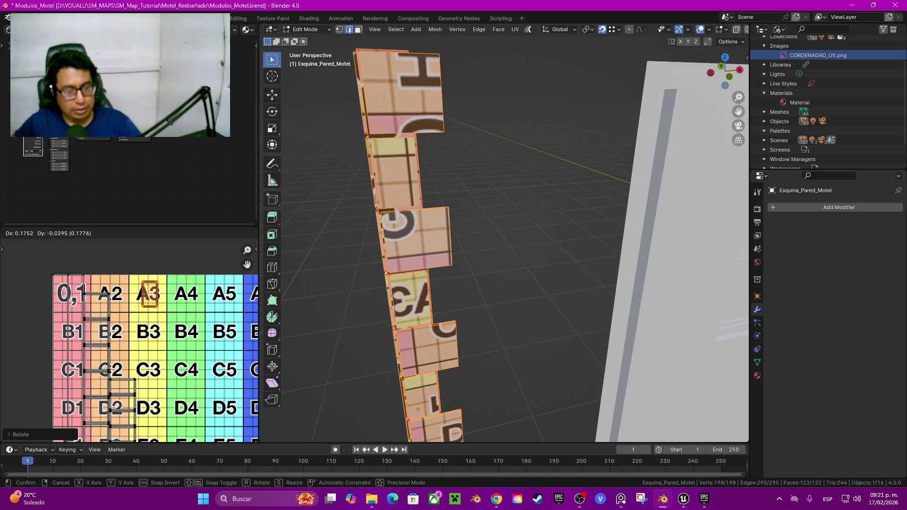
{"action": "key", "text": "Return"}
Reposition the island near B2, leaving it settled on cell B2
{"action": "key", "text": "l"}
{"action": "middle_click_drag", "start_coordinate": [142, 330], "coordinate": [123, 306]}
{"action": "key", "text": "g"}
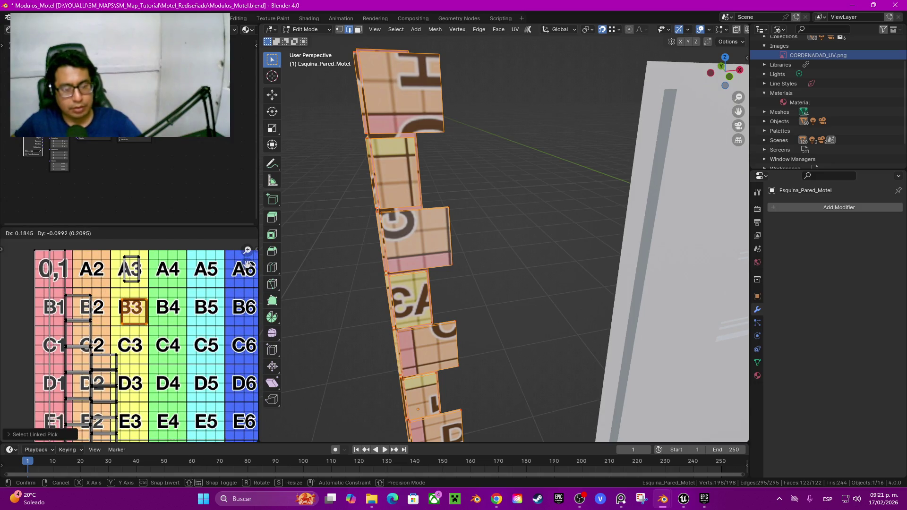
{"action": "key", "text": "Return"}
{"action": "middle_click_drag", "start_coordinate": [520, 236], "coordinate": [472, 236]}
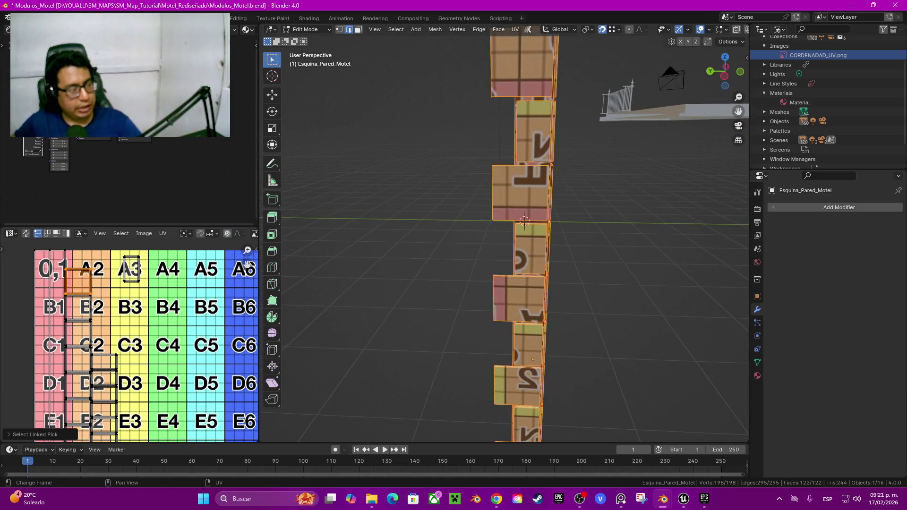
{"action": "key", "text": "g"}
{"action": "key", "text": "Escape"}
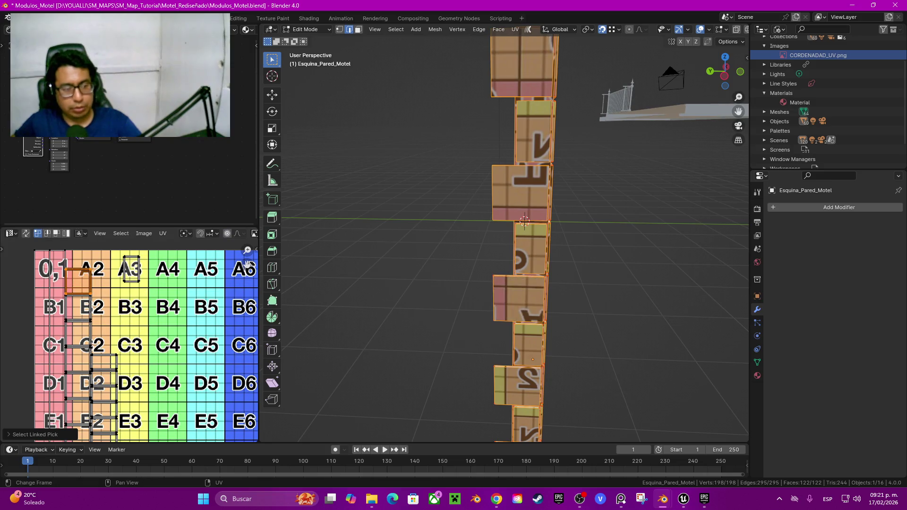
{"action": "key", "text": "g"}
{"action": "key", "text": "Return"}
{"action": "middle_click_drag", "start_coordinate": [519, 236], "coordinate": [472, 213]}
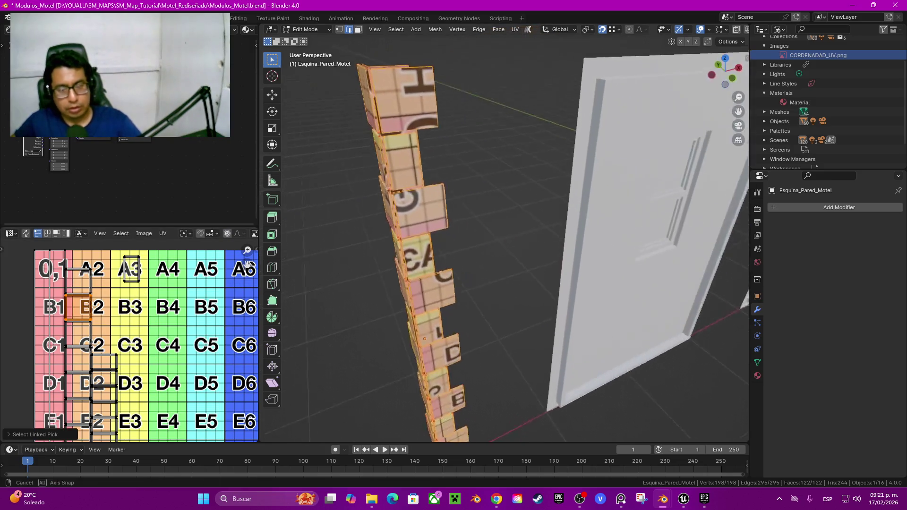
{"action": "key", "text": "g"}
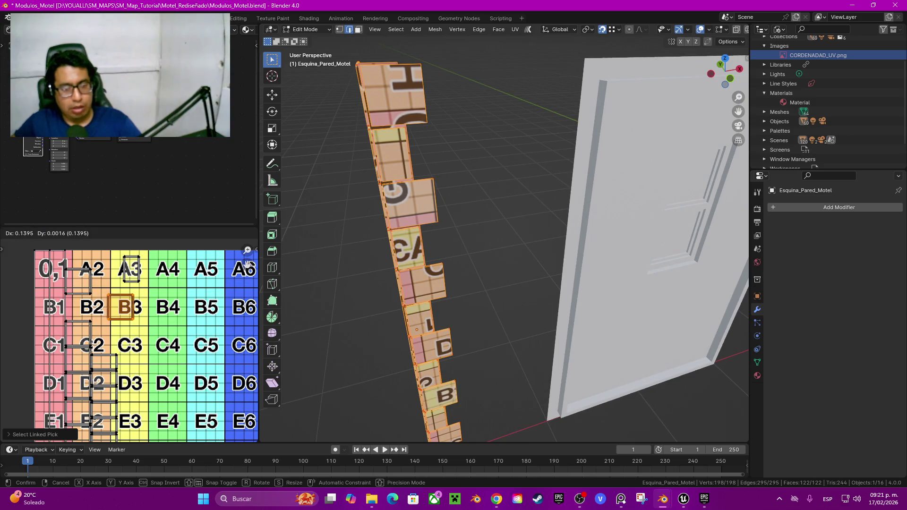
{"action": "key", "text": "Escape"}
Rotate the island spanning C2 and D2 and place it onto cell C3
{"action": "key", "text": "alt+a"}
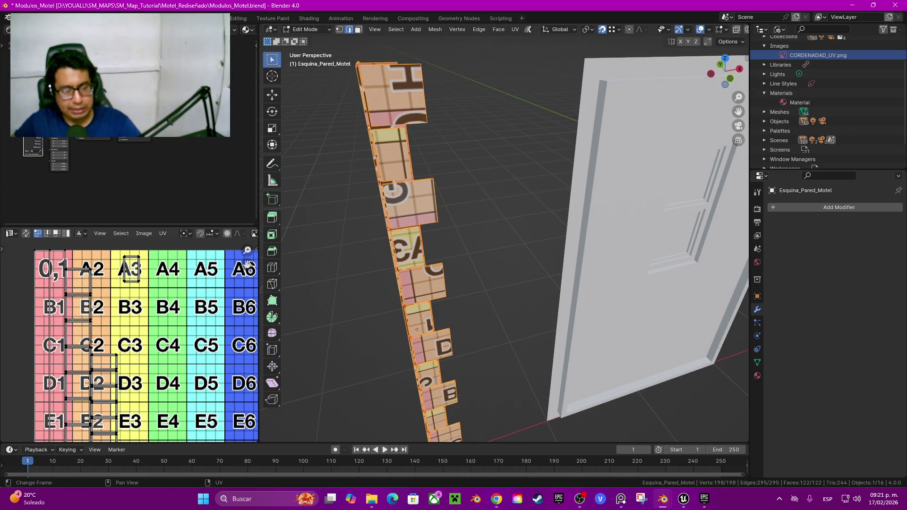
{"action": "key", "text": "l"}
{"action": "middle_click_drag", "start_coordinate": [472, 236], "coordinate": [472, 208]}
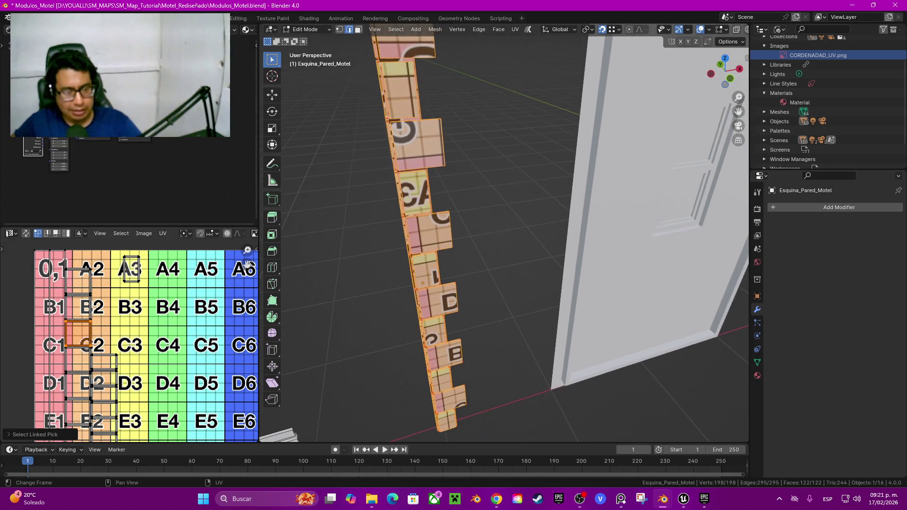
{"action": "key", "text": "g"}
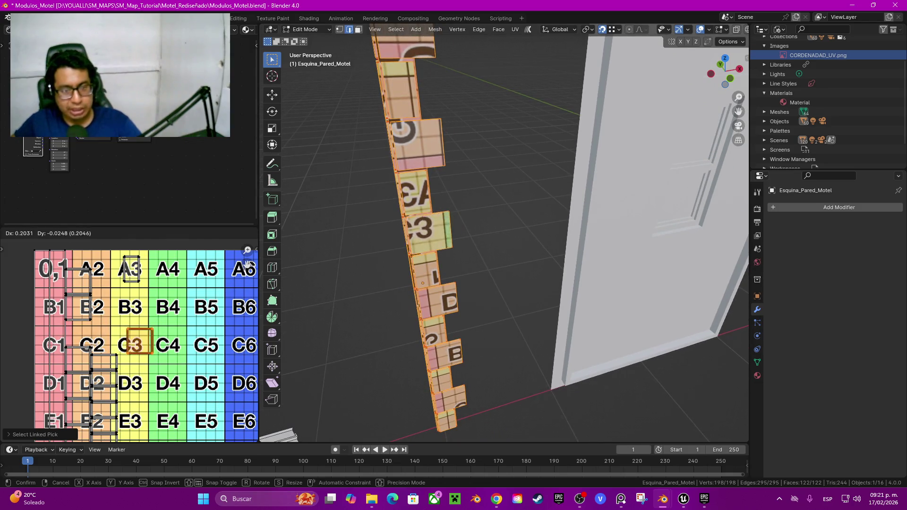
{"action": "key", "text": "Escape"}
{"action": "key", "text": "alt+a"}
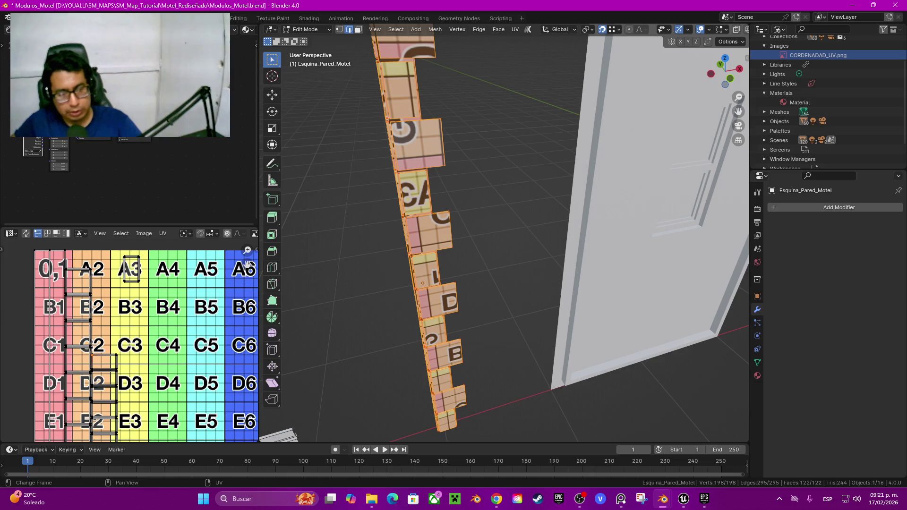
{"action": "key", "text": "l"}
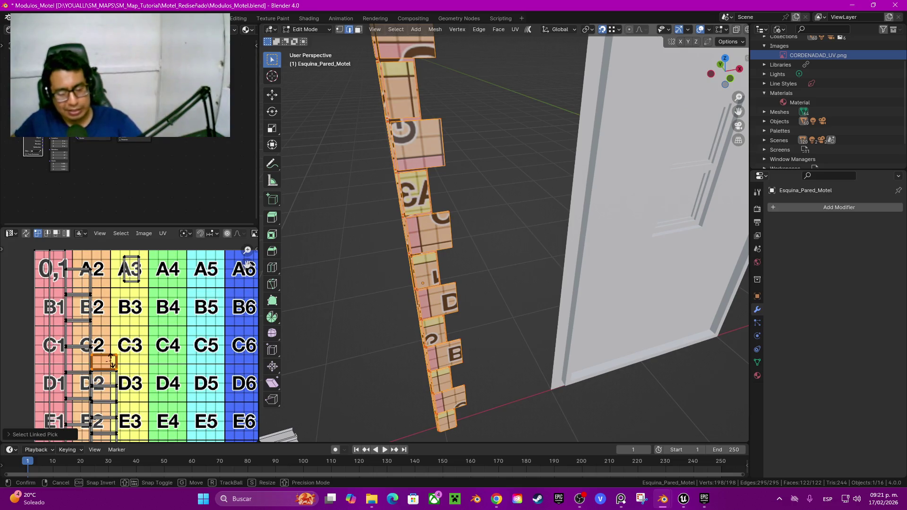
{"action": "key", "text": "r"}
{"action": "left_click", "coordinate": [112, 363]}
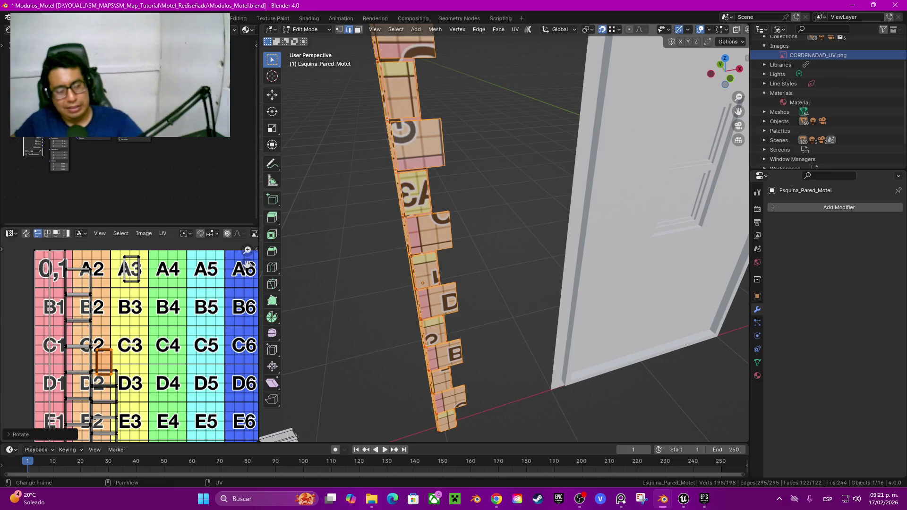
{"action": "key", "text": "g"}
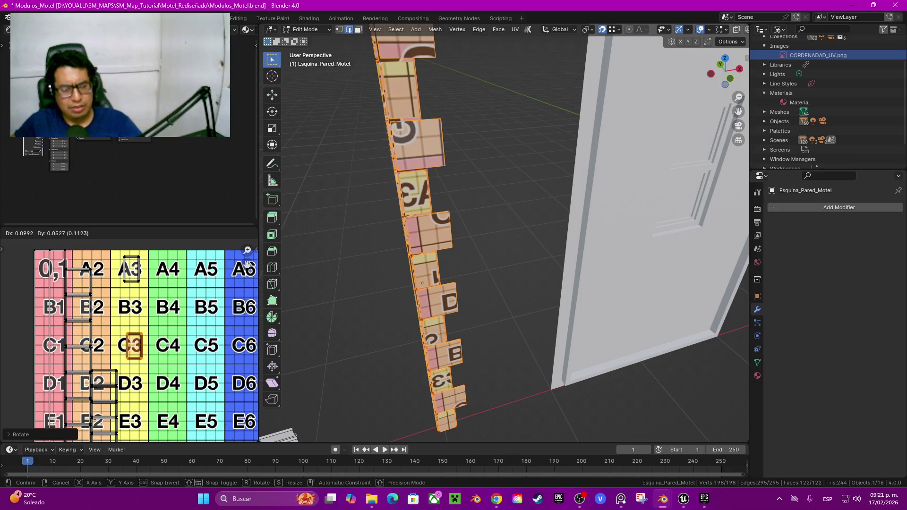
{"action": "key", "text": "Return"}
{"action": "key", "text": "q"}
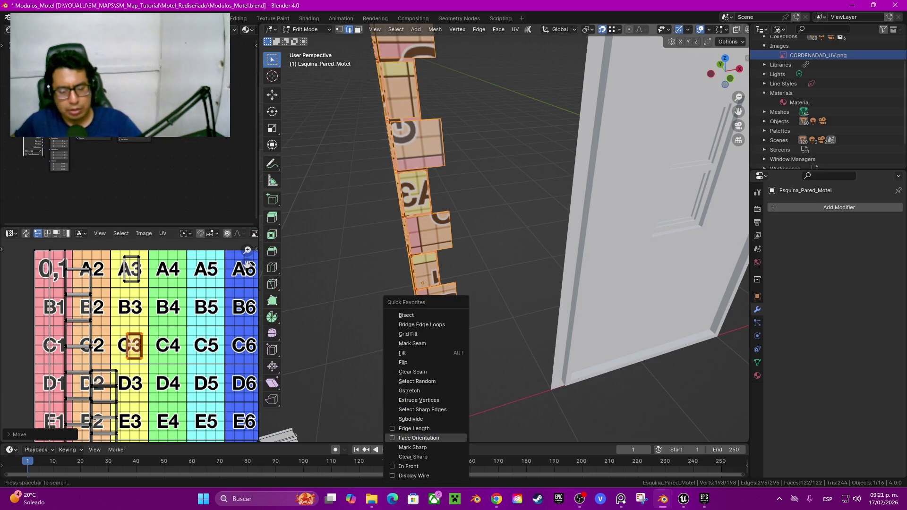
Turn on the Face Orientation overlay and flip the column's normals so faces read blue
{"action": "left_click", "coordinate": [419, 438]}
{"action": "middle_click_drag", "start_coordinate": [419, 438], "coordinate": [454, 425]}
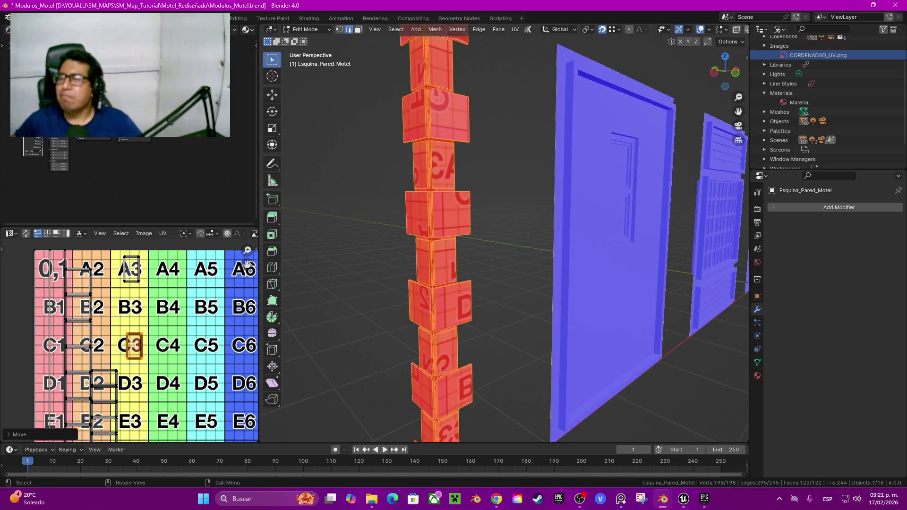
{"action": "scroll", "coordinate": [504, 236], "scroll_direction": "down", "scroll_amount": 5}
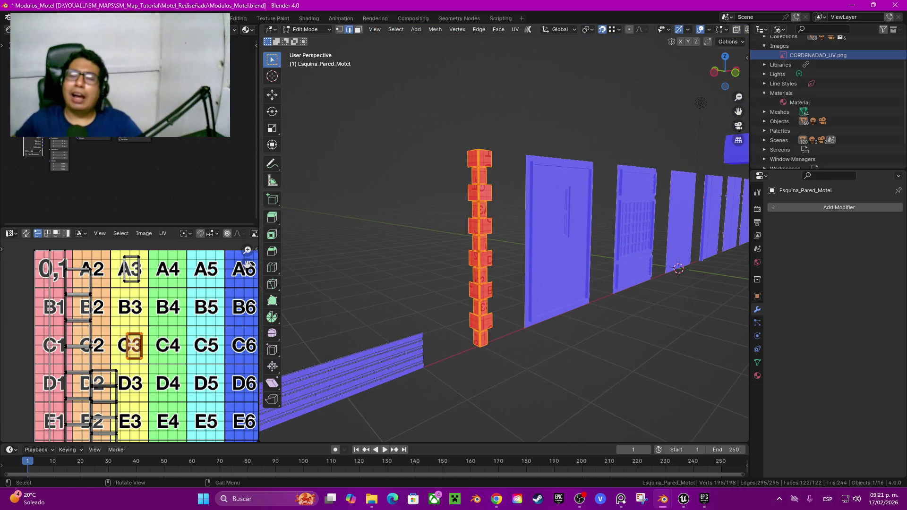
{"action": "key", "text": "q"}
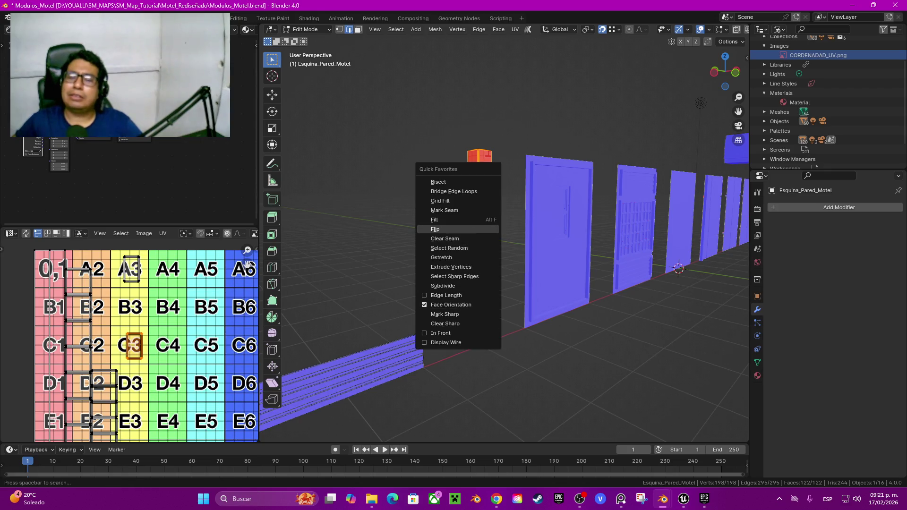
{"action": "left_click", "coordinate": [435, 230]}
Select all of the column's UVs and unwrap them again
{"action": "key", "text": "a"}
{"action": "key", "text": "u"}
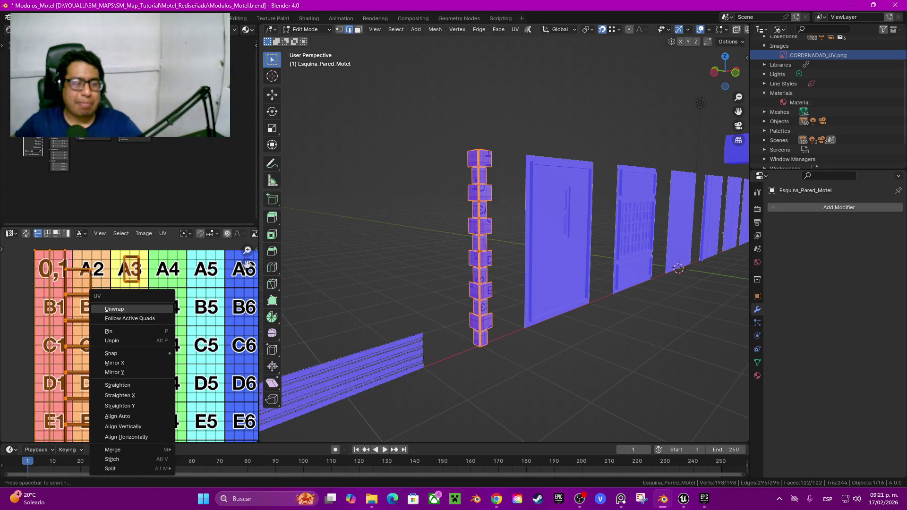
{"action": "key", "text": "Return"}
{"action": "middle_click_drag", "start_coordinate": [480, 246], "coordinate": [468, 283]}
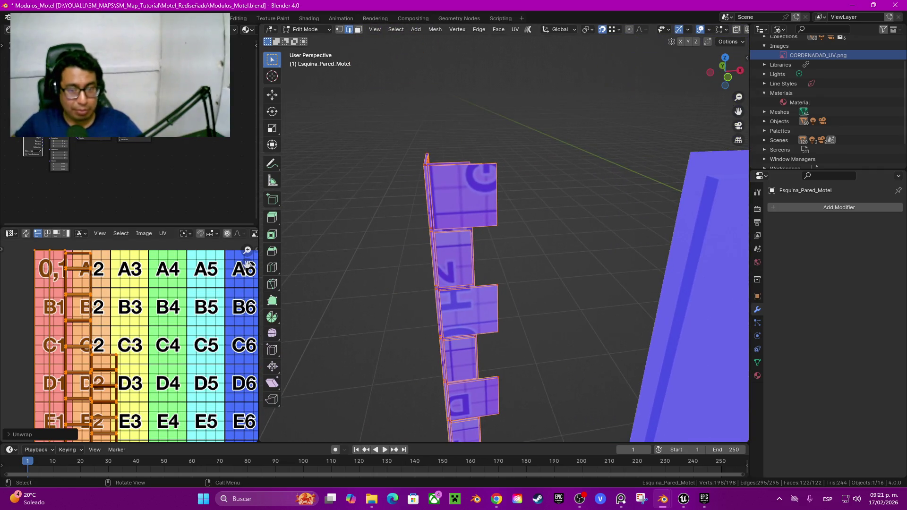
Save Modulos_Motel.blend and select the small island near A2
{"action": "key", "text": "alt+a"}
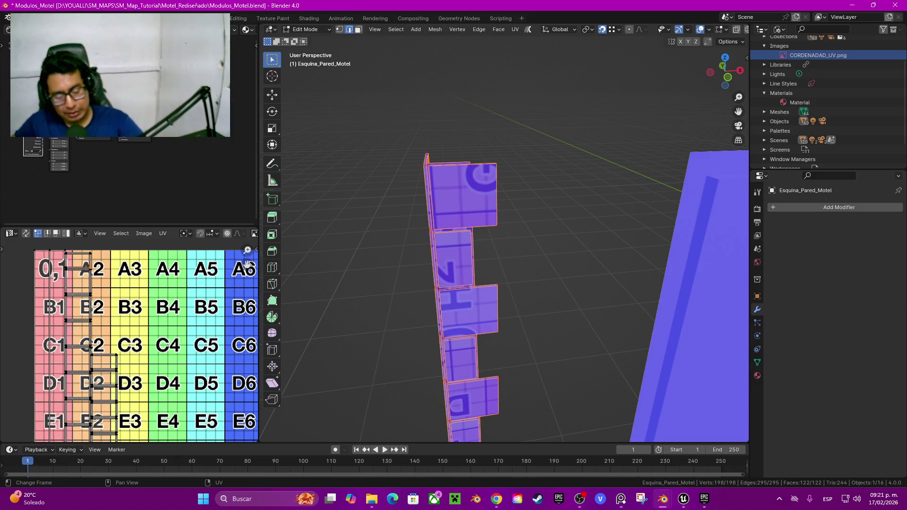
{"action": "key", "text": "ctrl+s"}
{"action": "key", "text": "l"}
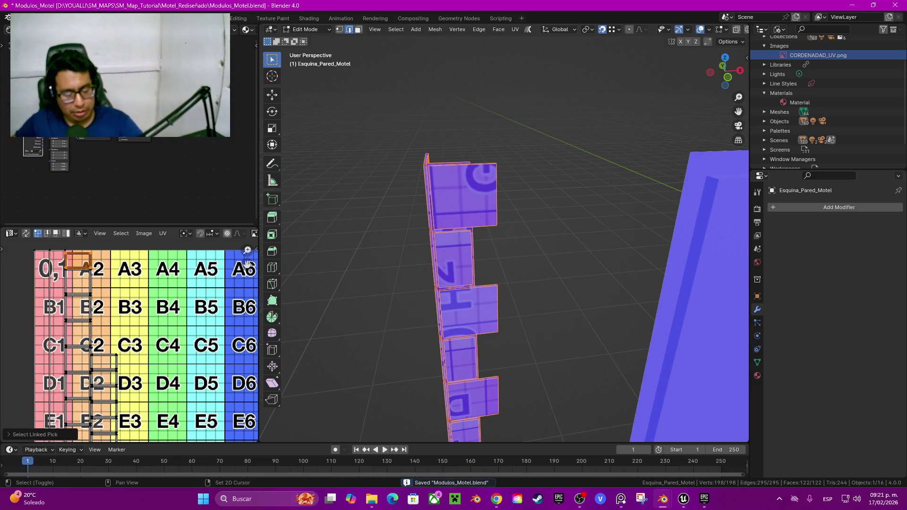
{"action": "key", "text": "g"}
{"action": "key", "text": "Escape"}
Move the selected island from near A2 onto cell A3
{"action": "middle_click_drag", "start_coordinate": [472, 283], "coordinate": [520, 273]}
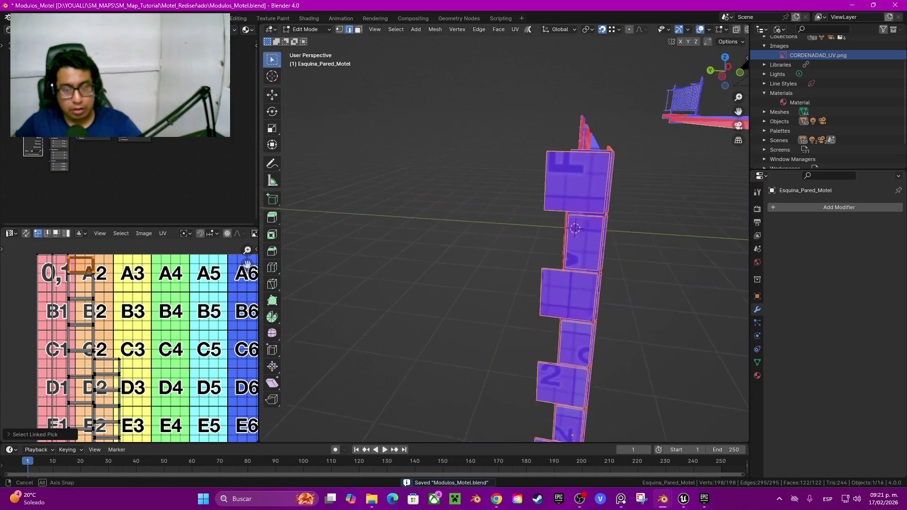
{"action": "key", "text": "r"}
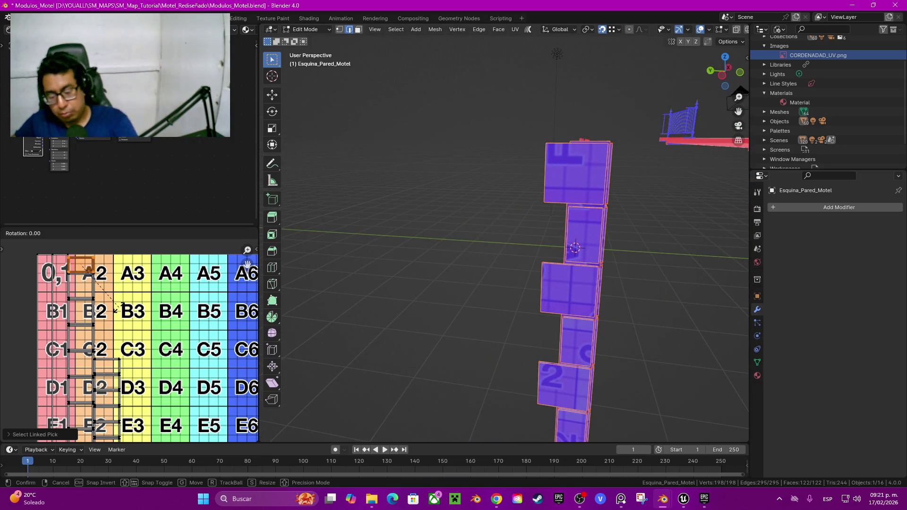
{"action": "key", "text": "g"}
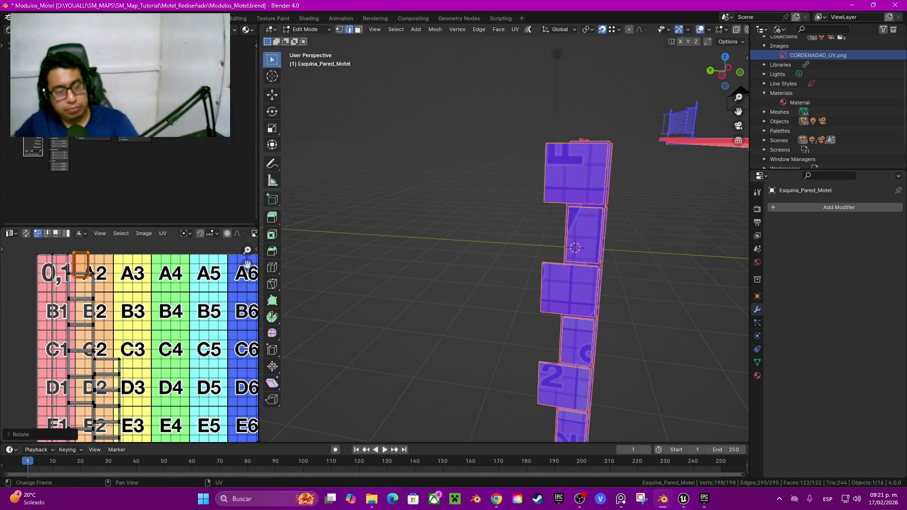
{"action": "key", "text": "Escape"}
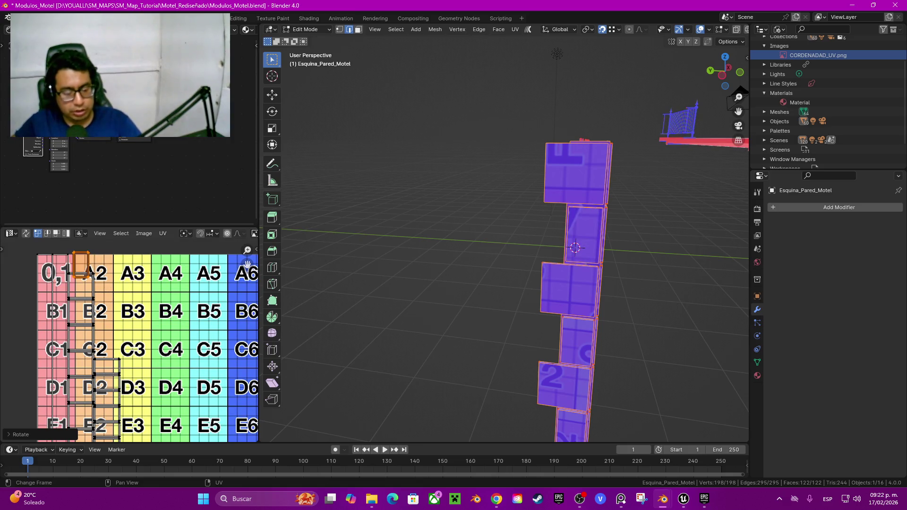
{"action": "key", "text": "g"}
{"action": "key", "text": "Escape"}
{"action": "key", "text": "g"}
{"action": "left_click", "coordinate": [130, 274]}
{"action": "middle_click_drag", "start_coordinate": [520, 237], "coordinate": [477, 236]}
Select the island sitting on A2 and start shifting it toward B3
{"action": "key", "text": "alt+a"}
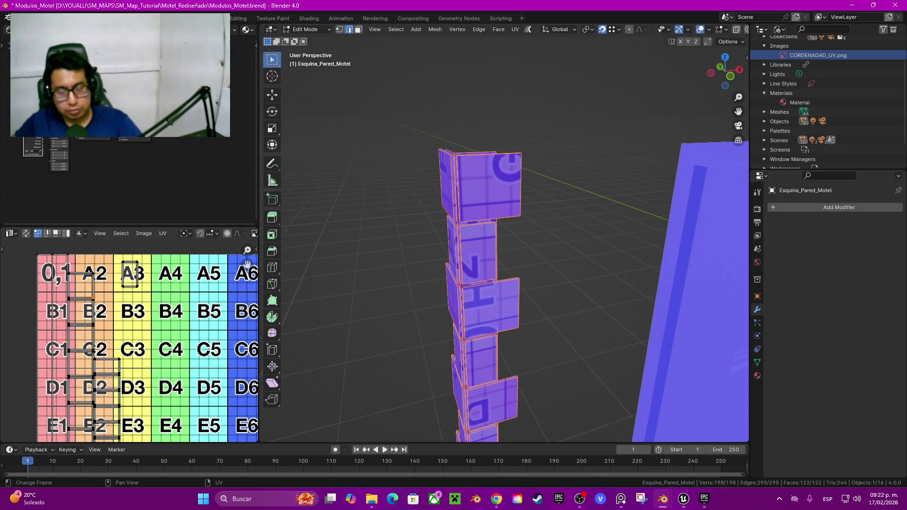
{"action": "left_click_drag", "start_coordinate": [247, 263], "coordinate": [239, 250]}
{"action": "key", "text": "l"}
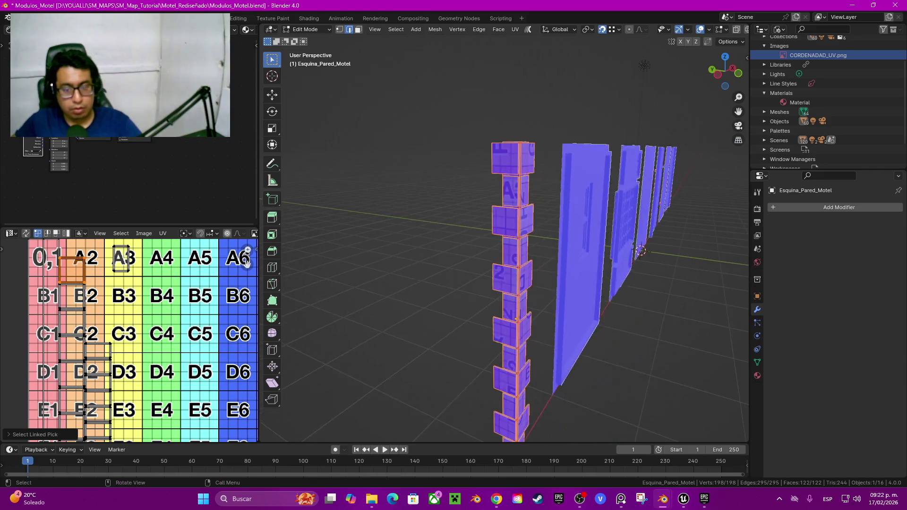
{"action": "key", "text": "g"}
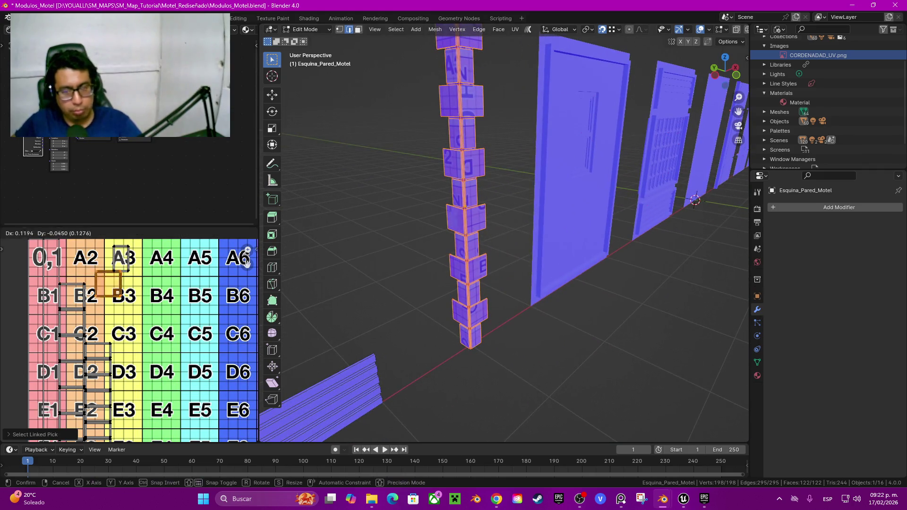
Rotate the island 180° and place it on cell A4
{"action": "key", "text": "Return"}
{"action": "type", "text": "r180"}
{"action": "key", "text": "Return"}
{"action": "key", "text": "g"}
{"action": "key", "text": "Return"}
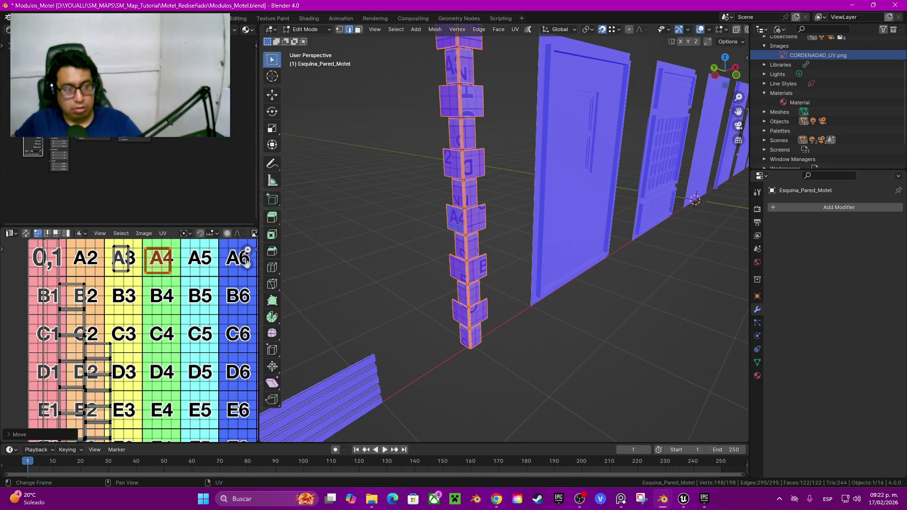
{"action": "key", "text": "alt+a"}
Move the island at B2 onto cell B4
{"action": "key", "text": "l"}
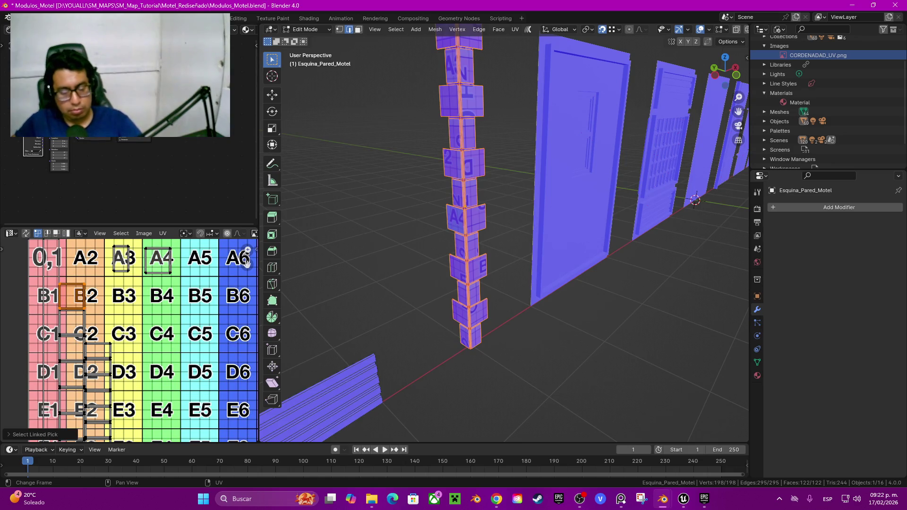
{"action": "key", "text": "g"}
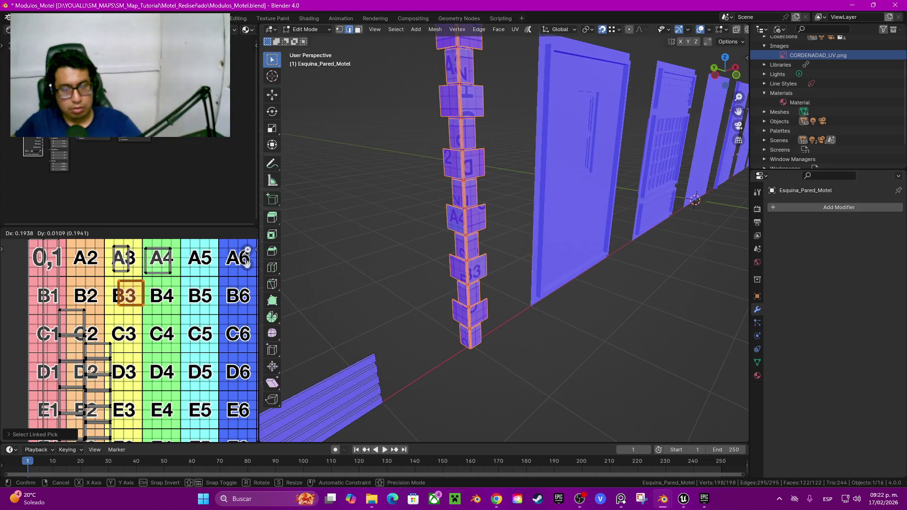
{"action": "key", "text": "Return"}
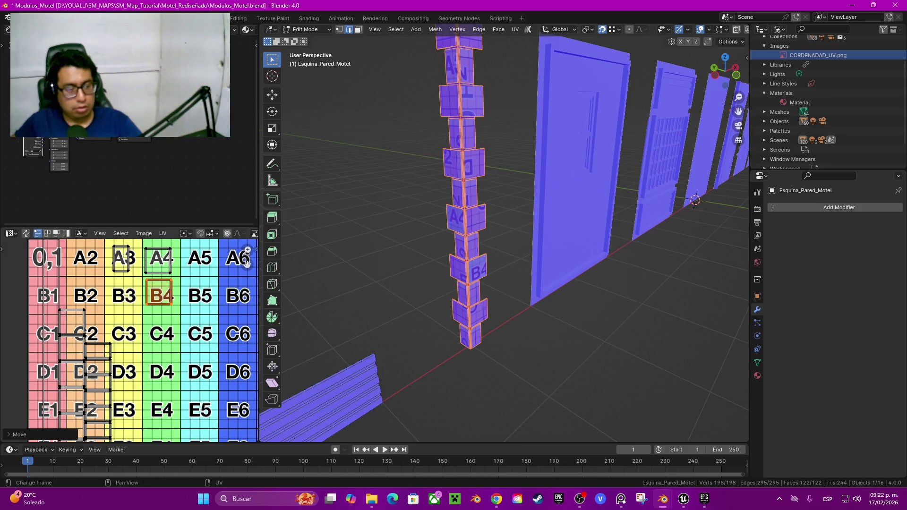
{"action": "key", "text": "alt+a"}
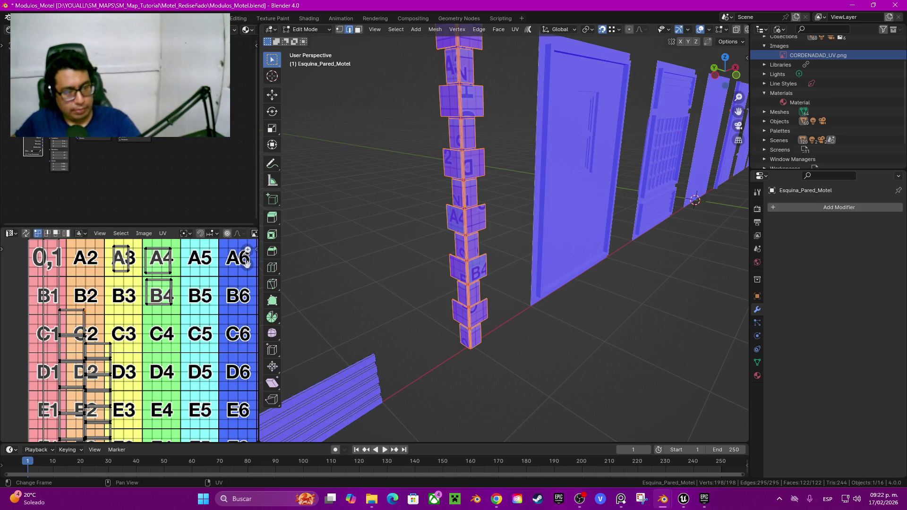
Move and rotate the island from C2, settling it on cell A5
{"action": "key", "text": "l"}
{"action": "key", "text": "g"}
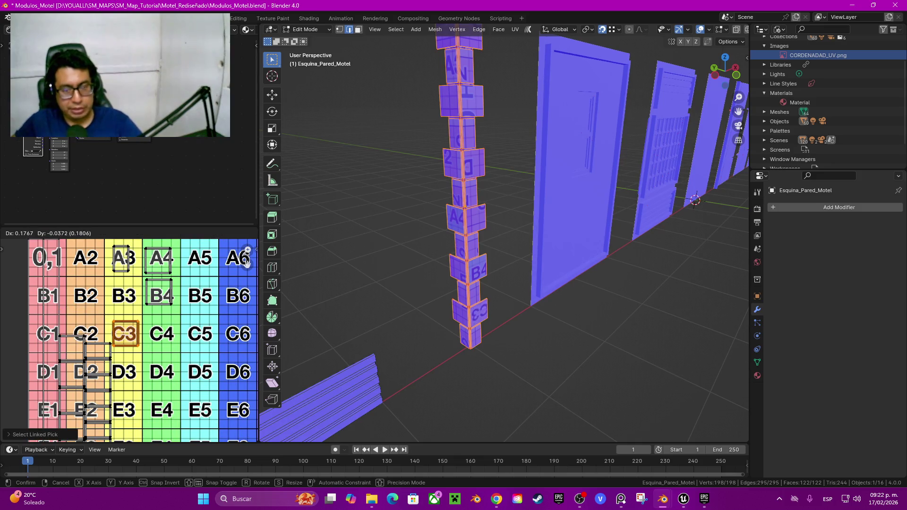
{"action": "key", "text": "Return"}
{"action": "key", "text": "r"}
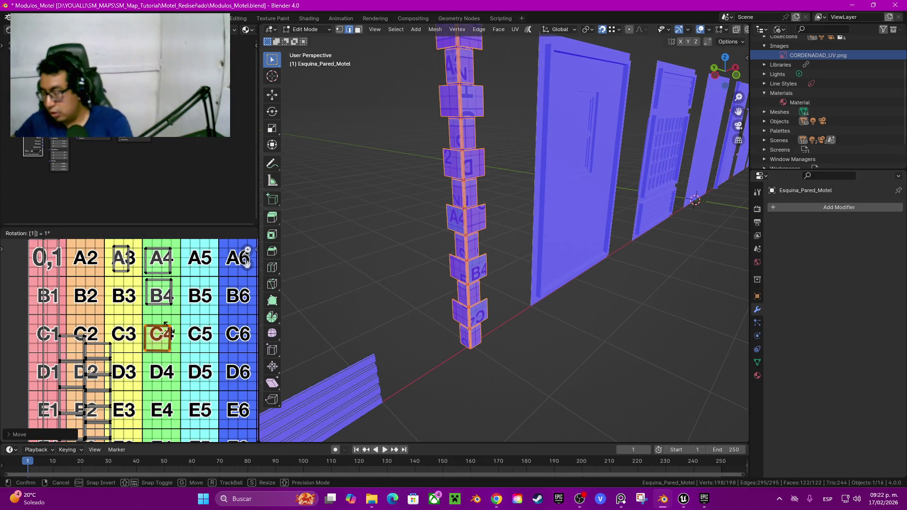
{"action": "key", "text": "Return"}
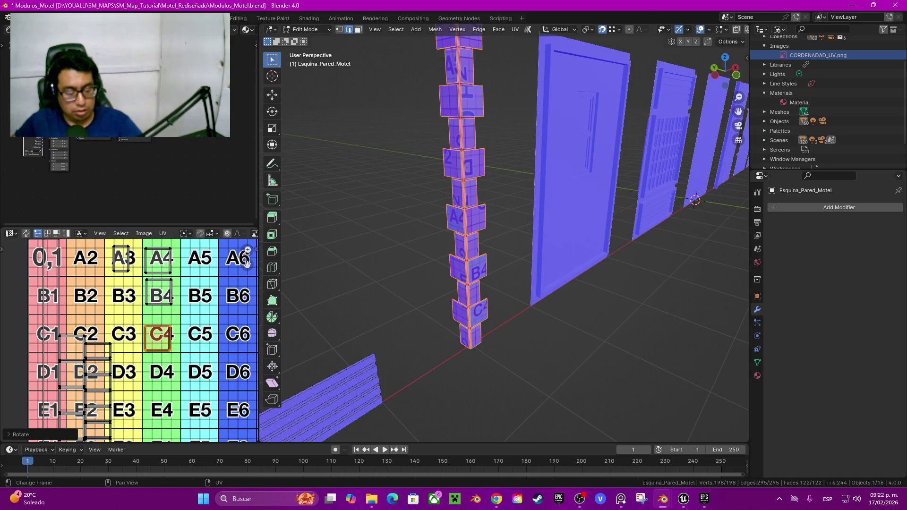
{"action": "key", "text": "g"}
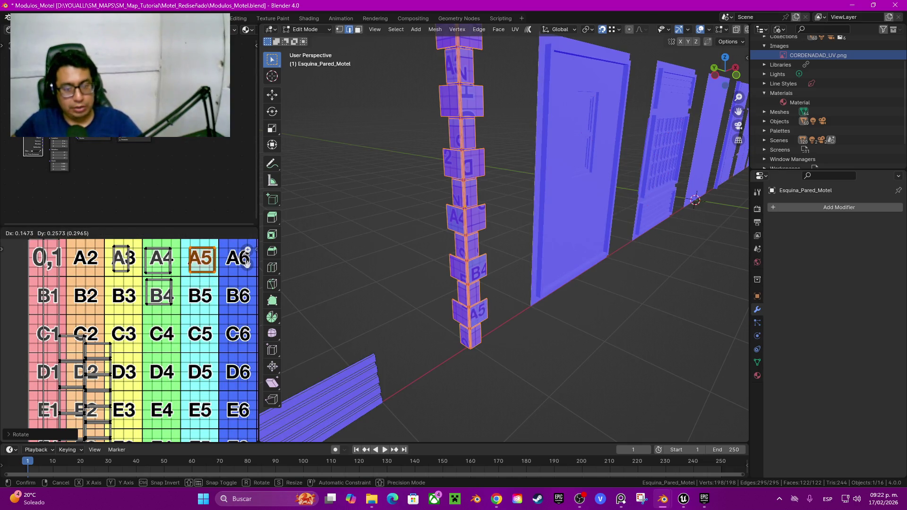
{"action": "key", "text": "Return"}
{"action": "left_click", "coordinate": [246, 261]}
Place the next C2 islands on B5 and on C4, turning the C4 island 90°
{"action": "key", "text": "l"}
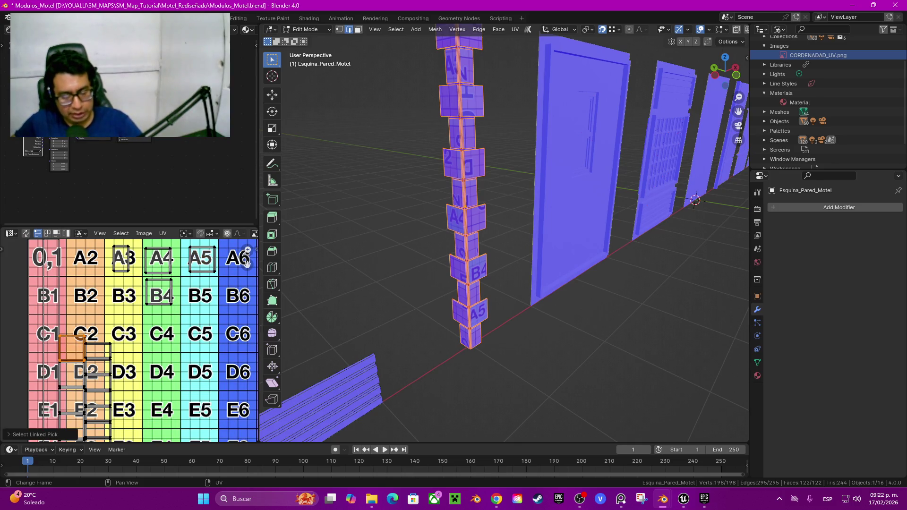
{"action": "key", "text": "g"}
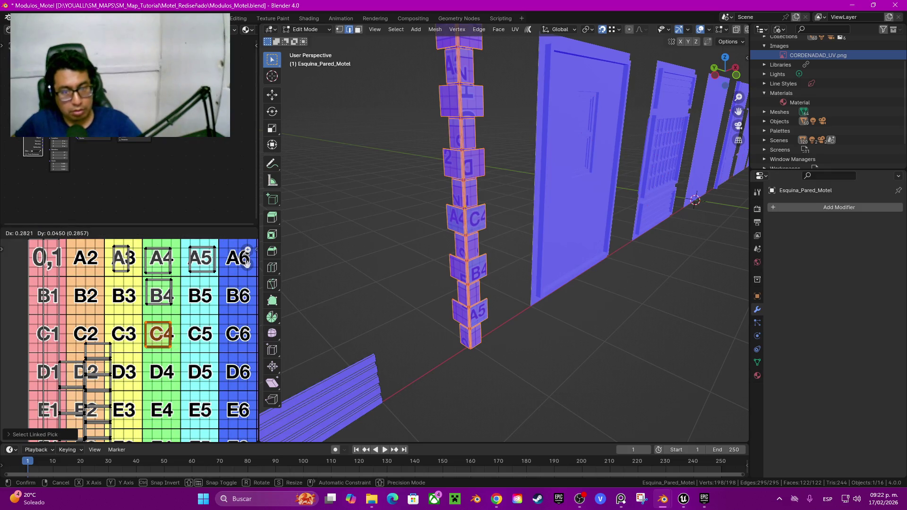
{"action": "key", "text": "Return"}
{"action": "key", "text": "l"}
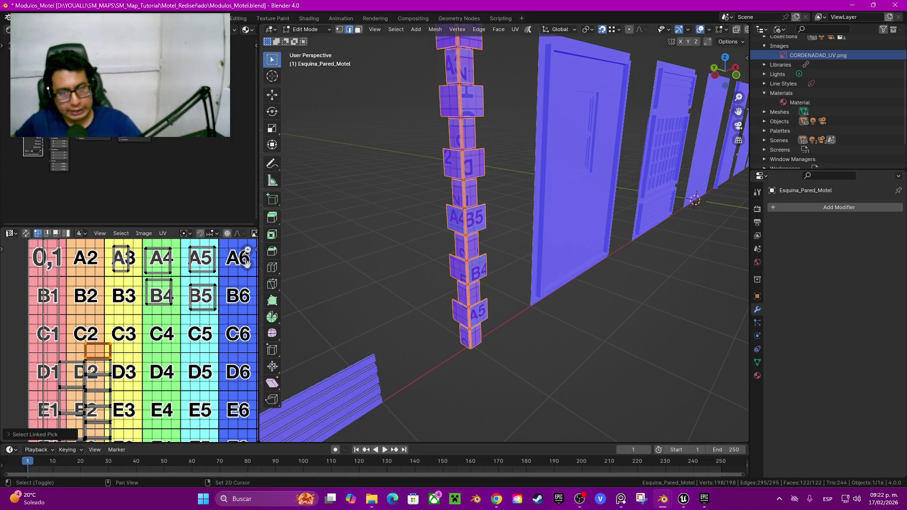
{"action": "key", "text": "g"}
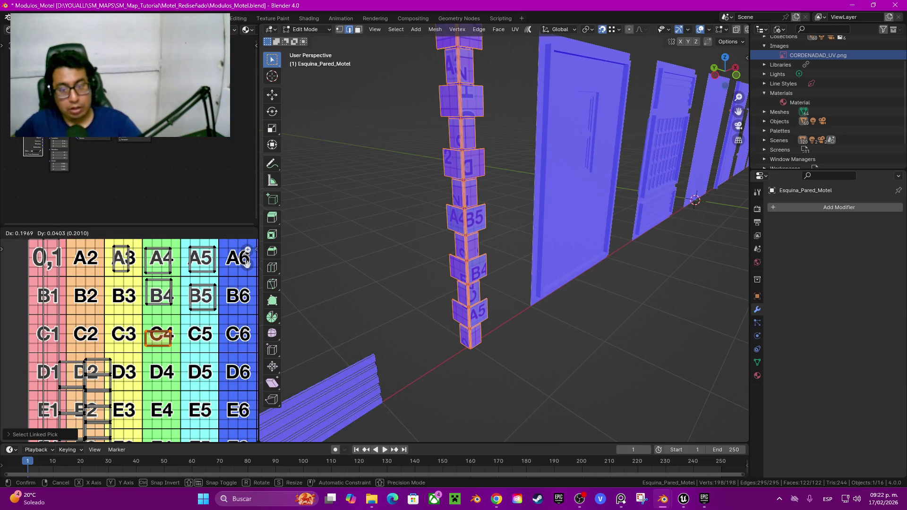
{"action": "key", "text": "Return"}
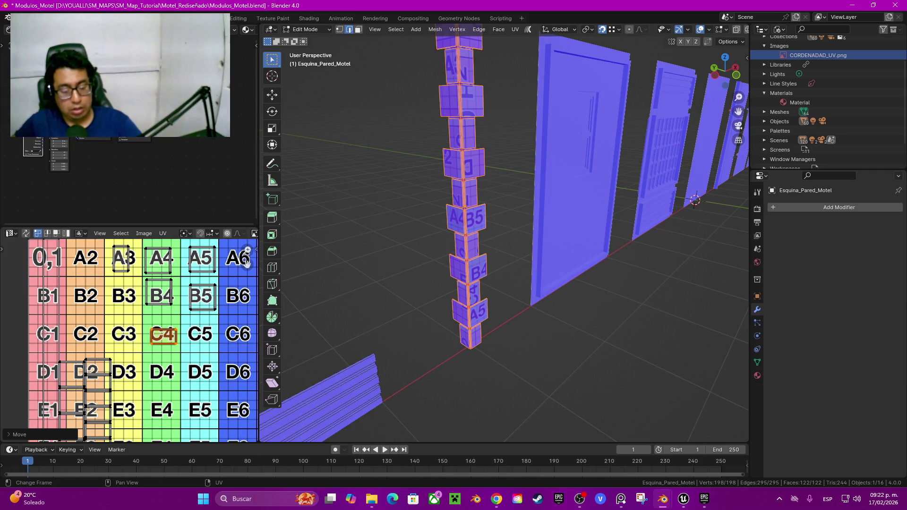
{"action": "key", "text": "r"}
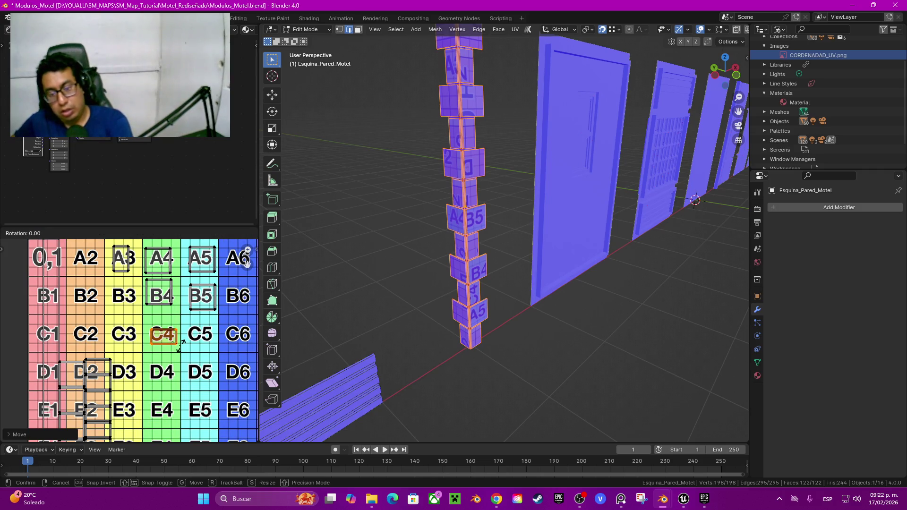
{"action": "type", "text": "90"}
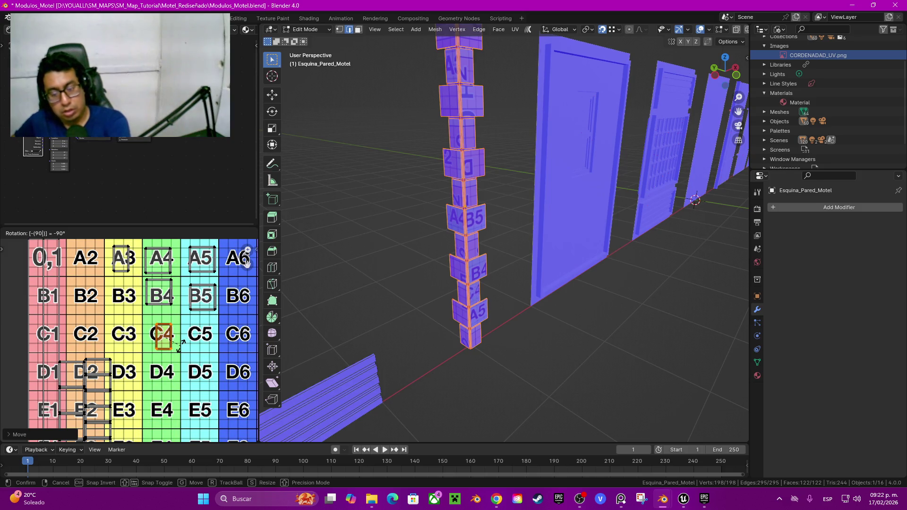
{"action": "key", "text": "Return"}
{"action": "mouse_move", "coordinate": [246, 262]}
{"action": "left_mouse_down"}
{"action": "mouse_move", "coordinate": [254, 278]}
{"action": "mouse_move", "coordinate": [246, 229]}
{"action": "left_mouse_up"}
Place an island on A2, then move the D2 island onto C4 rotated 90°
{"action": "key", "text": "g"}
{"action": "key", "text": "Return"}
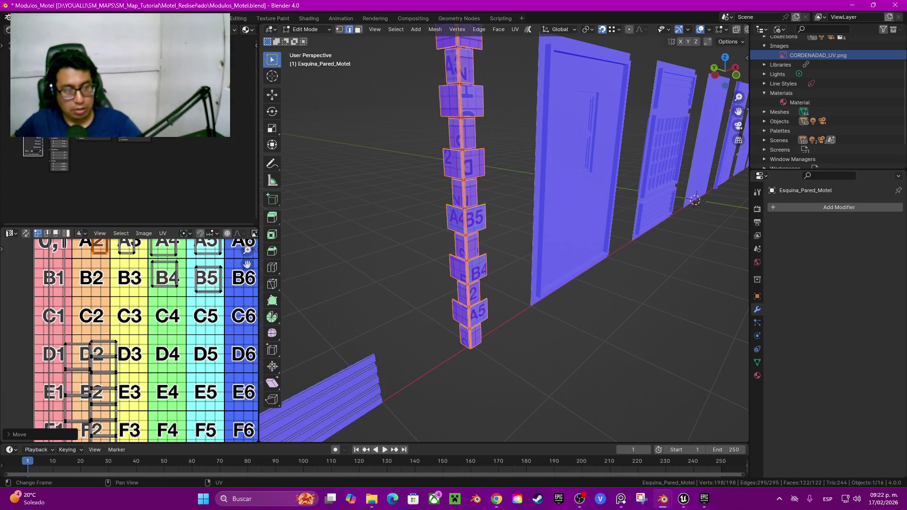
{"action": "key", "text": "l"}
{"action": "key", "text": "g"}
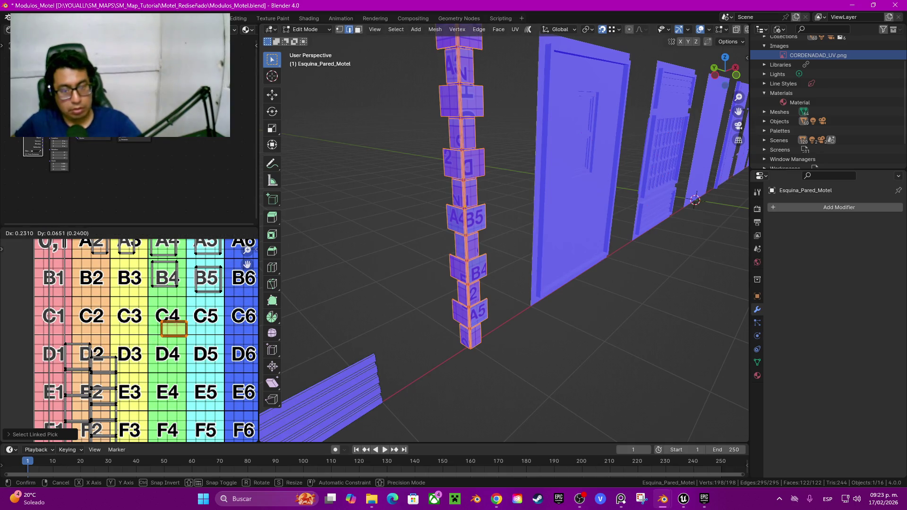
{"action": "key", "text": "Return"}
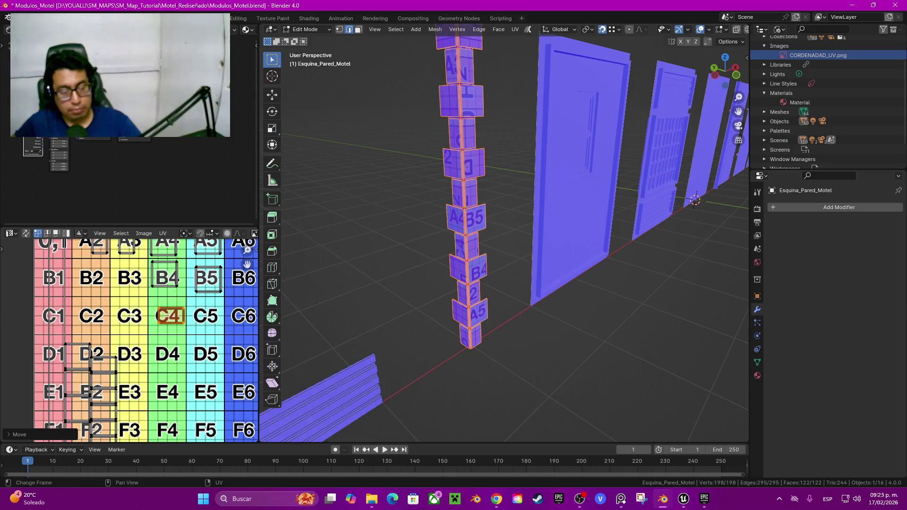
{"action": "type", "text": "r90"}
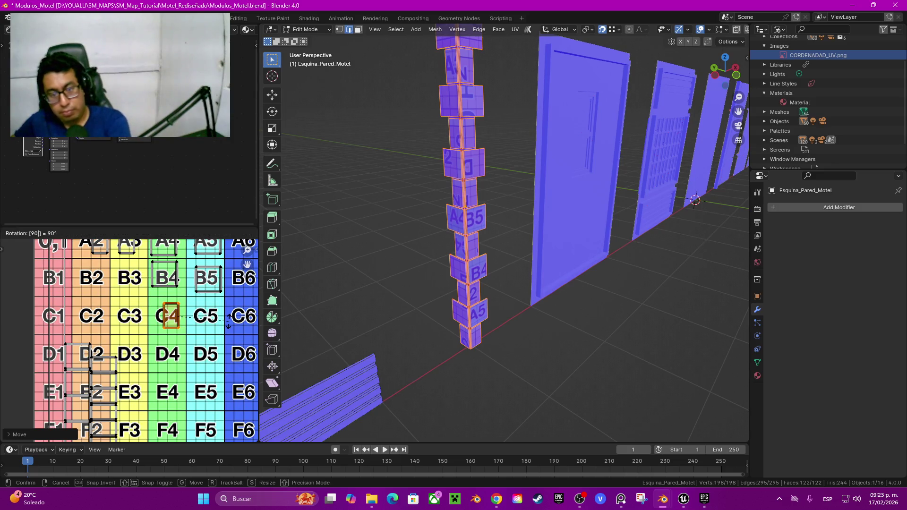
{"action": "left_click", "coordinate": [228, 321]}
{"action": "left_click", "coordinate": [228, 321]}
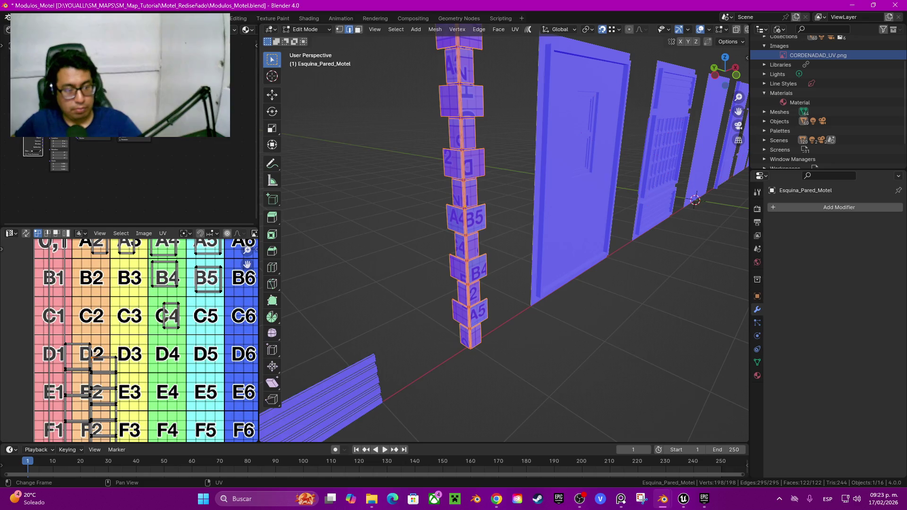
Move the next D2 island via D4 onto C5, rotated -90°
{"action": "key", "text": "l"}
{"action": "key", "text": "g"}
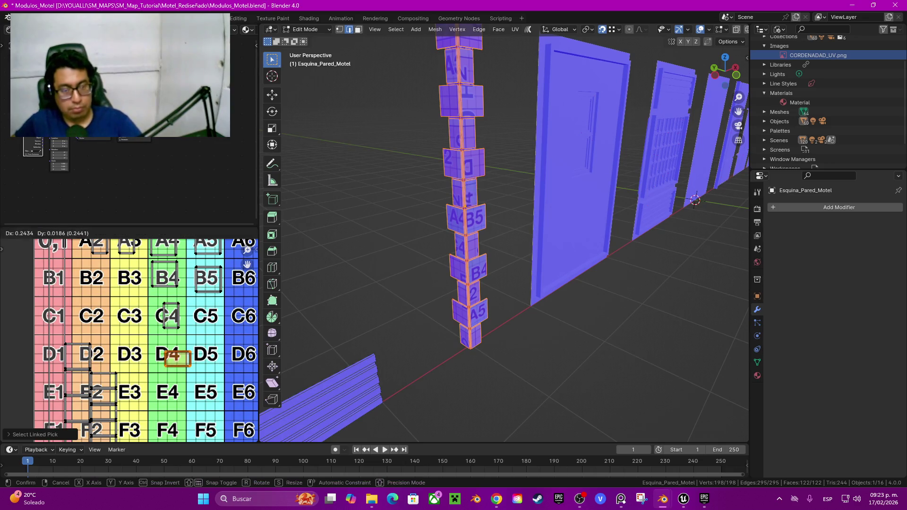
{"action": "left_click", "coordinate": [170, 355]}
{"action": "type", "text": "r"}
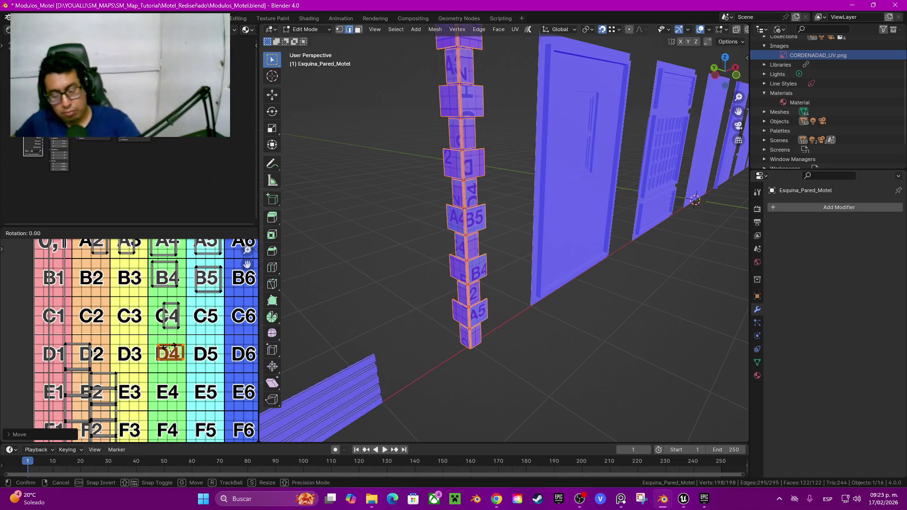
{"action": "type", "text": "90"}
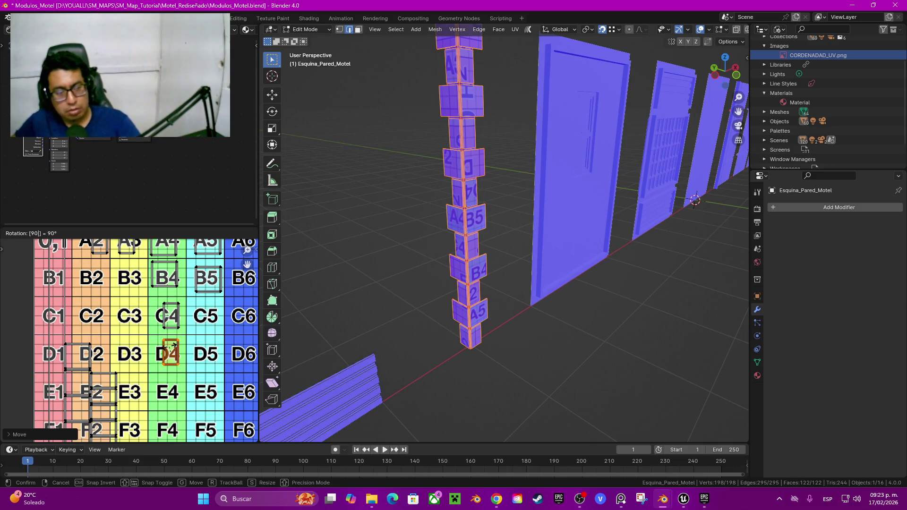
{"action": "key", "text": "minus"}
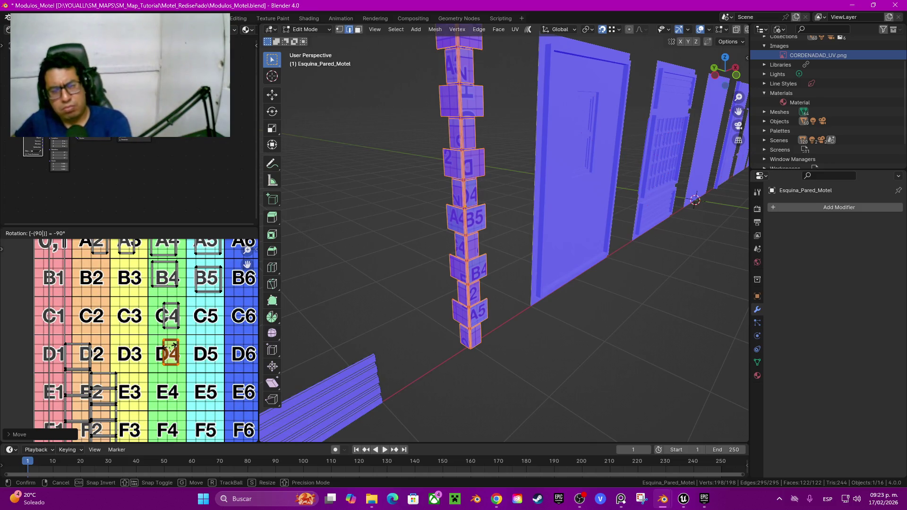
{"action": "key", "text": "Return"}
{"action": "key", "text": "g"}
{"action": "key", "text": "Return"}
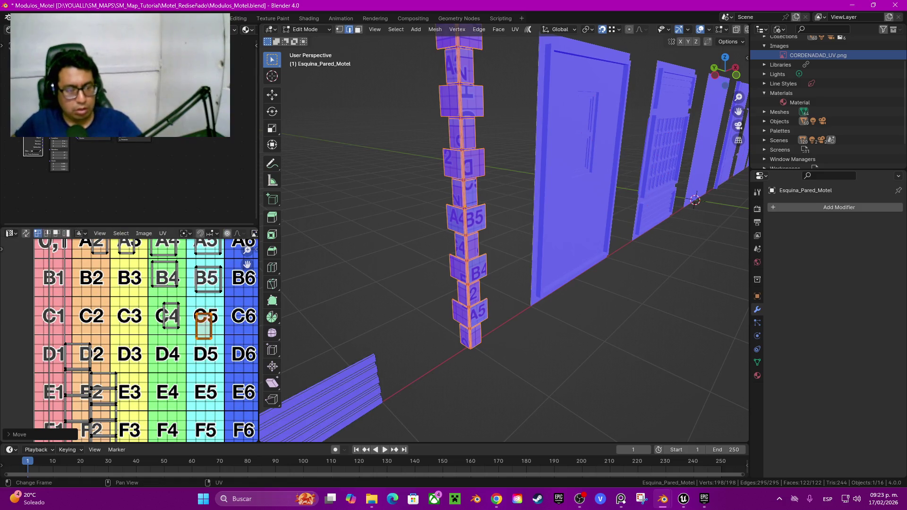
{"action": "key", "text": "alt+a"}
Place another D2 island on D4, rotated 180° and nudged into position
{"action": "key", "text": "l"}
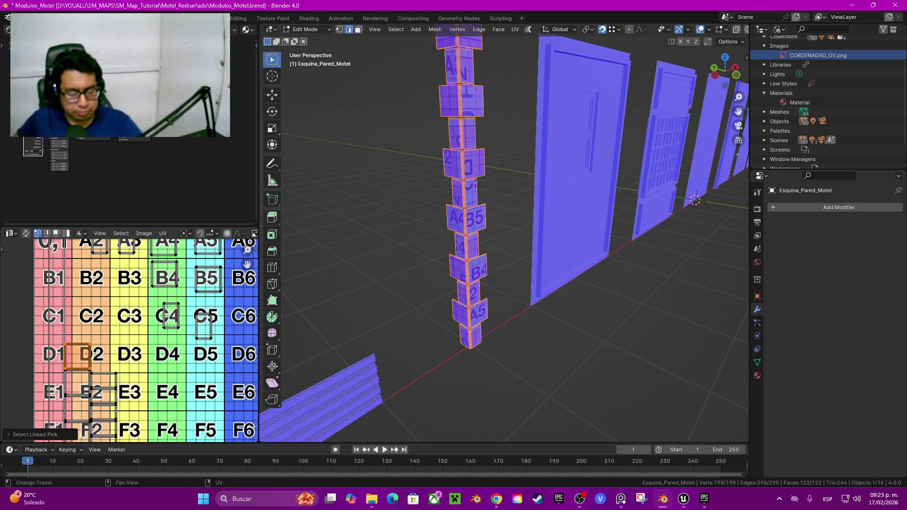
{"action": "key", "text": "g"}
{"action": "key", "text": "Return"}
{"action": "type", "text": "r180"}
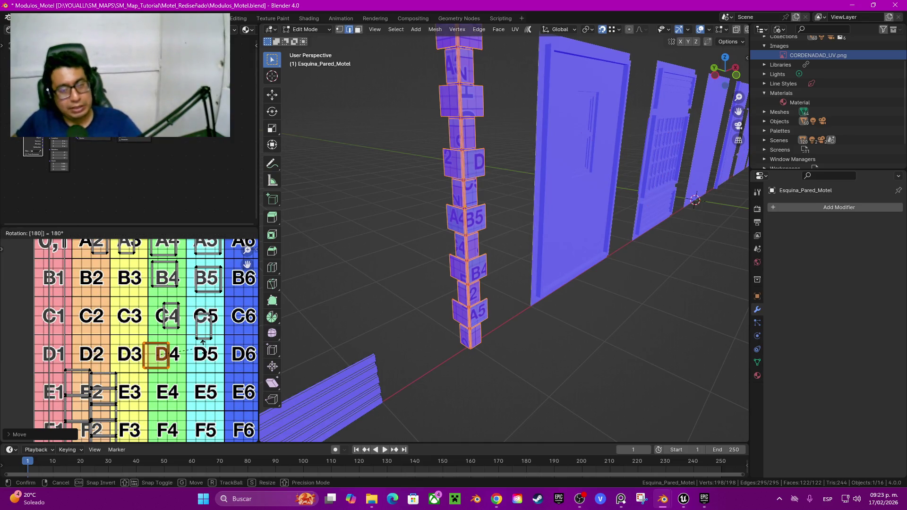
{"action": "key", "text": "Return"}
{"action": "key", "text": "g"}
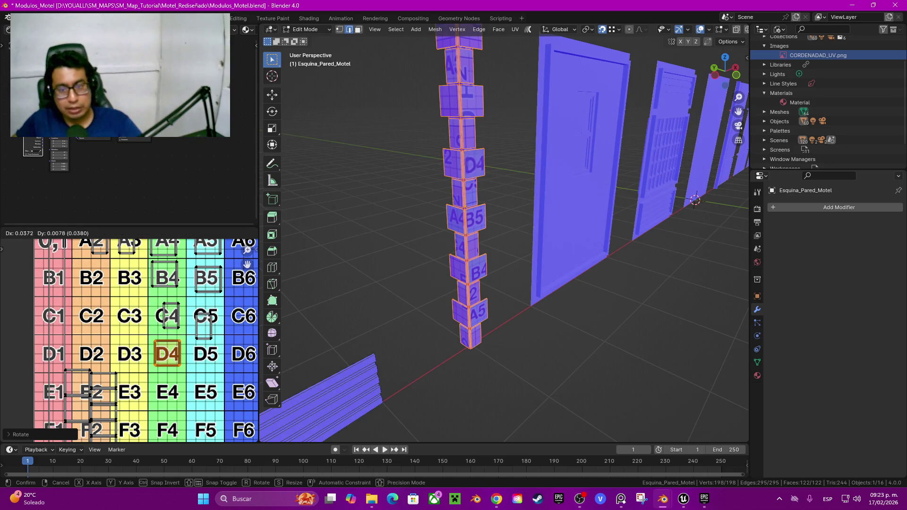
{"action": "key", "text": "Return"}
{"action": "middle_click_drag", "start_coordinate": [141, 340], "coordinate": [145, 314]}
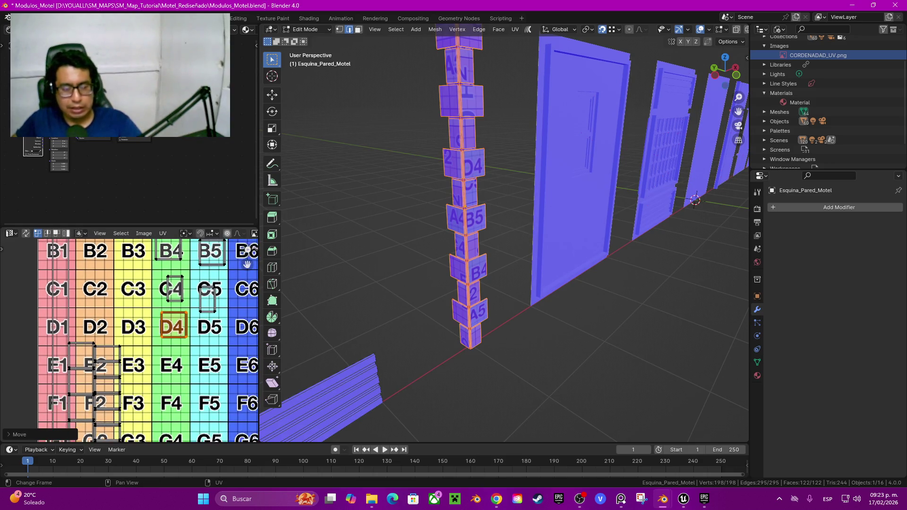
Move the E2 island onto cell D3
{"action": "key", "text": "l"}
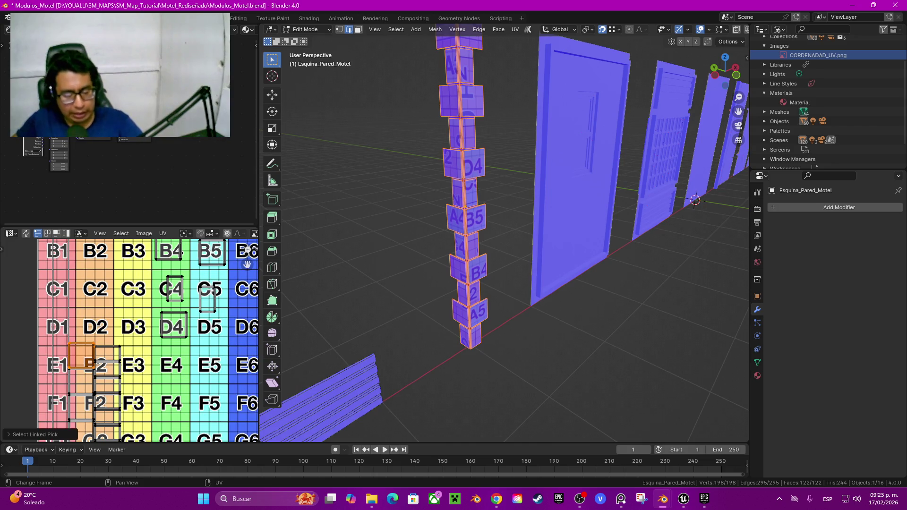
{"action": "key", "text": "g"}
{"action": "key", "text": "Escape"}
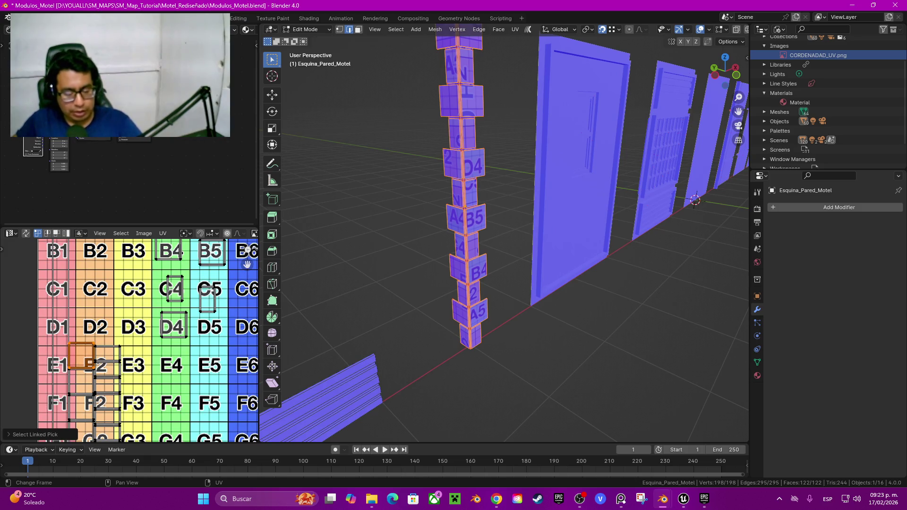
{"action": "key", "text": "g"}
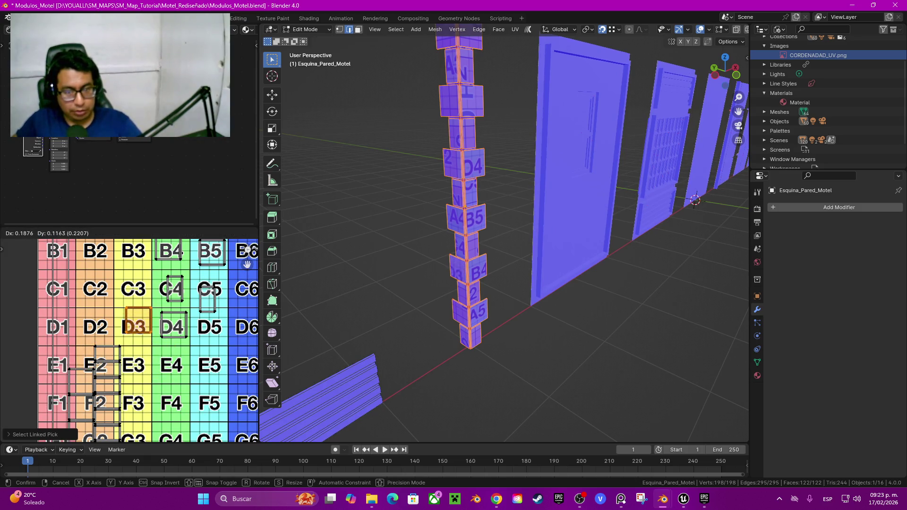
{"action": "key", "text": "Return"}
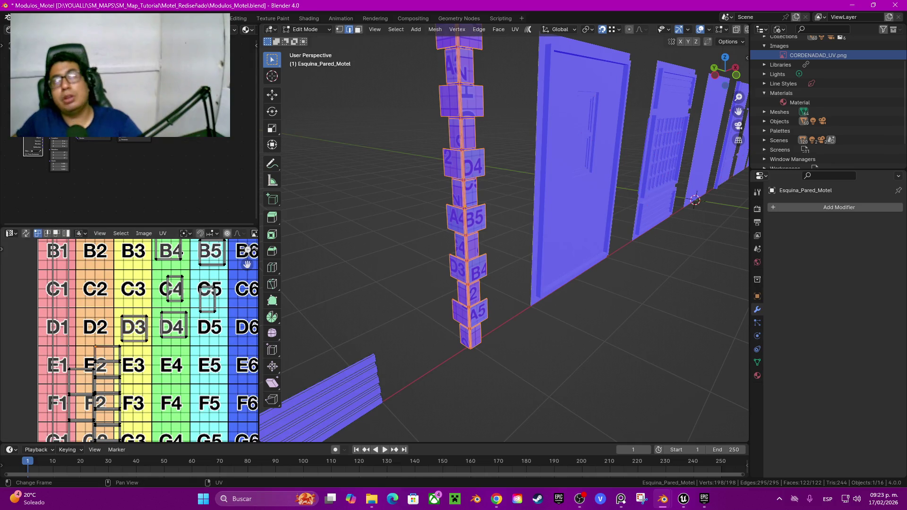
Move the upper E2 island onto E5, rotated 90°
{"action": "key", "text": "l"}
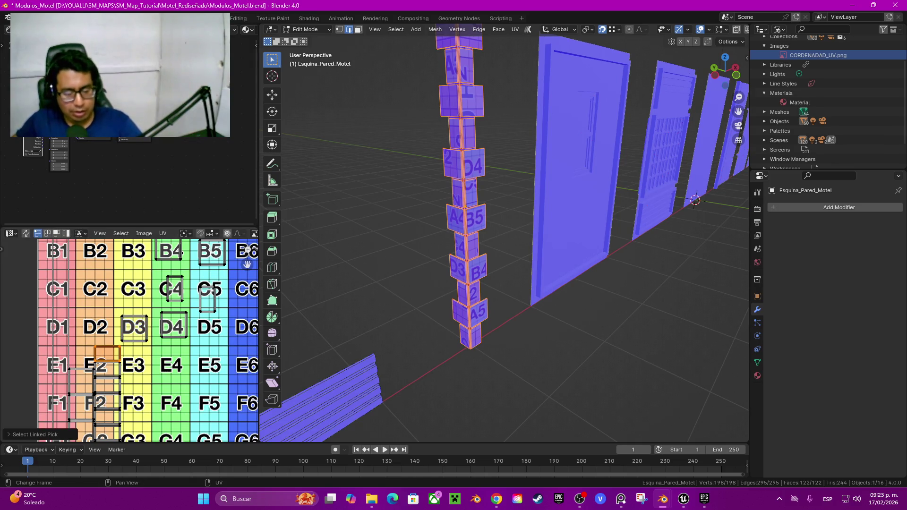
{"action": "key", "text": "g"}
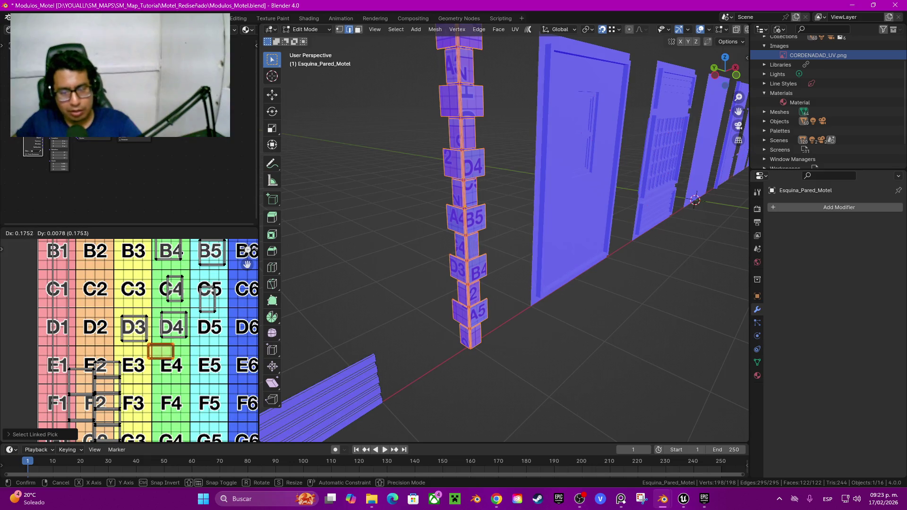
{"action": "key", "text": "Return"}
{"action": "type", "text": "r90"}
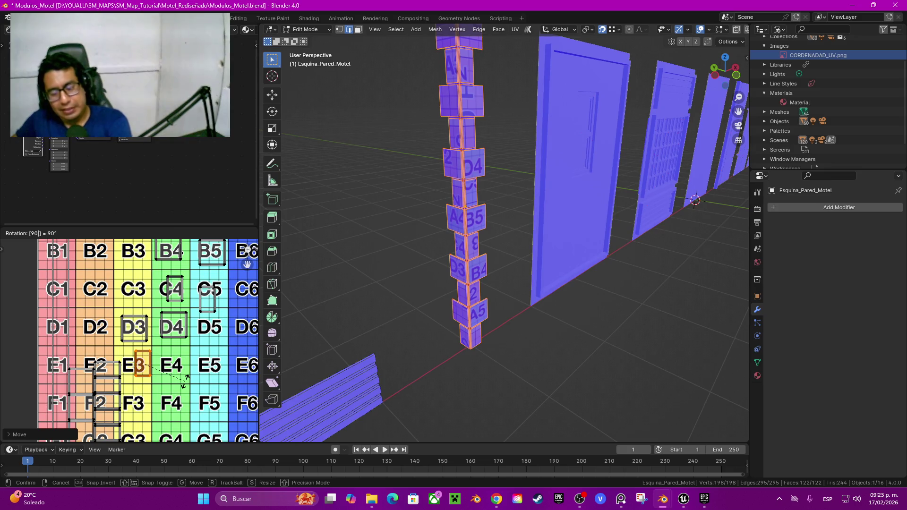
{"action": "key", "text": "Return"}
{"action": "key", "text": "g"}
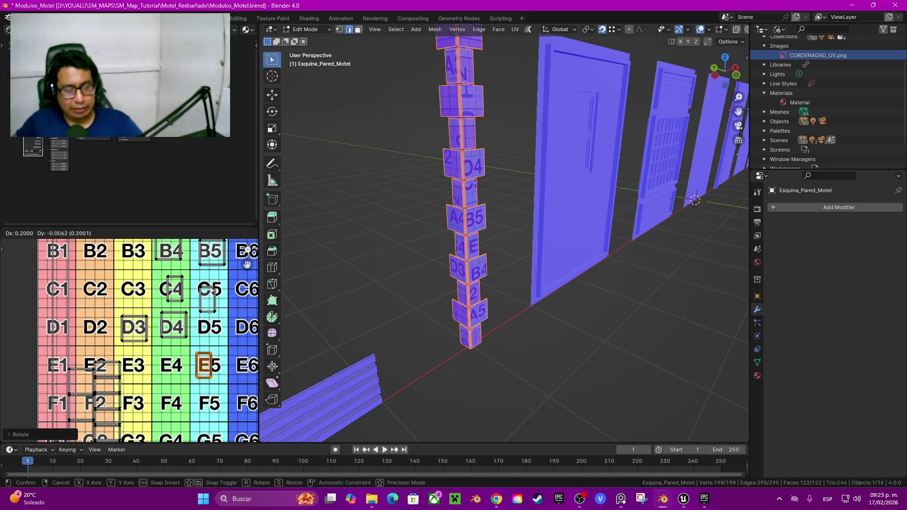
{"action": "key", "text": "Return"}
{"action": "key", "text": "alt+a"}
Put the last E2 island on E4, rotated 90°
{"action": "key", "text": "l"}
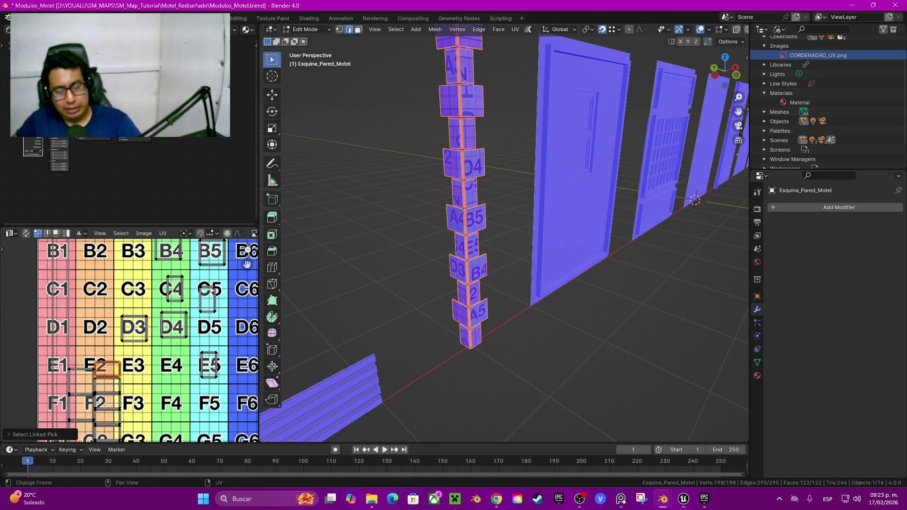
{"action": "key", "text": "g"}
{"action": "key", "text": "Return"}
{"action": "type", "text": "r90"}
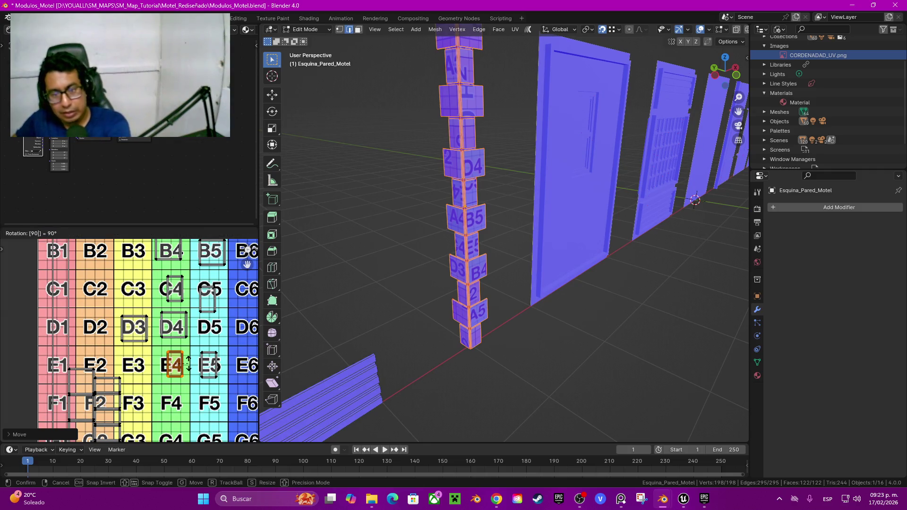
{"action": "key", "text": "Return"}
{"action": "middle_click_drag", "start_coordinate": [142, 340], "coordinate": [159, 319]}
{"action": "key", "text": "alt+a"}
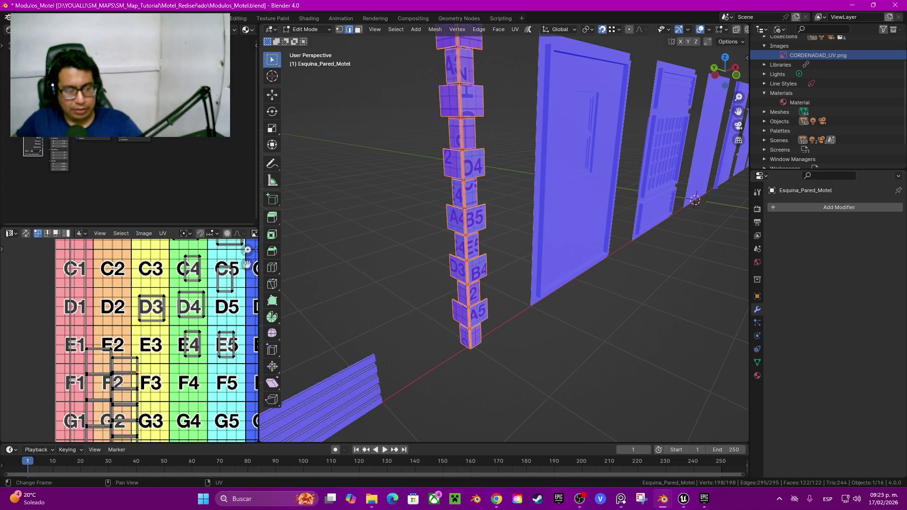
Move the island near F2 onto F5, turned twice by 90° to fit
{"action": "key", "text": "l"}
{"action": "middle_click_drag", "start_coordinate": [124, 365], "coordinate": [122, 369]}
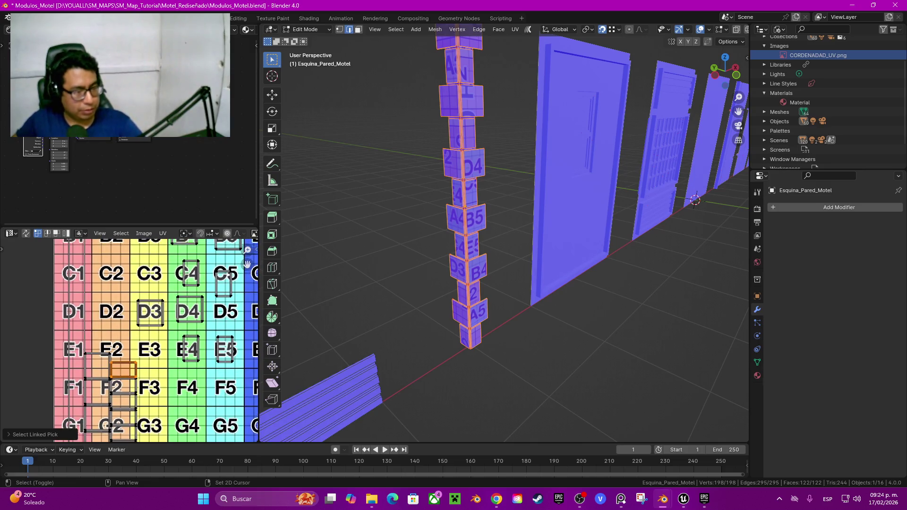
{"action": "key", "text": "g"}
{"action": "left_click", "coordinate": [187, 385]}
{"action": "type", "text": "r90"}
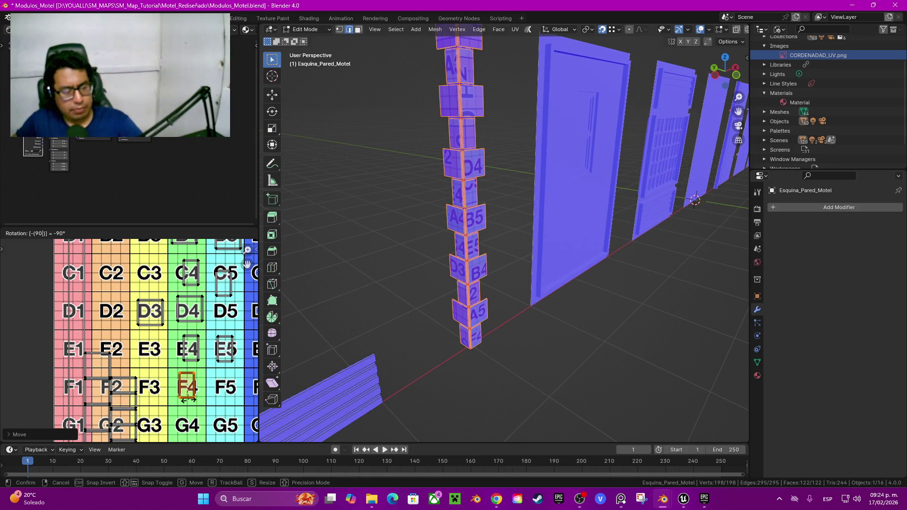
{"action": "key", "text": "Return"}
{"action": "type", "text": "r"}
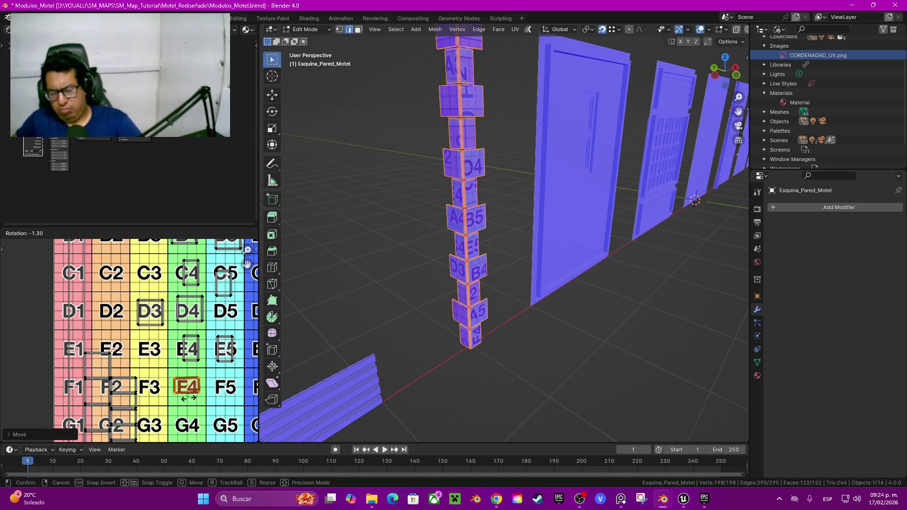
{"action": "type", "text": "90"}
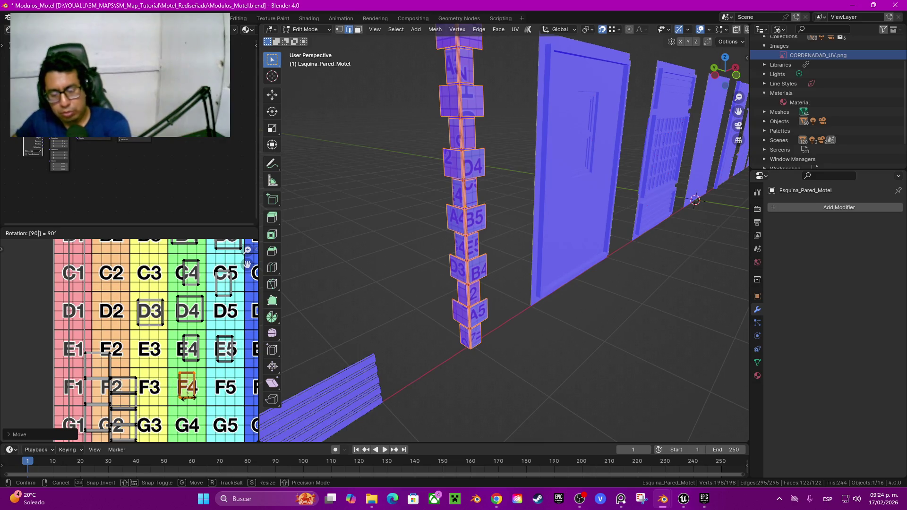
{"action": "key", "text": "Return"}
{"action": "key", "text": "g"}
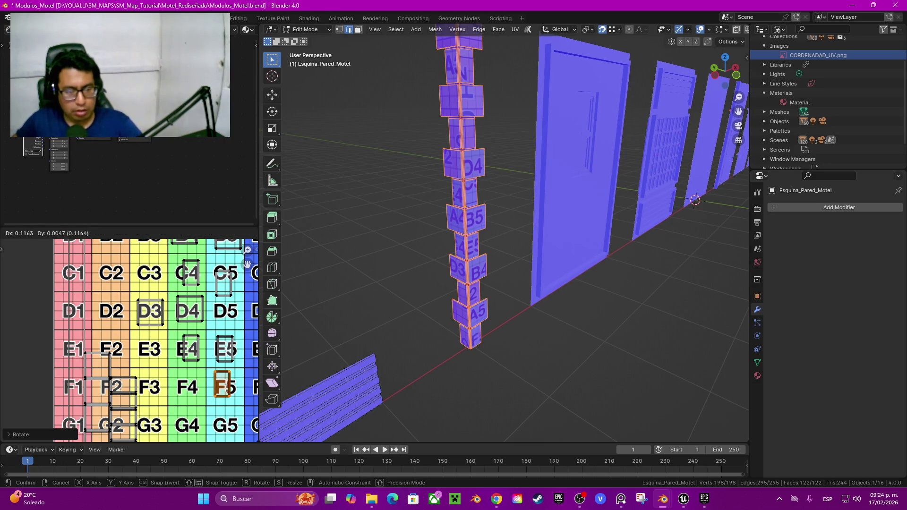
{"action": "key", "text": "Return"}
{"action": "middle_click_drag", "start_coordinate": [156, 340], "coordinate": [162, 317]}
{"action": "left_click", "coordinate": [116, 355]}
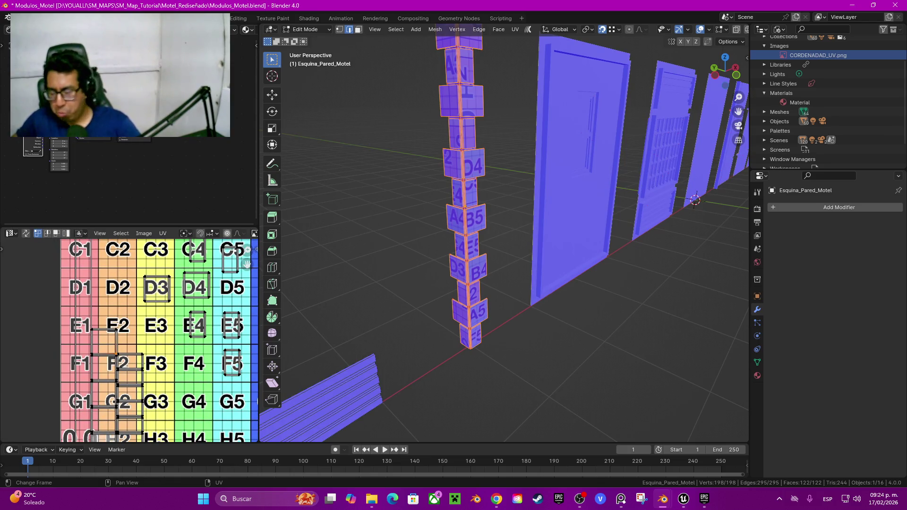
Place the E2 island on cell E3
{"action": "key", "text": "l"}
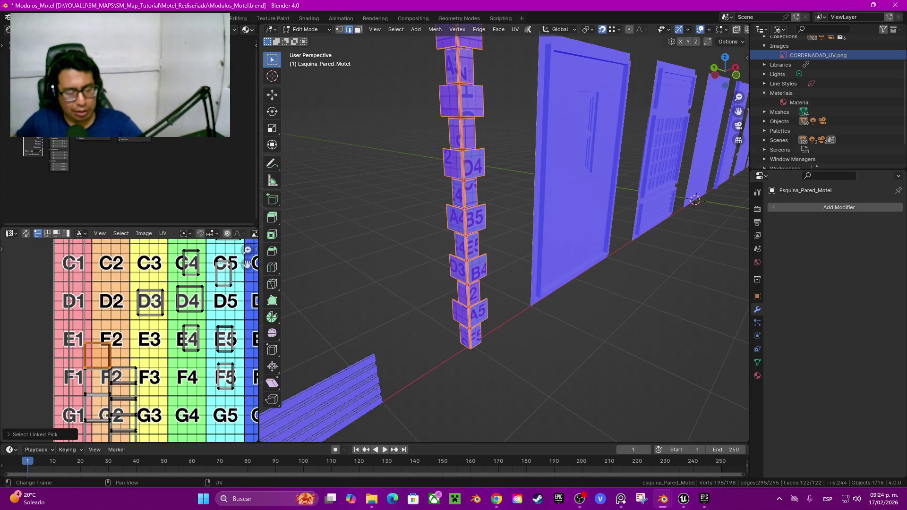
{"action": "middle_click_drag", "start_coordinate": [156, 331], "coordinate": [149, 344]}
{"action": "key", "text": "g"}
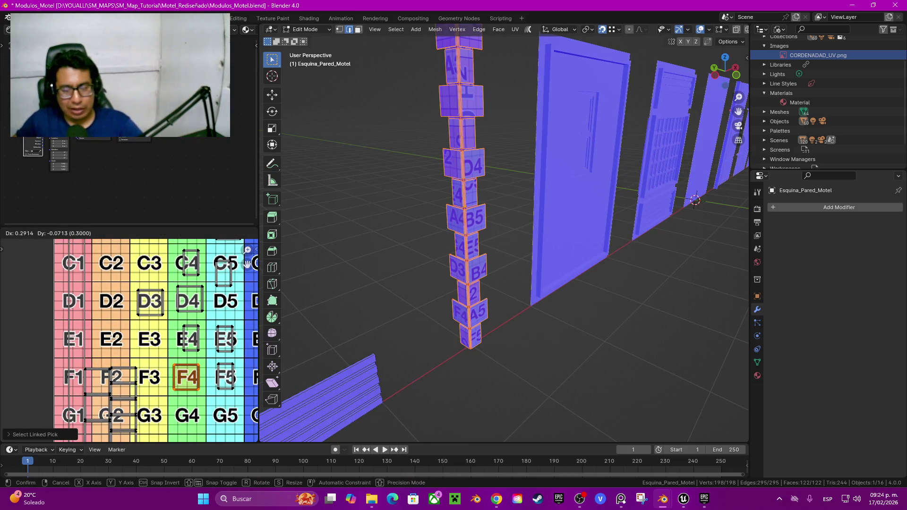
{"action": "key", "text": "Return"}
{"action": "left_click", "coordinate": [123, 373]}
Turn the F2 island 90° to vertical and place it on G5
{"action": "key", "text": "l"}
{"action": "middle_click_drag", "start_coordinate": [123, 373], "coordinate": [100, 351]}
{"action": "key", "text": "g"}
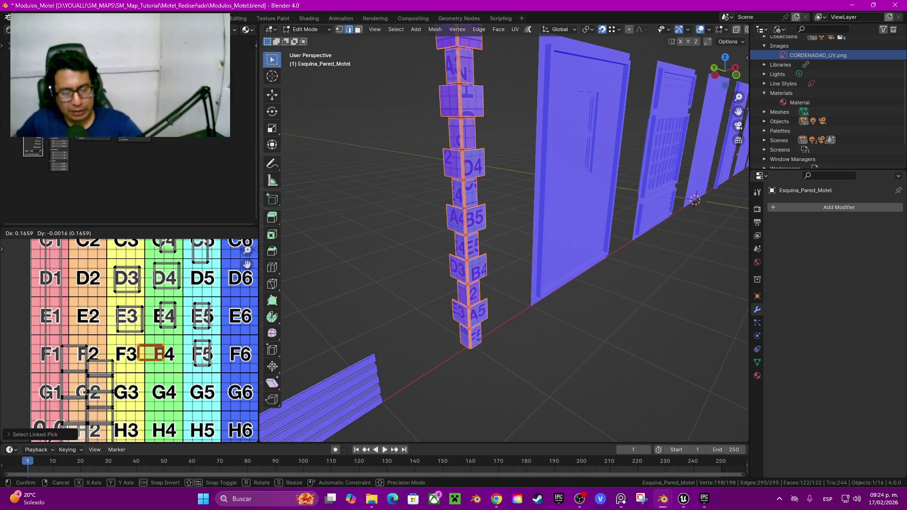
{"action": "key", "text": "Return"}
{"action": "key", "text": "r"}
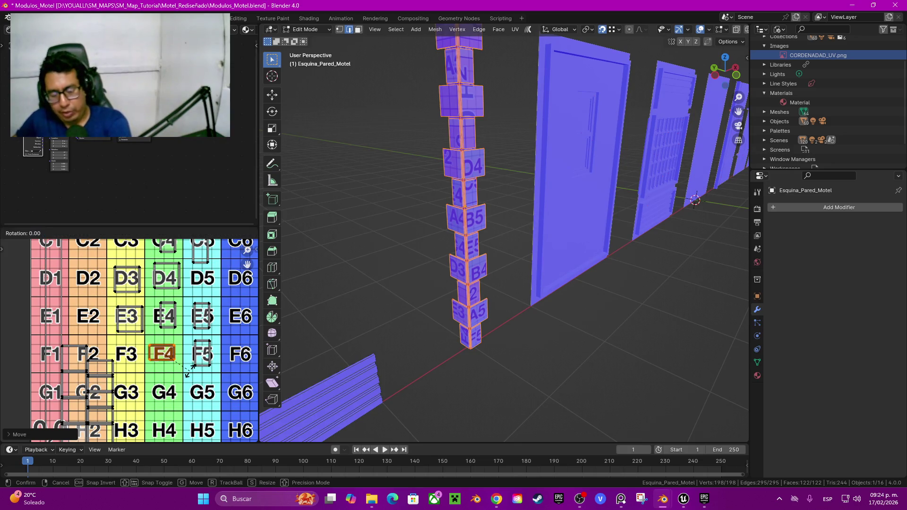
{"action": "type", "text": "90"}
{"action": "key", "text": "Return"}
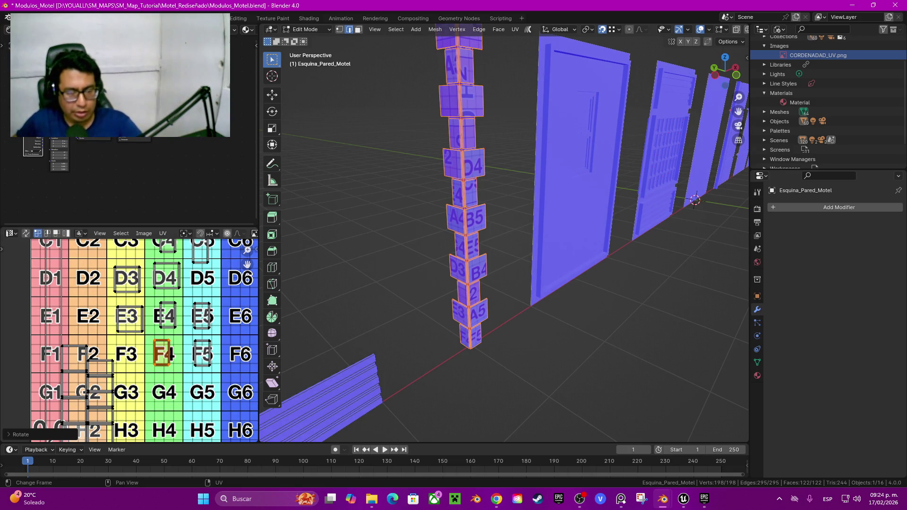
{"action": "key", "text": "g"}
{"action": "left_click", "coordinate": [200, 392]}
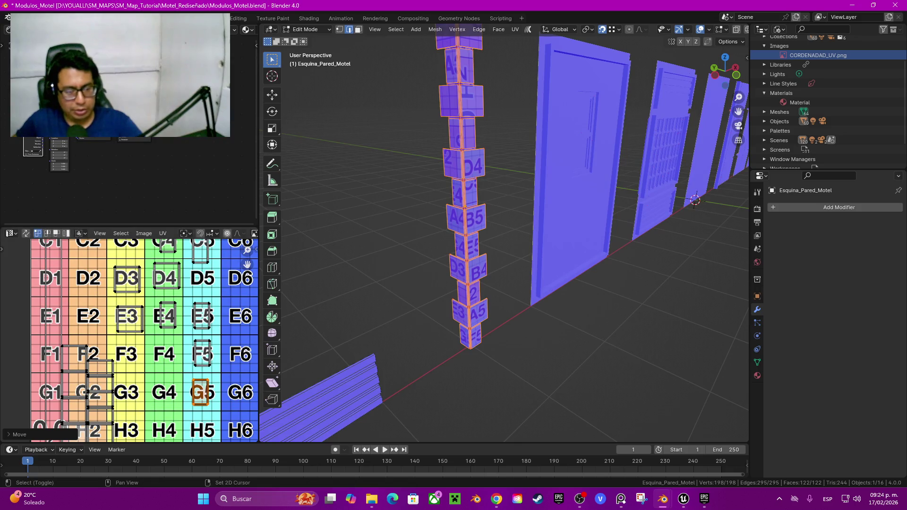
{"action": "middle_click_drag", "start_coordinate": [200, 392], "coordinate": [225, 390]}
{"action": "key", "text": "alt+a"}
Move the island spanning F2 and G2 onto cell F4
{"action": "key", "text": "l"}
{"action": "key", "text": "g"}
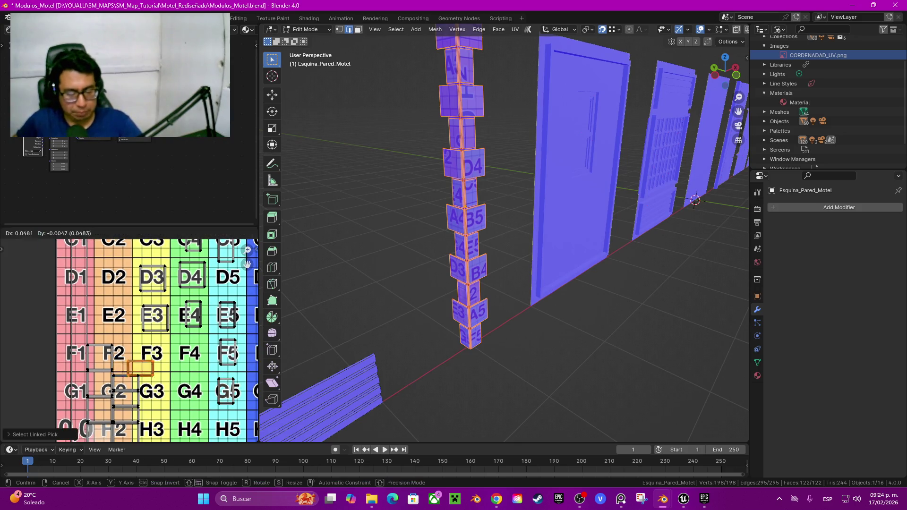
{"action": "left_click", "coordinate": [185, 352]}
{"action": "mouse_move", "coordinate": [614, 236]}
{"action": "middle_mouse_down"}
{"action": "mouse_move", "coordinate": [591, 232]}
{"action": "mouse_move", "coordinate": [544, 246]}
{"action": "mouse_move", "coordinate": [510, 236]}
{"action": "middle_mouse_up"}
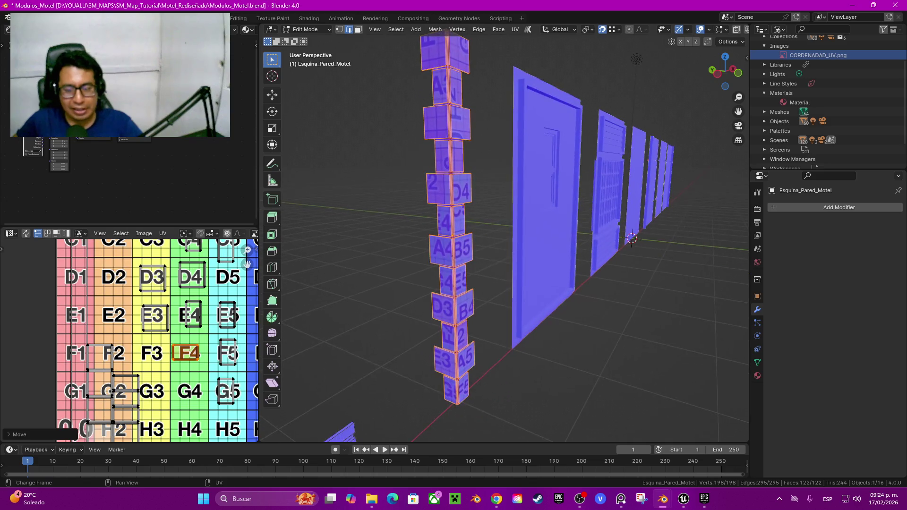
Turn the F4 island -90° and adjust its position
{"action": "type", "text": "r90-"}
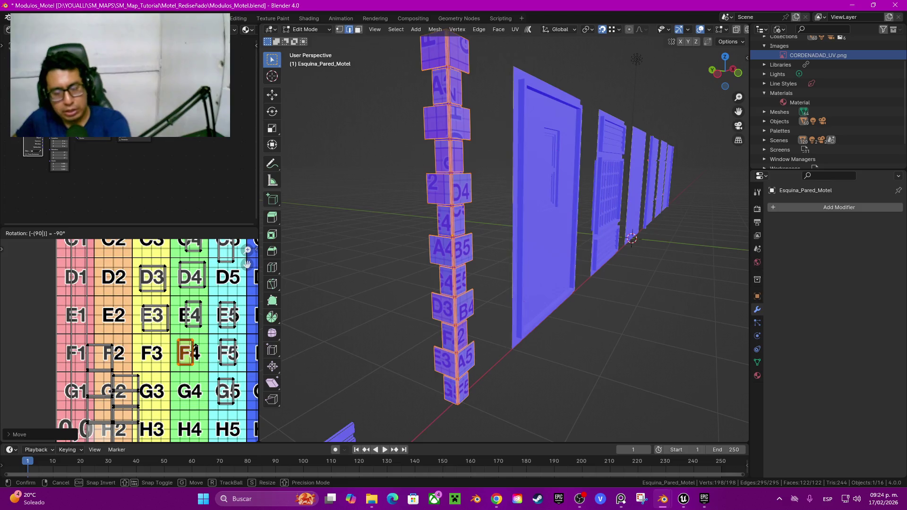
{"action": "key", "text": "Return"}
{"action": "mouse_move", "coordinate": [196, 348]}
{"action": "middle_mouse_down"}
{"action": "mouse_move", "coordinate": [142, 314]}
{"action": "mouse_move", "coordinate": [113, 340]}
{"action": "middle_mouse_up"}
{"action": "key", "text": "g"}
{"action": "key", "text": "Return"}
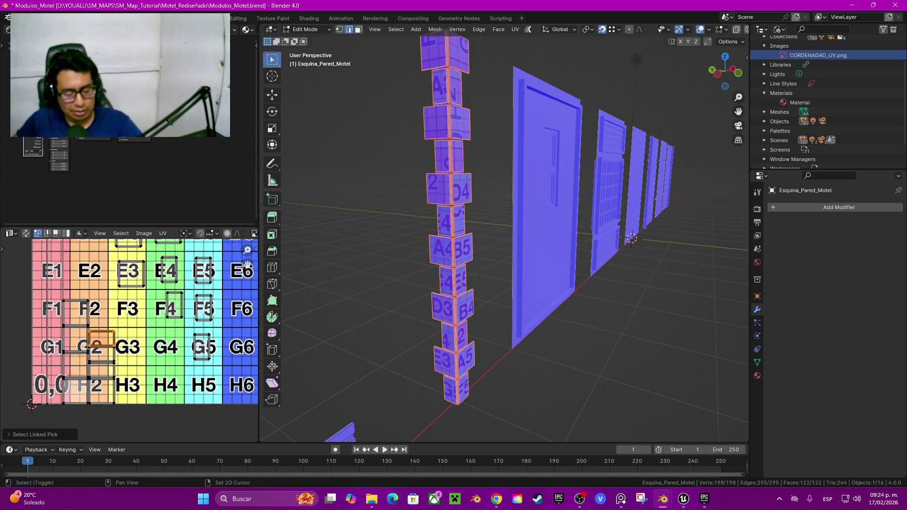
Move the island near G2 onto G4, rotated 90°
{"action": "key", "text": "l"}
{"action": "key", "text": "g"}
{"action": "key", "text": "Return"}
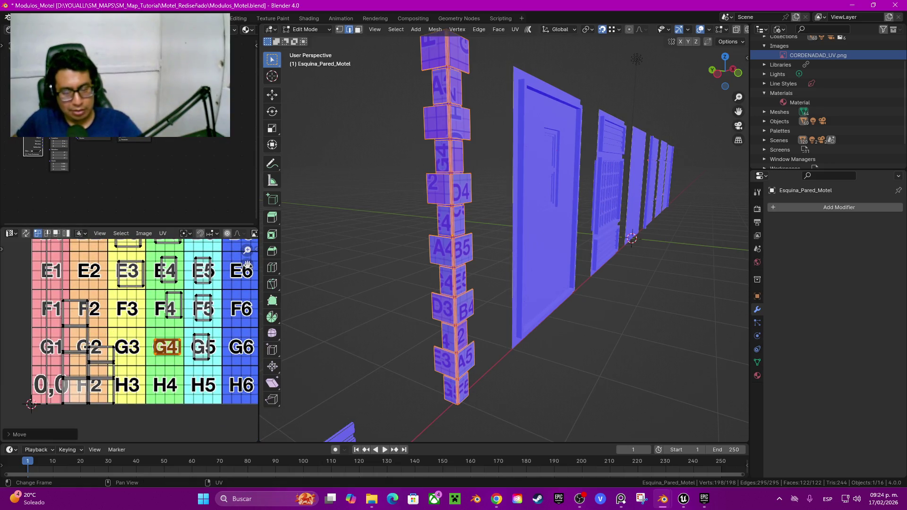
{"action": "middle_click_drag", "start_coordinate": [519, 237], "coordinate": [500, 237]}
{"action": "key", "text": "r"}
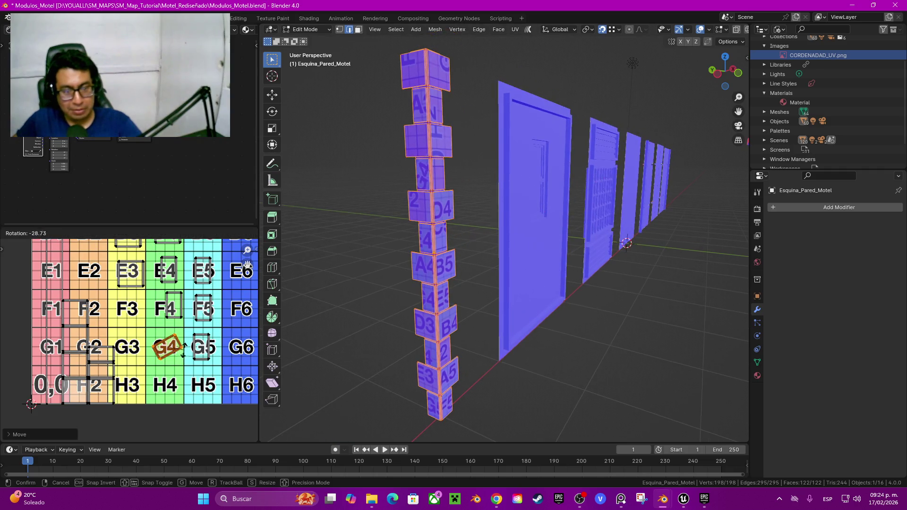
{"action": "key", "text": "Escape"}
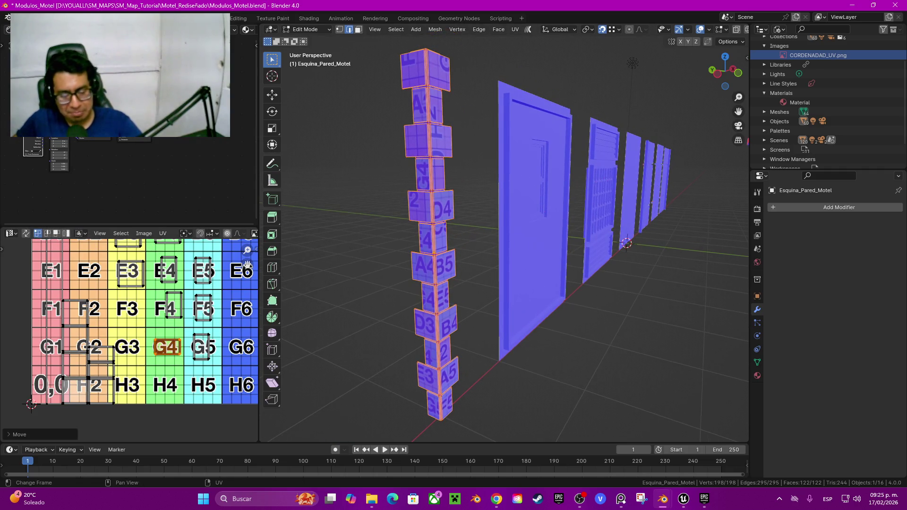
{"action": "type", "text": "r90"}
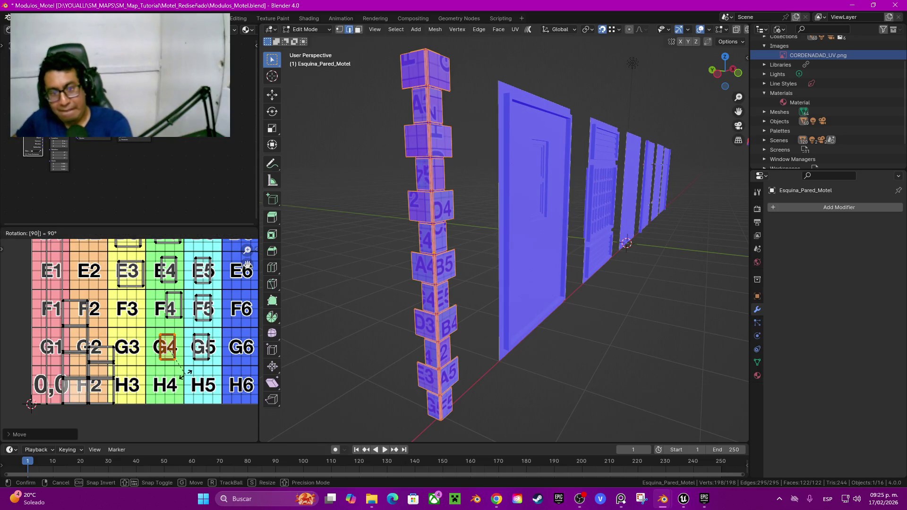
{"action": "key", "text": "Return"}
{"action": "key", "text": "alt+a"}
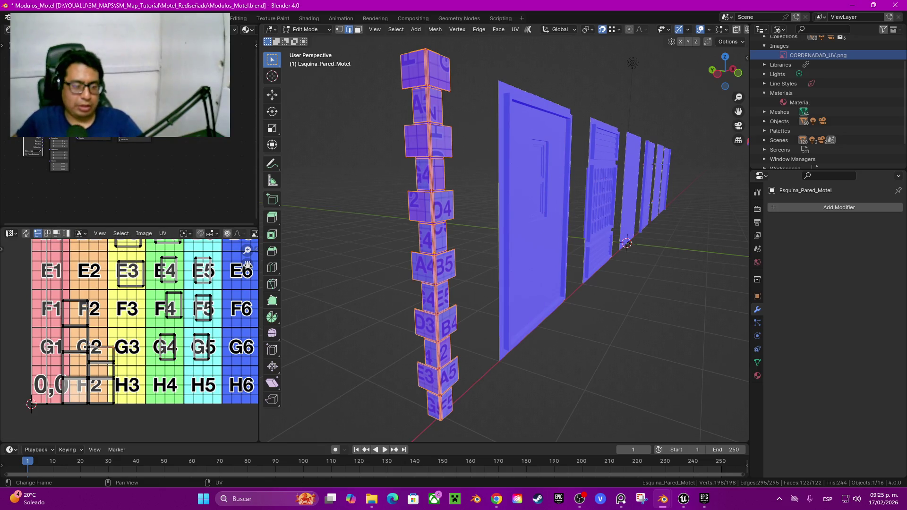
Move the small G2 island onto F3, rotated -90°, nudged to the F3/F4 border
{"action": "key", "text": "l"}
{"action": "key", "text": "g"}
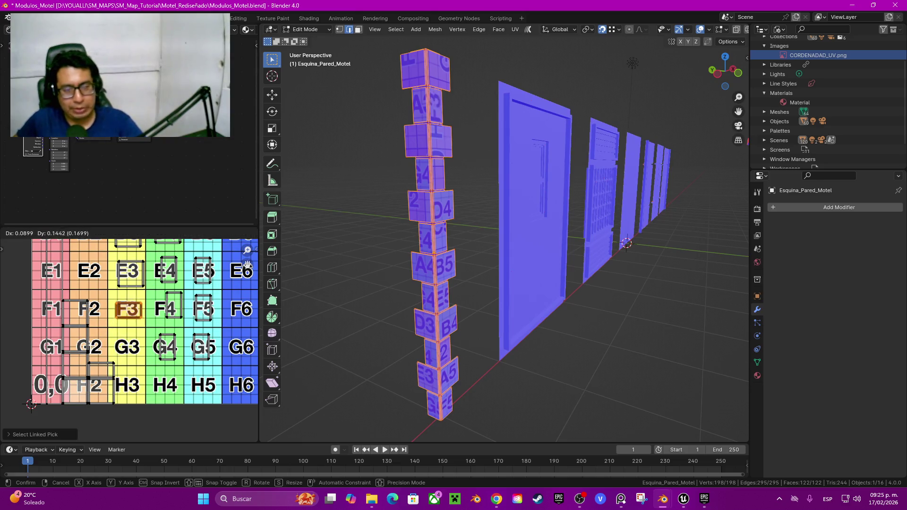
{"action": "key", "text": "Return"}
{"action": "type", "text": "r-90"}
{"action": "key", "text": "Return"}
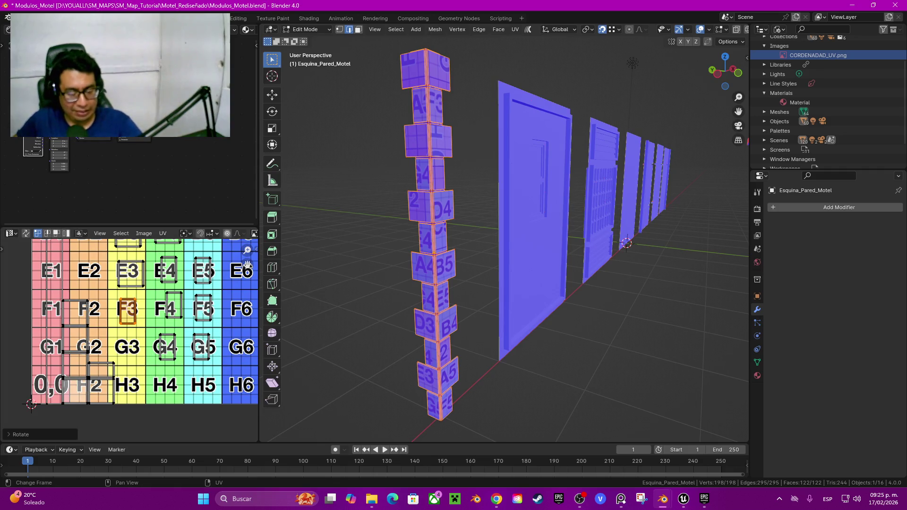
{"action": "key", "text": "g"}
{"action": "key", "text": "Return"}
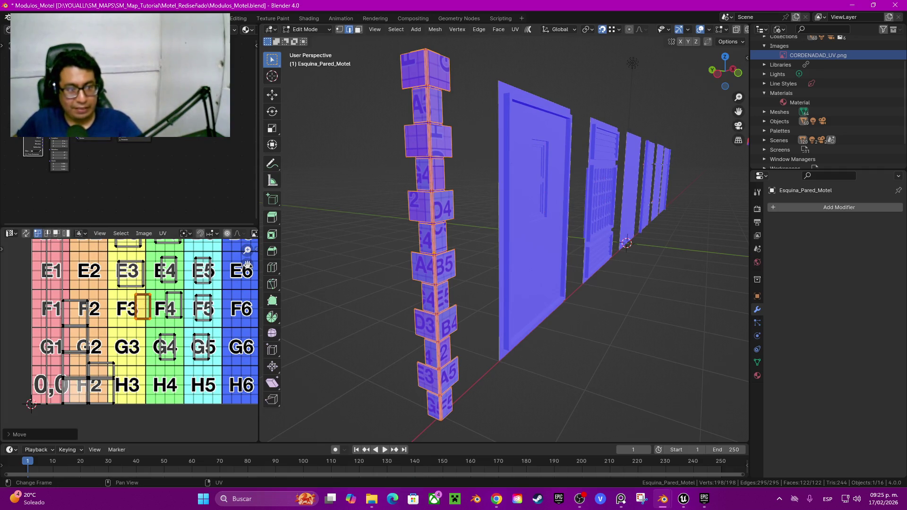
{"action": "key", "text": "alt+a"}
Place one small H2 island on G3 and leave the other on H2
{"action": "key", "text": "l"}
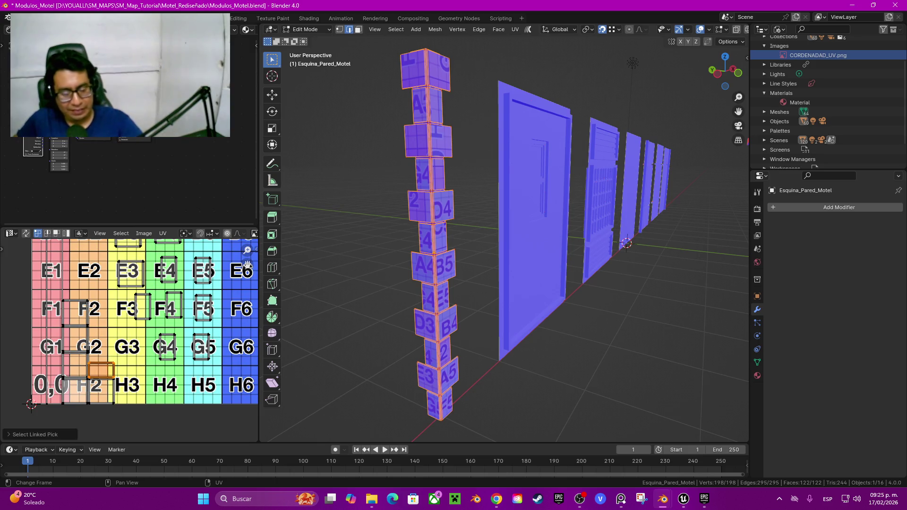
{"action": "key", "text": "g"}
{"action": "key", "text": "Return"}
{"action": "key", "text": "r"}
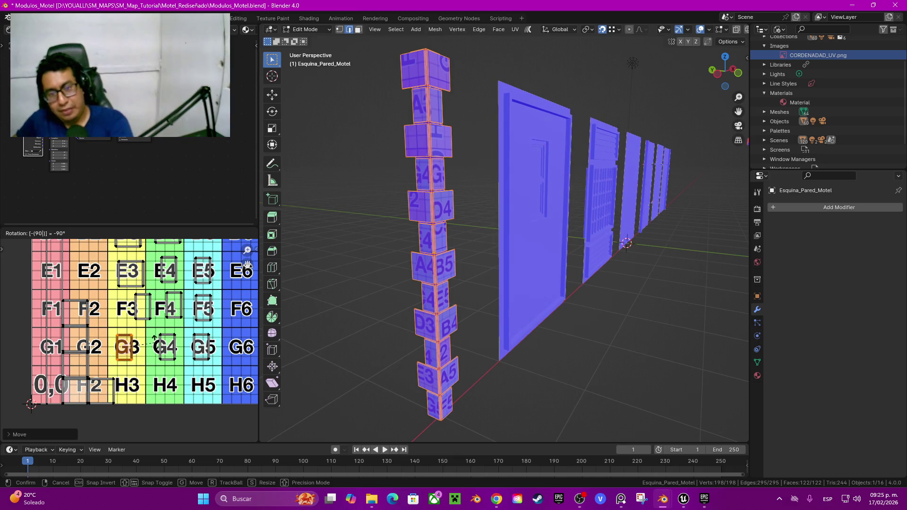
{"action": "key", "text": "Escape"}
{"action": "key", "text": "alt+a"}
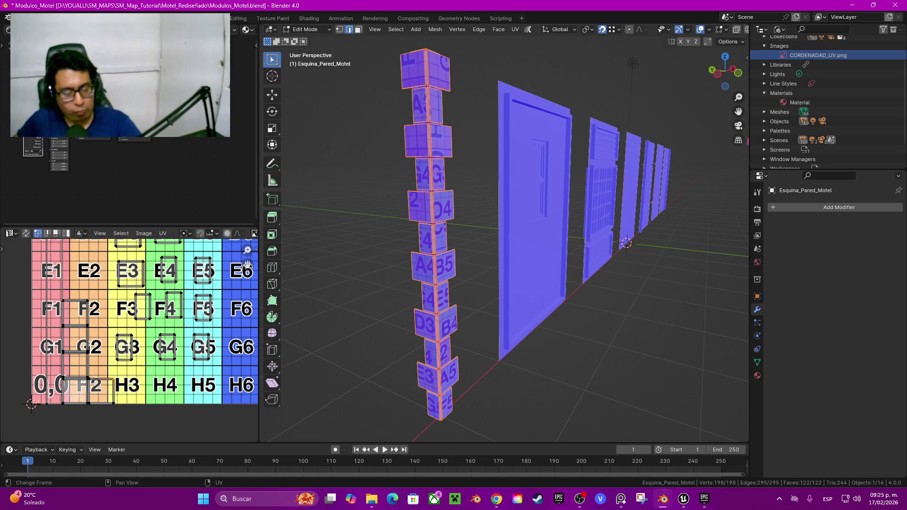
{"action": "key", "text": "l"}
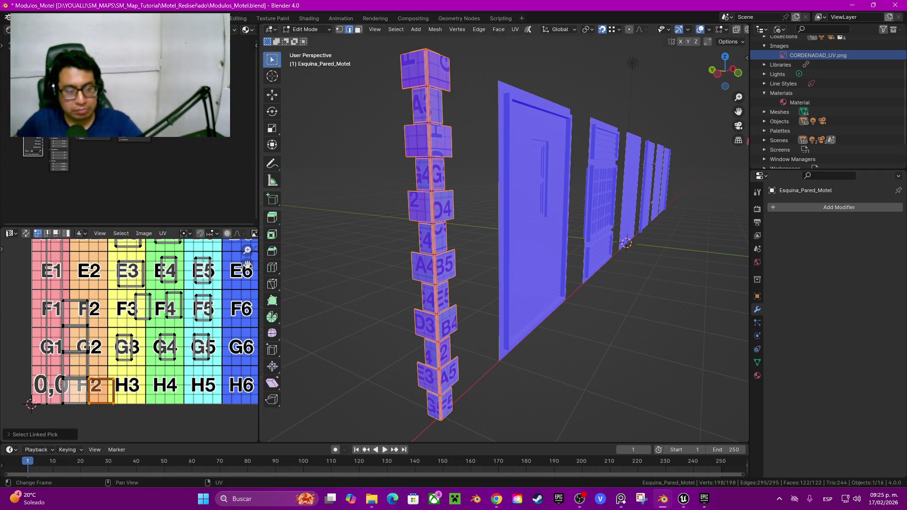
{"action": "key", "text": "g"}
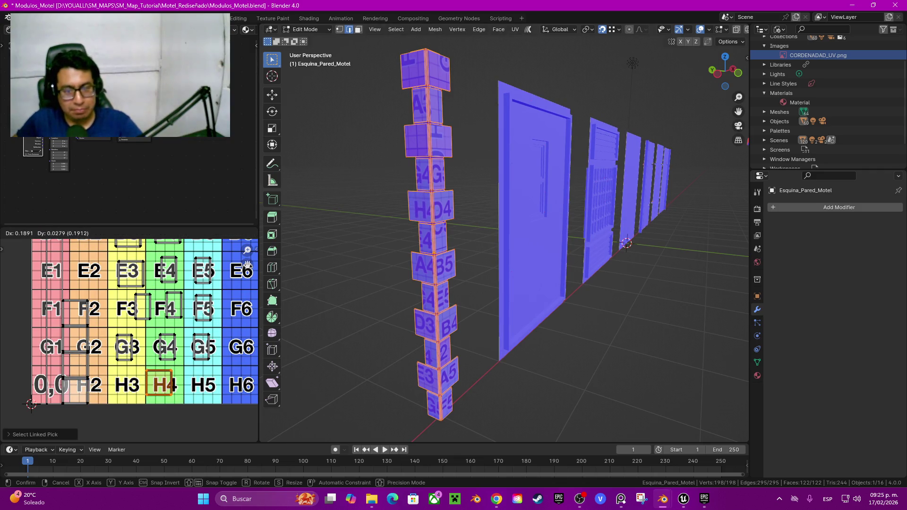
{"action": "key", "text": "Escape"}
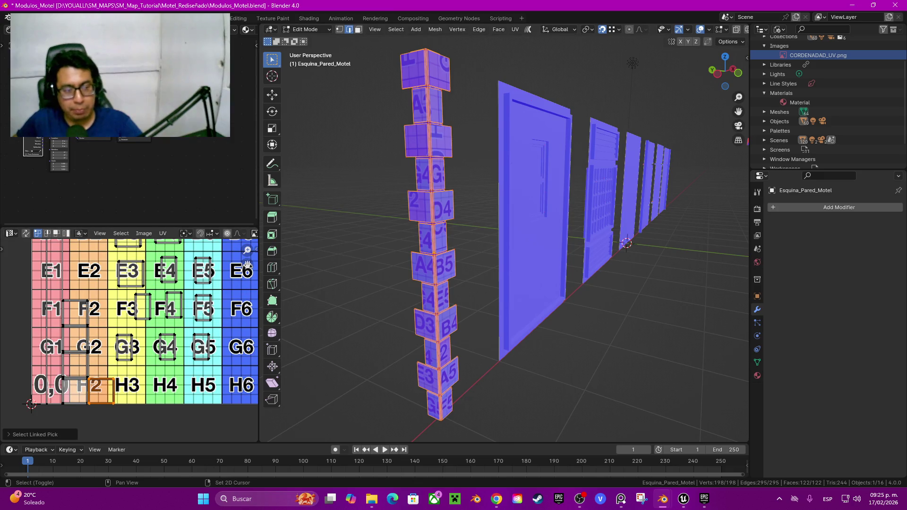
Turn the F2 island 90° and move it up onto cell E2
{"action": "middle_click_drag", "start_coordinate": [142, 331], "coordinate": [175, 335]}
{"action": "key", "text": "alt+a"}
{"action": "key", "text": "l"}
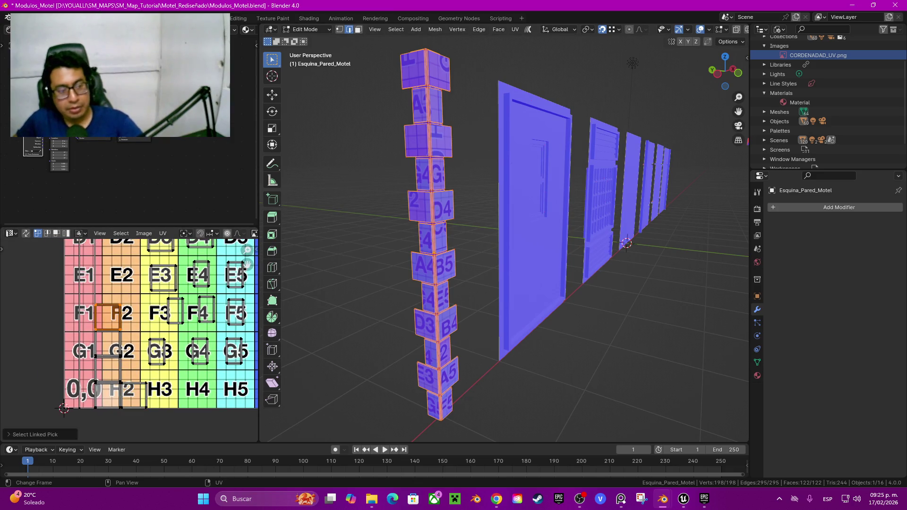
{"action": "key", "text": "r"}
{"action": "key", "text": "Escape"}
{"action": "type", "text": "r90"}
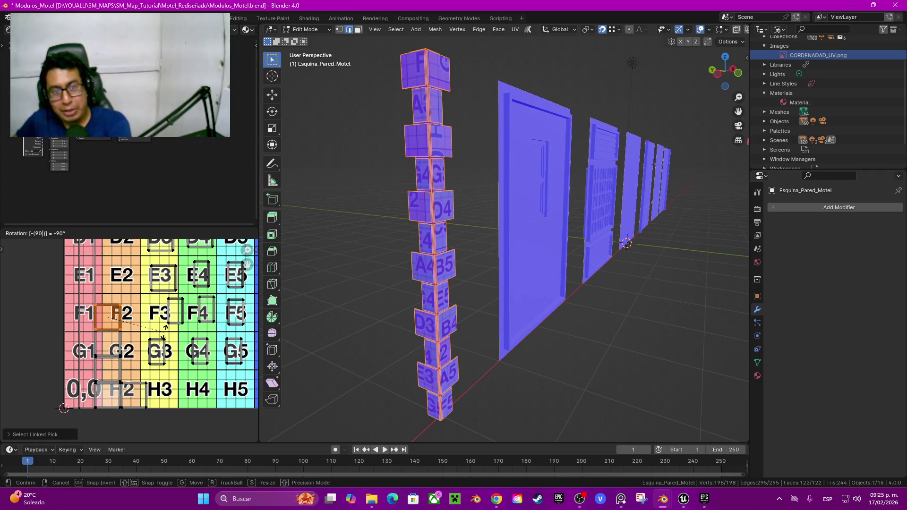
{"action": "key", "text": "Return"}
{"action": "key", "text": "g"}
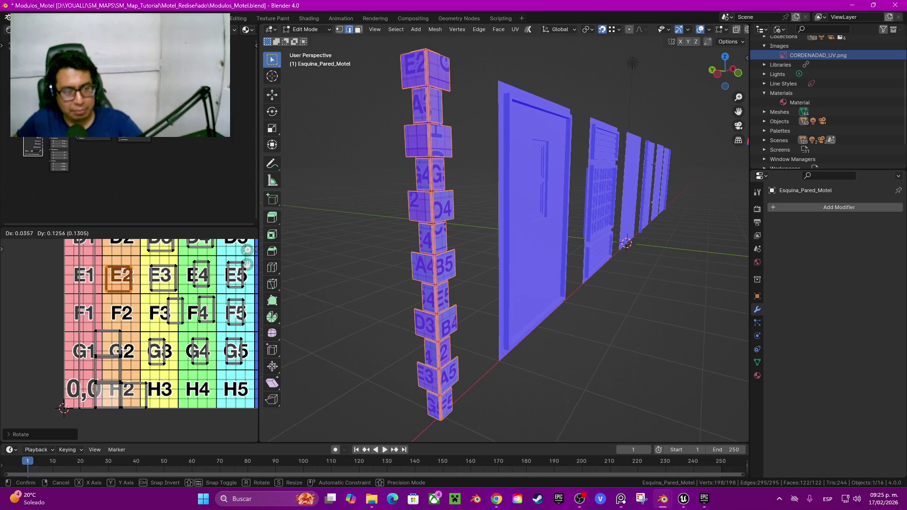
{"action": "key", "text": "Return"}
Move the G2 island onto cell F2 with its rotation reset to 0
{"action": "key", "text": "alt+a"}
{"action": "key", "text": "l"}
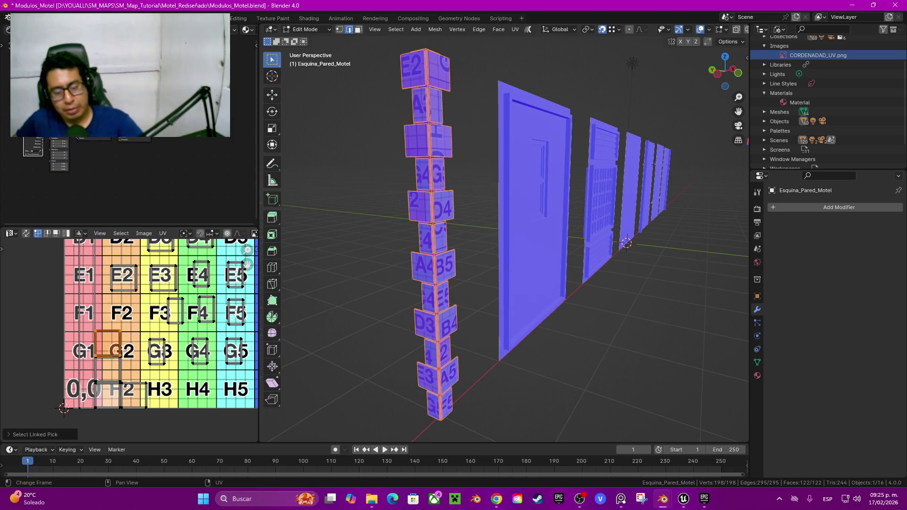
{"action": "key", "text": "g"}
{"action": "key", "text": "Return"}
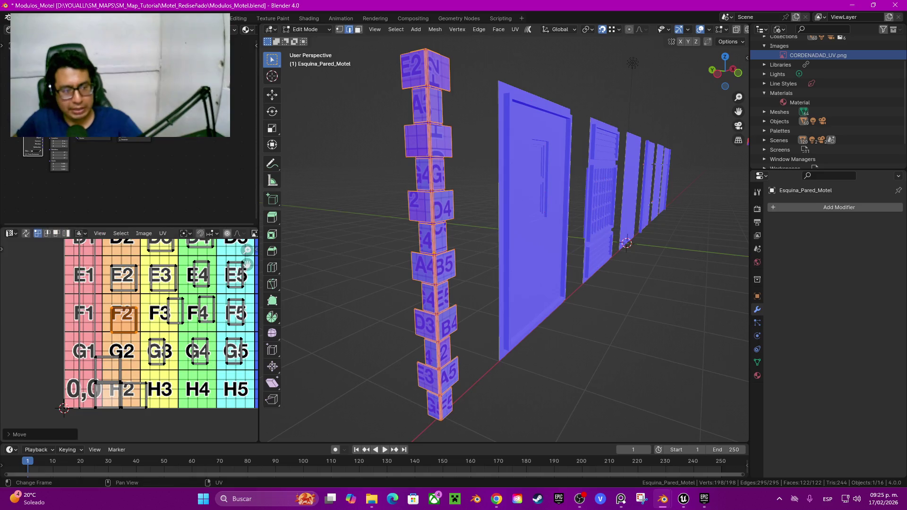
{"action": "key", "text": "r"}
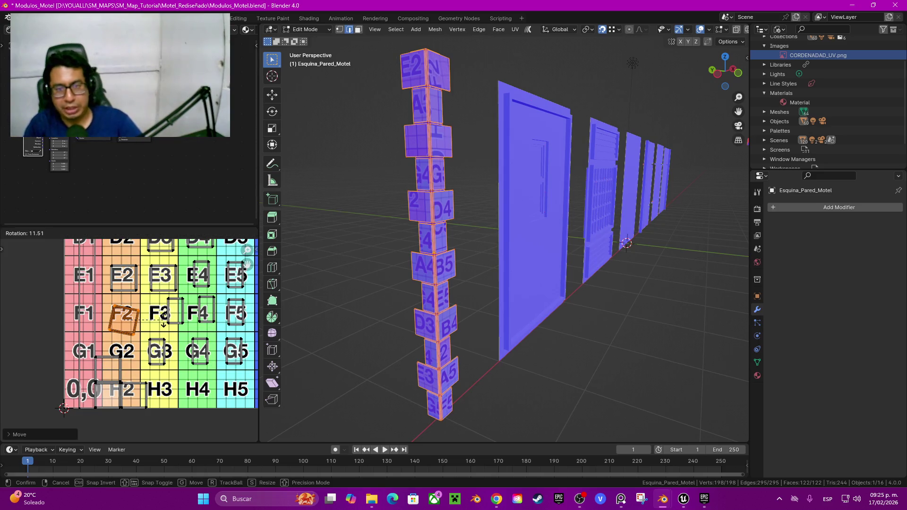
{"action": "type", "text": "0"}
{"action": "key", "text": "Return"}
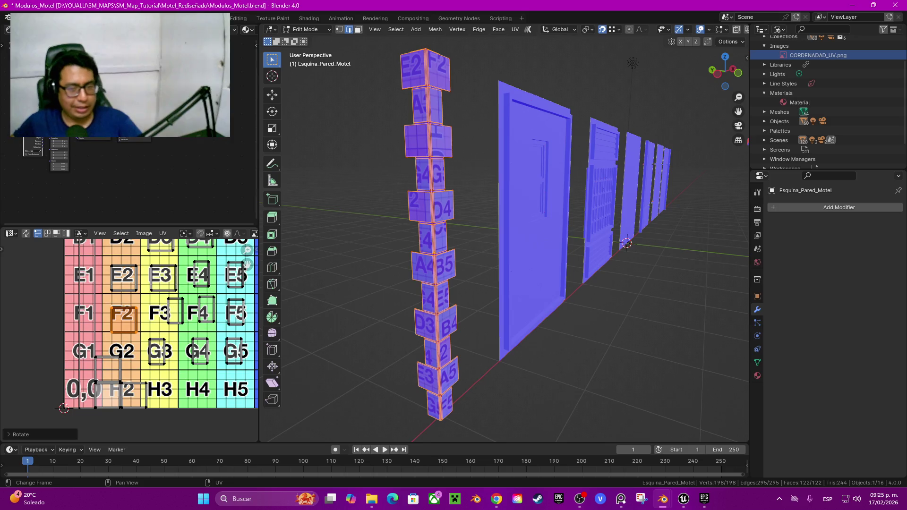
Place the island below G2 on cell H4, turned -90° so H4 reads upright
{"action": "key", "text": "alt+a"}
{"action": "key", "text": "l"}
{"action": "middle_click_drag", "start_coordinate": [109, 370], "coordinate": [84, 358]}
{"action": "key", "text": "g"}
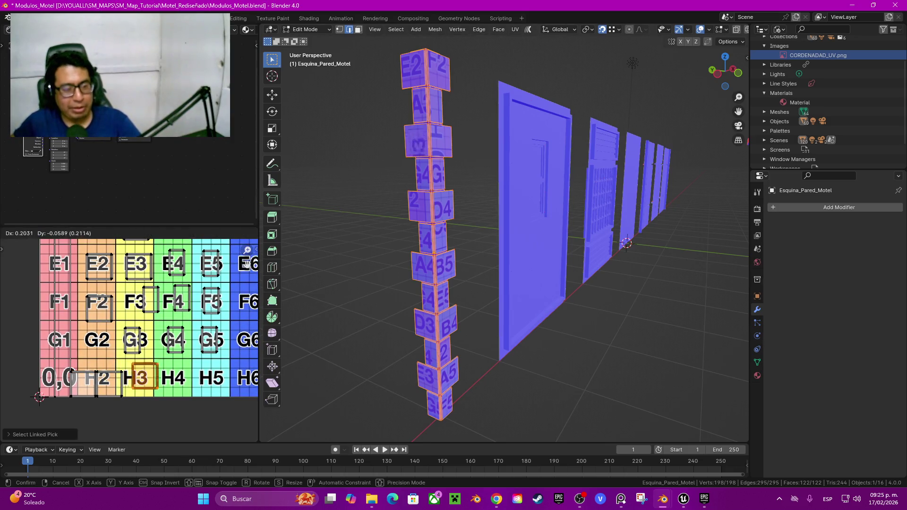
{"action": "left_click", "coordinate": [173, 377]}
{"action": "type", "text": "r"}
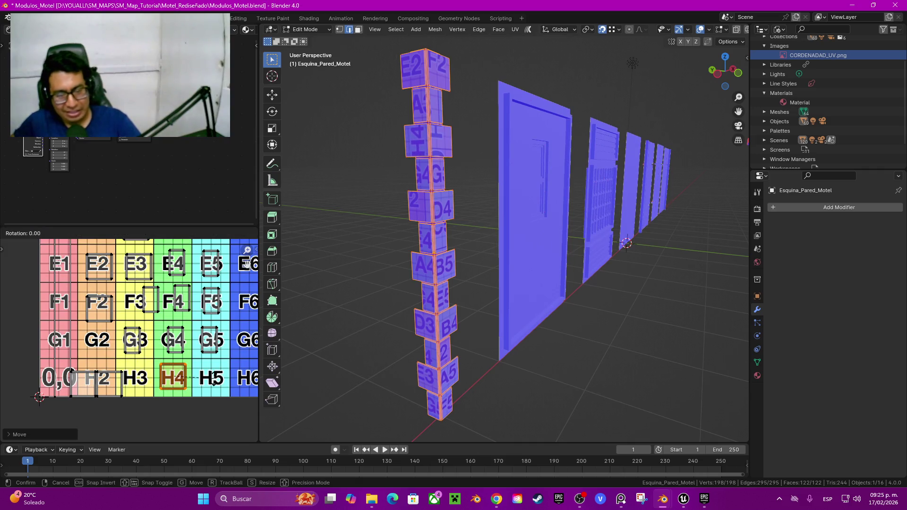
{"action": "type", "text": "90"}
{"action": "key", "text": "minus"}
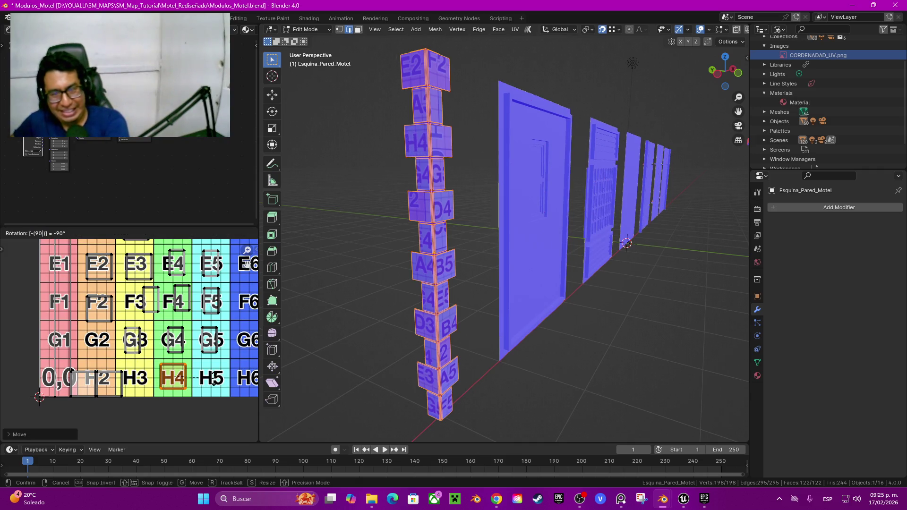
{"action": "key", "text": "Return"}
Move the island beside the 0,0 cell onto cell H3
{"action": "key", "text": "l"}
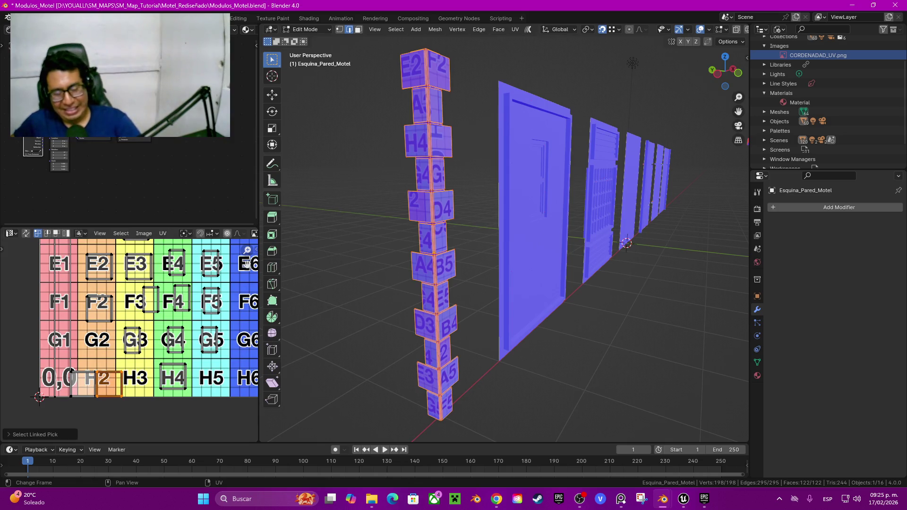
{"action": "key", "text": "g"}
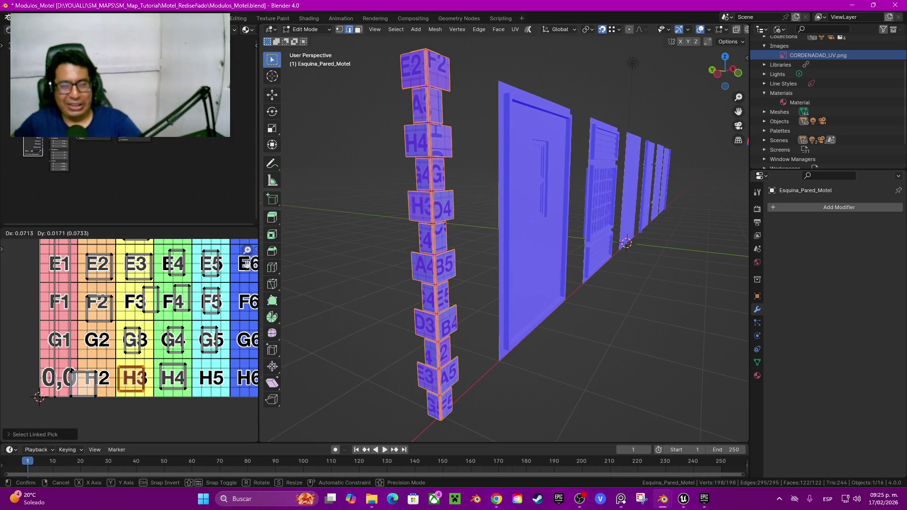
{"action": "key", "text": "Return"}
{"action": "key", "text": "alt+a"}
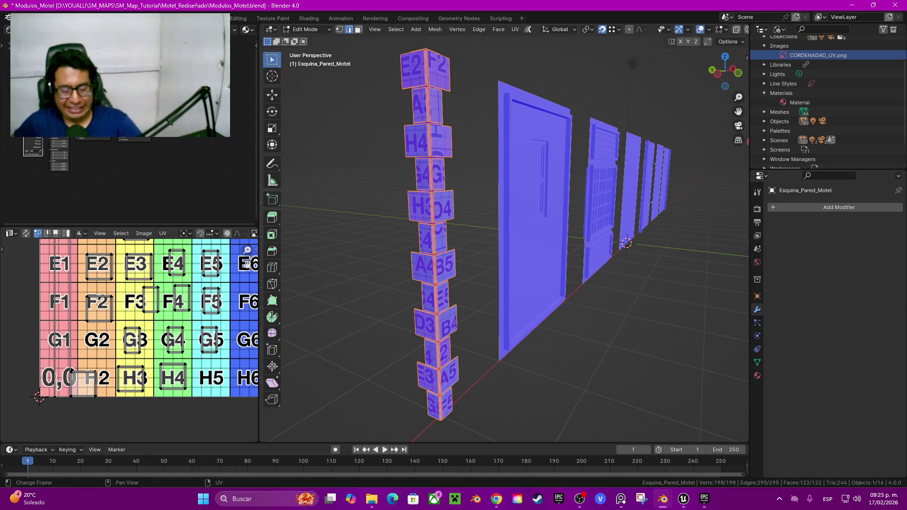
Place the remaining island on cell H2, turned 180° so H2 reads upright
{"action": "key", "text": "l"}
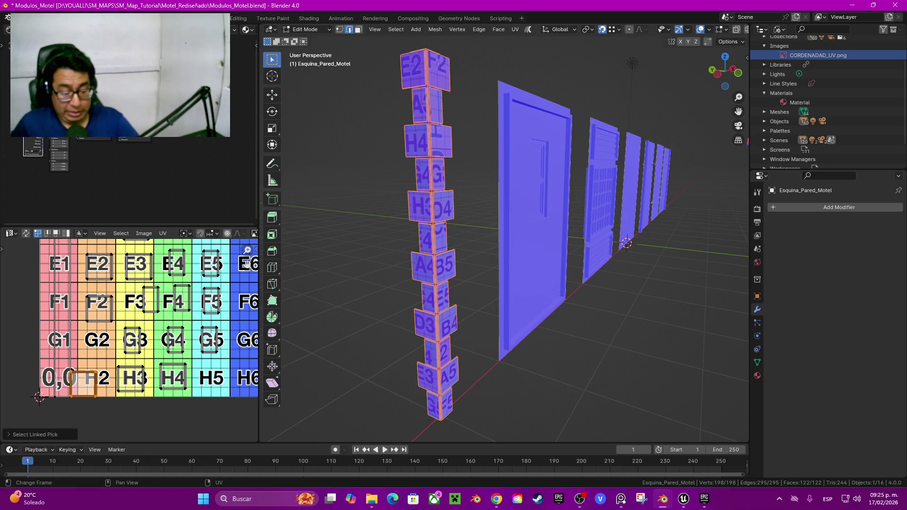
{"action": "key", "text": "r"}
{"action": "type", "text": "90"}
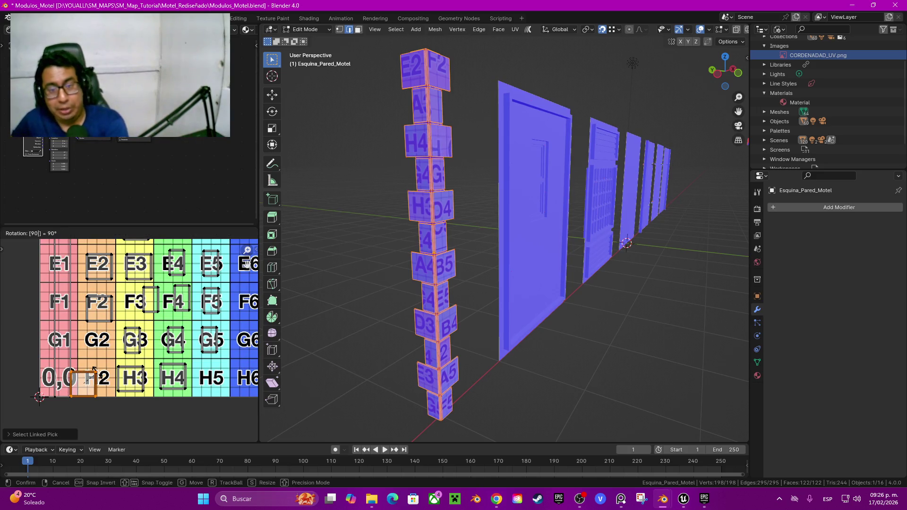
{"action": "type", "text": "-90"}
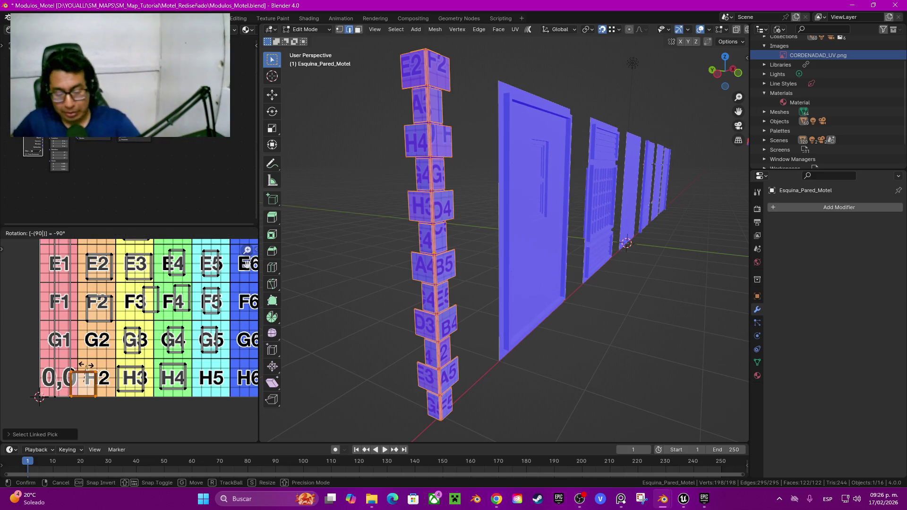
{"action": "key", "text": "Return"}
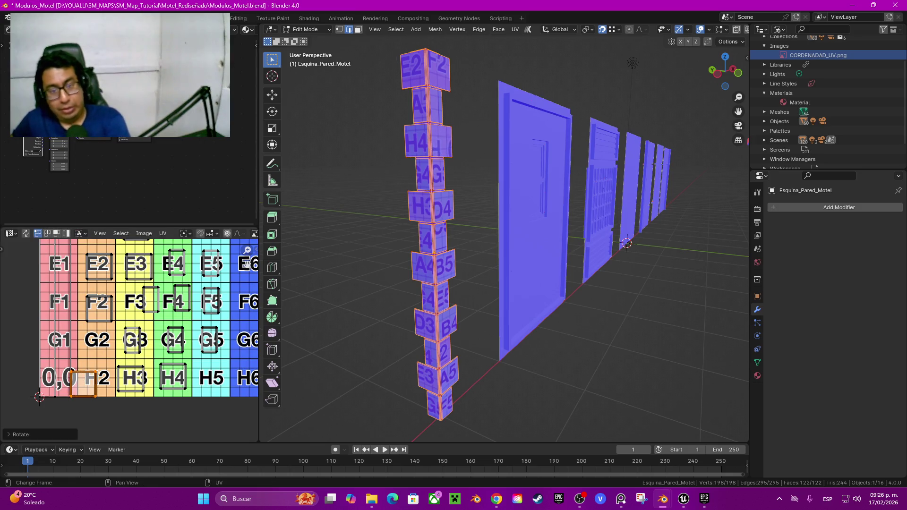
{"action": "key", "text": "g"}
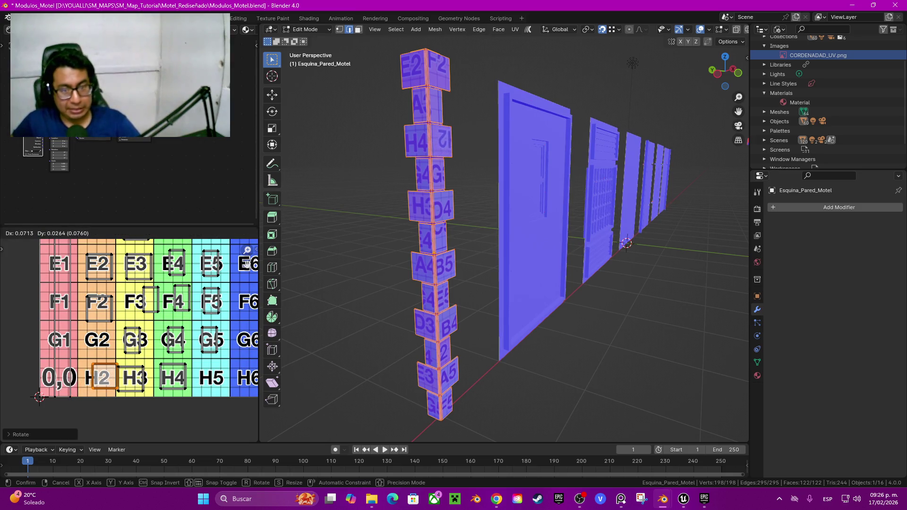
{"action": "key", "text": "Return"}
{"action": "key", "text": "r"}
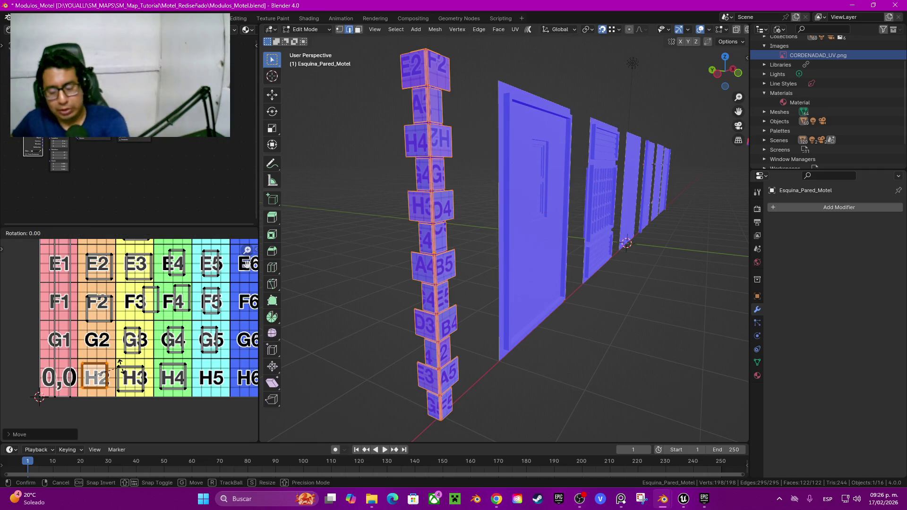
{"action": "key", "text": "Escape"}
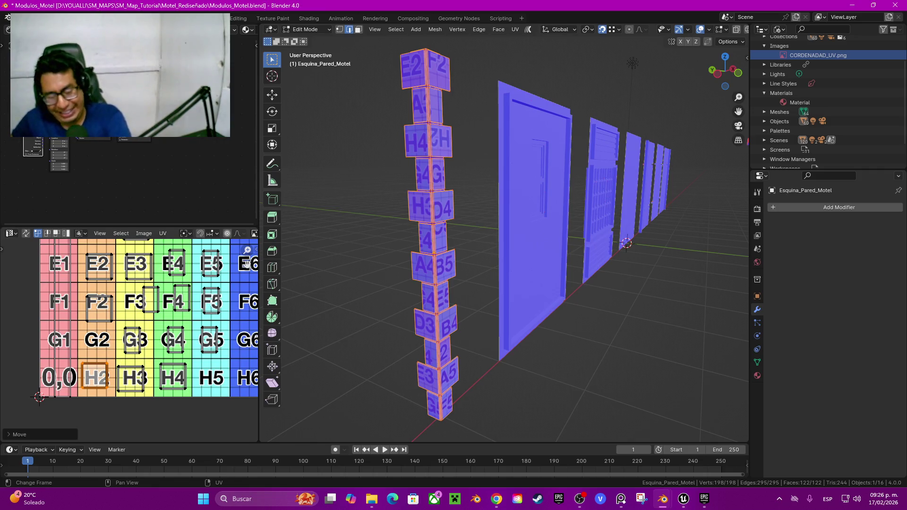
{"action": "type", "text": "r180"}
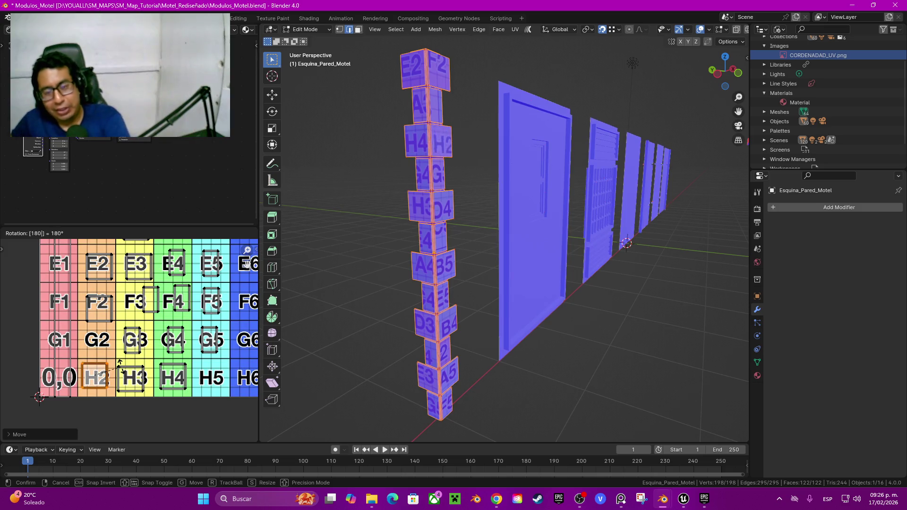
{"action": "key", "text": "Return"}
{"action": "middle_click_drag", "start_coordinate": [520, 236], "coordinate": [567, 236]}
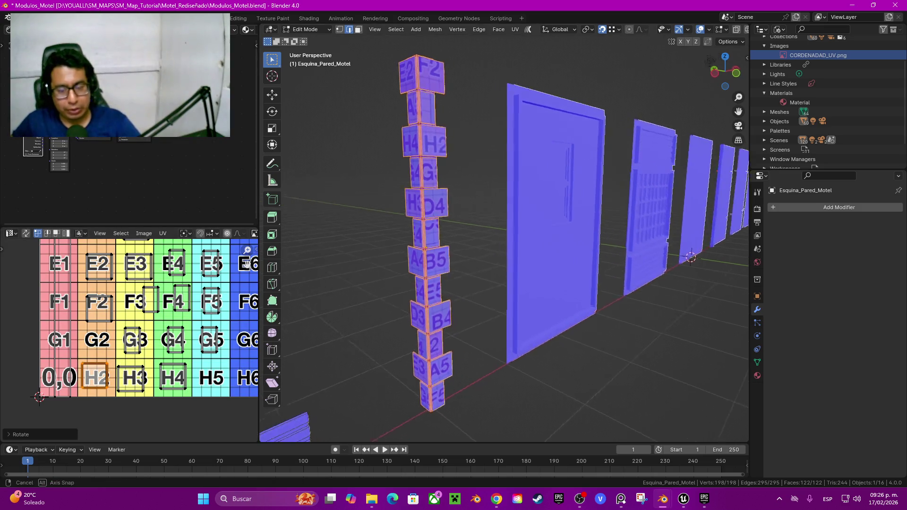
Save Modulos_Motel.blend and select a long corner-wall face strip plus its adjacent strip
{"action": "key", "text": "ctrl+s"}
{"action": "mouse_move", "coordinate": [422, 242]}
{"action": "middle_mouse_down"}
{"action": "mouse_move", "coordinate": [520, 236]}
{"action": "mouse_move", "coordinate": [614, 245]}
{"action": "middle_mouse_up"}
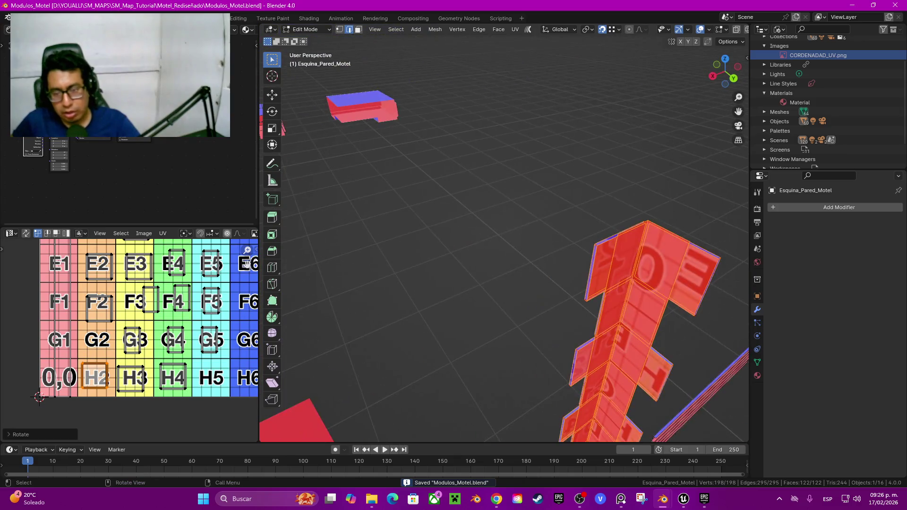
{"action": "left_click", "coordinate": [625, 302]}
{"action": "left_click", "coordinate": [628, 330]}
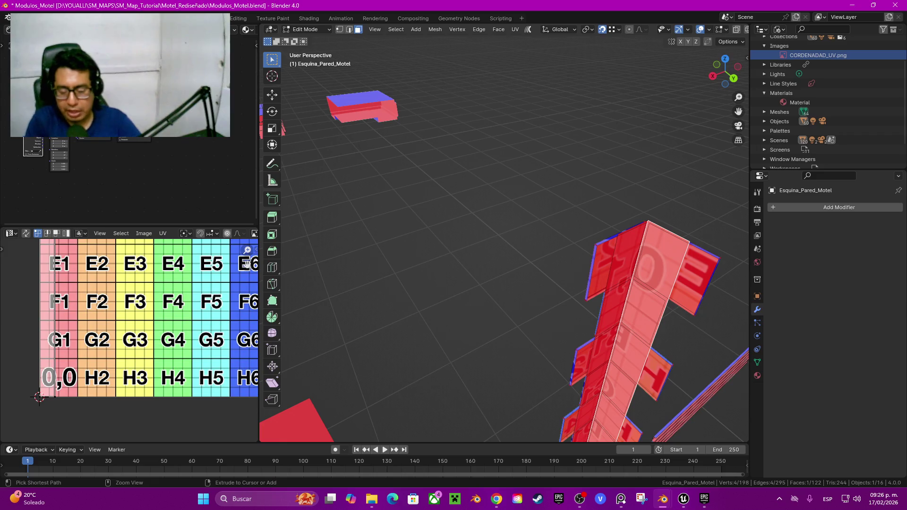
{"action": "key", "text": "ctrl+KP_Add"}
Hide all but the selected strip, inspect it, then reveal all faces and zoom out
{"action": "key", "text": "shift+h"}
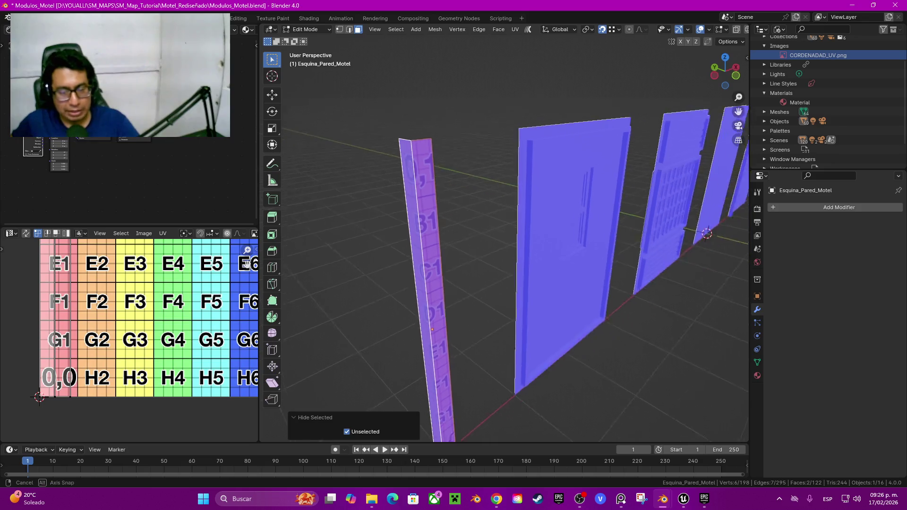
{"action": "middle_click_drag", "start_coordinate": [519, 236], "coordinate": [738, 112]}
{"action": "key", "text": "alt+h"}
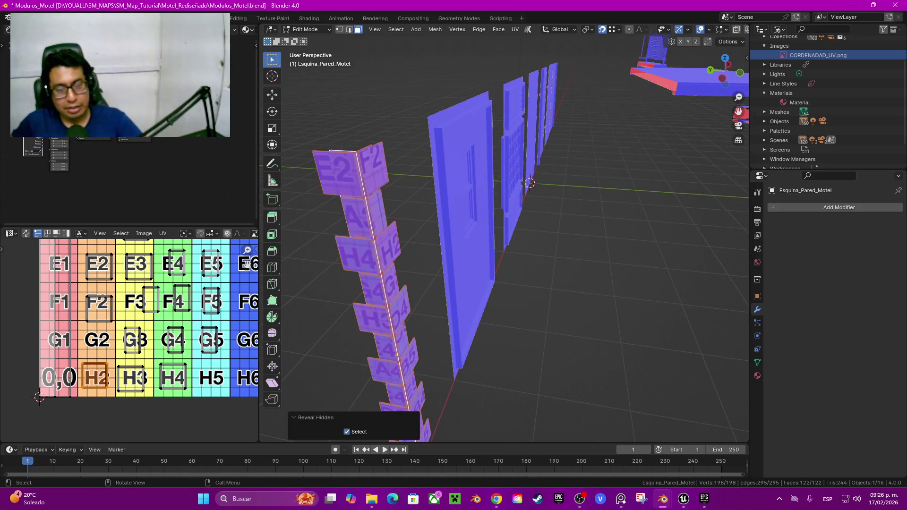
{"action": "mouse_move", "coordinate": [505, 236]}
{"action": "middle_mouse_down"}
{"action": "mouse_move", "coordinate": [543, 246]}
{"action": "mouse_move", "coordinate": [534, 264]}
{"action": "mouse_move", "coordinate": [543, 245]}
{"action": "mouse_move", "coordinate": [548, 255]}
{"action": "middle_mouse_up"}
{"action": "scroll", "coordinate": [543, 246], "scroll_direction": "down", "scroll_amount": 3}
{"action": "scroll", "coordinate": [543, 246], "scroll_direction": "up", "scroll_amount": 4}
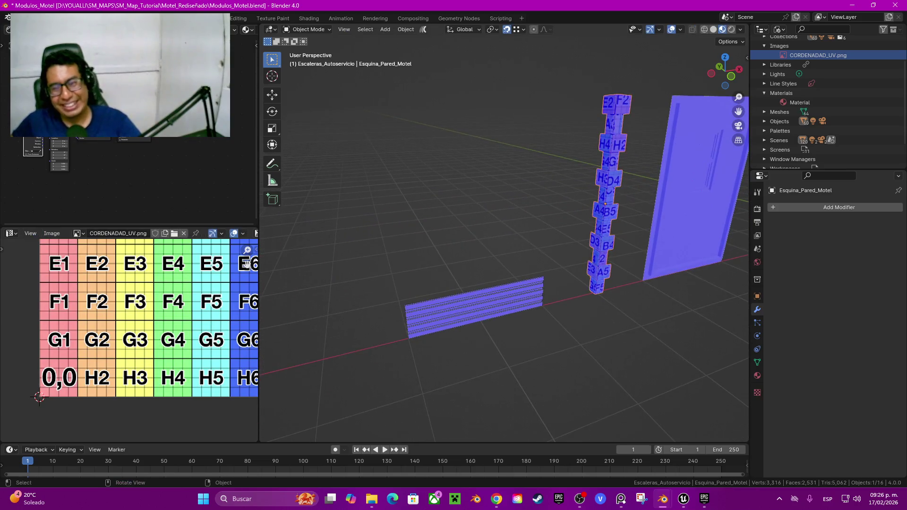
Switch to Ornamento_Ladrillo with the grid texture shown in Material Preview
{"action": "key", "text": "alt+q"}
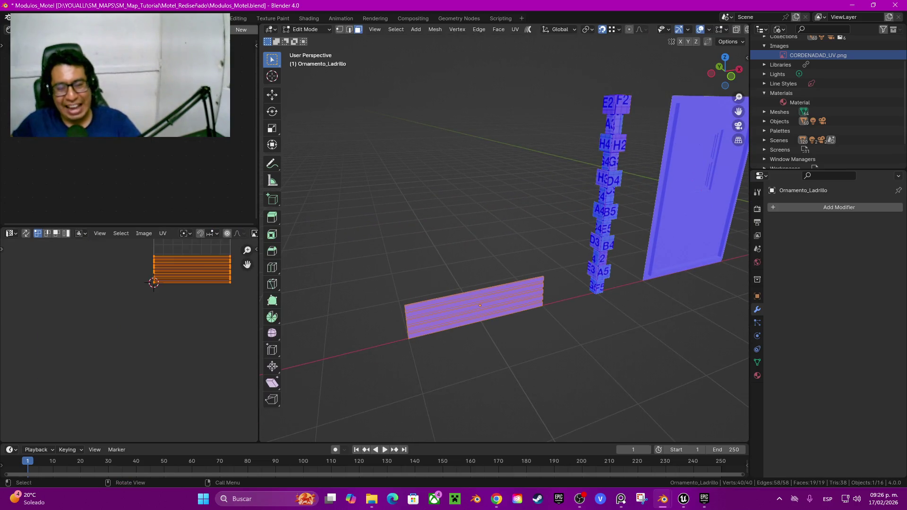
{"action": "scroll", "coordinate": [142, 303], "scroll_direction": "up", "scroll_amount": 1}
{"action": "middle_click_drag", "start_coordinate": [180, 265], "coordinate": [144, 302]}
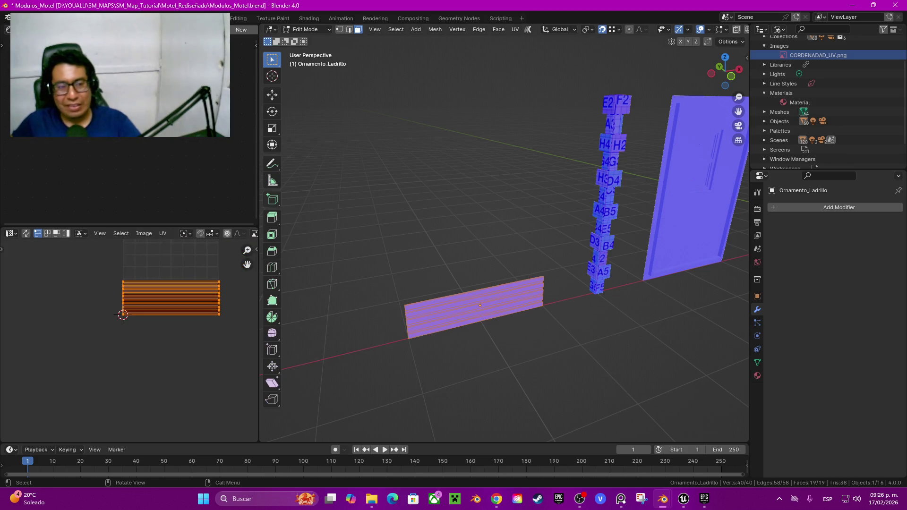
{"action": "key", "text": "shift+F3"}
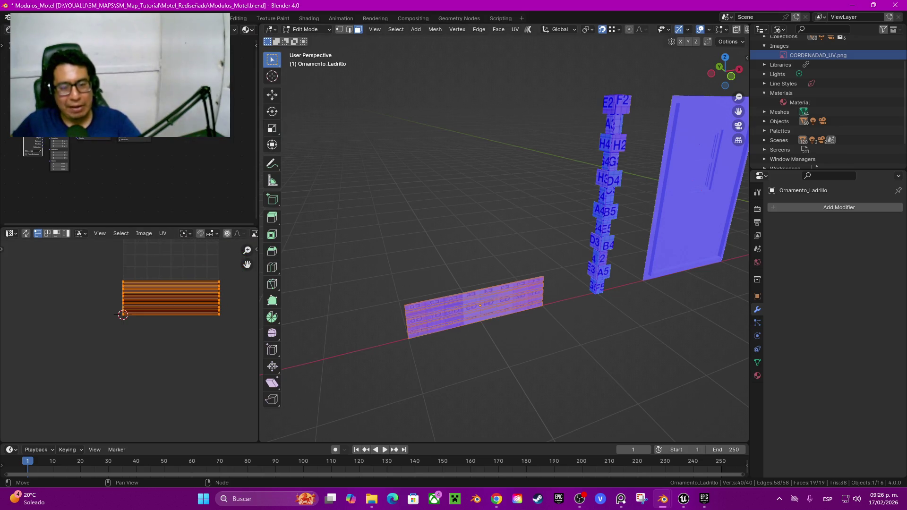
{"action": "scroll", "coordinate": [479, 305], "scroll_direction": "up", "scroll_amount": 2}
{"action": "scroll", "coordinate": [480, 306], "scroll_direction": "up", "scroll_amount": 2}
{"action": "scroll", "coordinate": [479, 306], "scroll_direction": "up", "scroll_amount": 1}
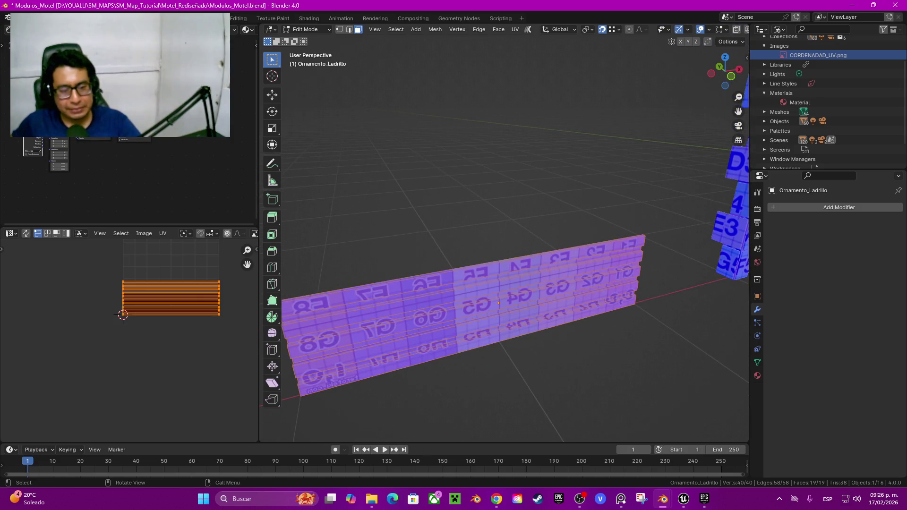
Unwrap the ornament, rotate its islands -90° and move them onto rows A–C
{"action": "key", "text": "q"}
{"action": "key", "text": "u"}
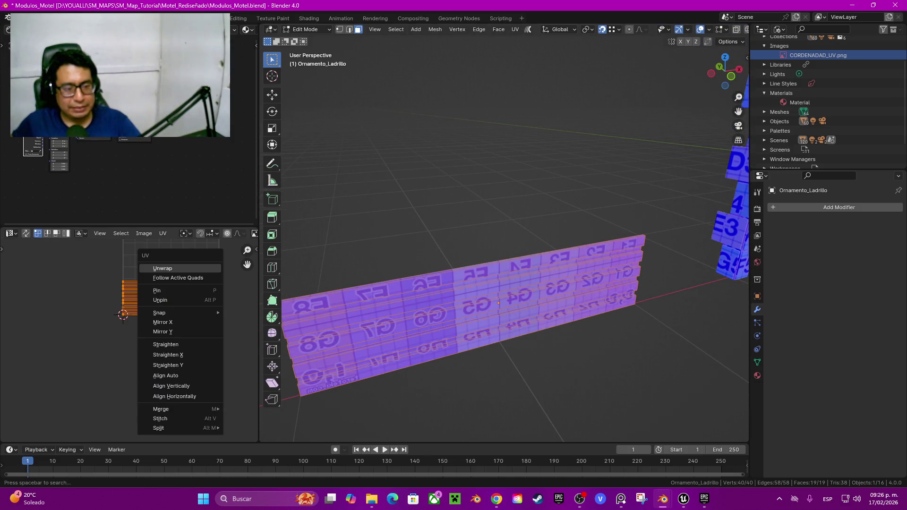
{"action": "key", "text": "Return"}
{"action": "scroll", "coordinate": [150, 329], "scroll_direction": "down", "scroll_amount": 3}
{"action": "scroll", "coordinate": [151, 329], "scroll_direction": "down", "scroll_amount": 2}
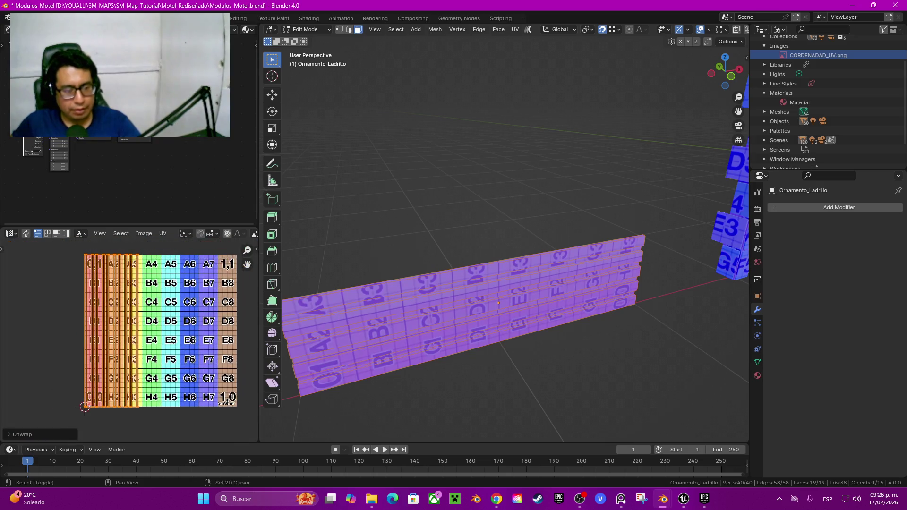
{"action": "type", "text": "r-9"}
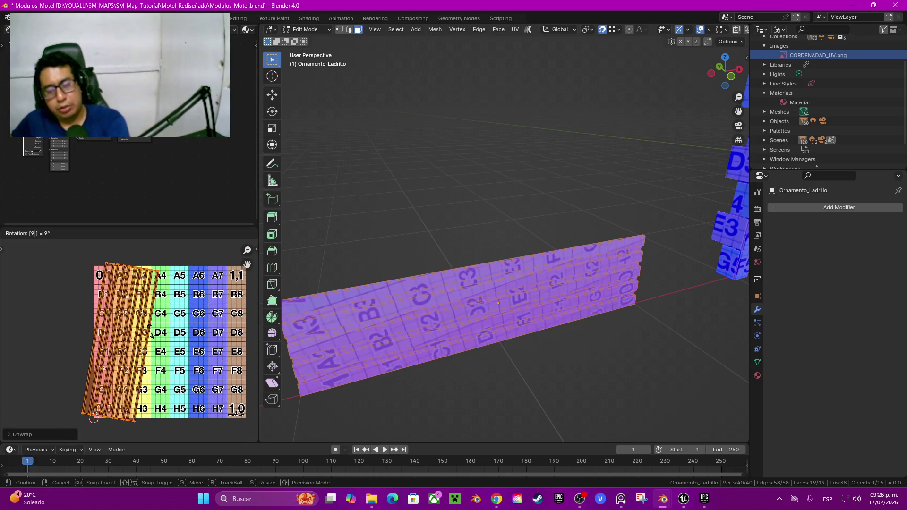
{"action": "type", "text": "0"}
{"action": "key", "text": "Return"}
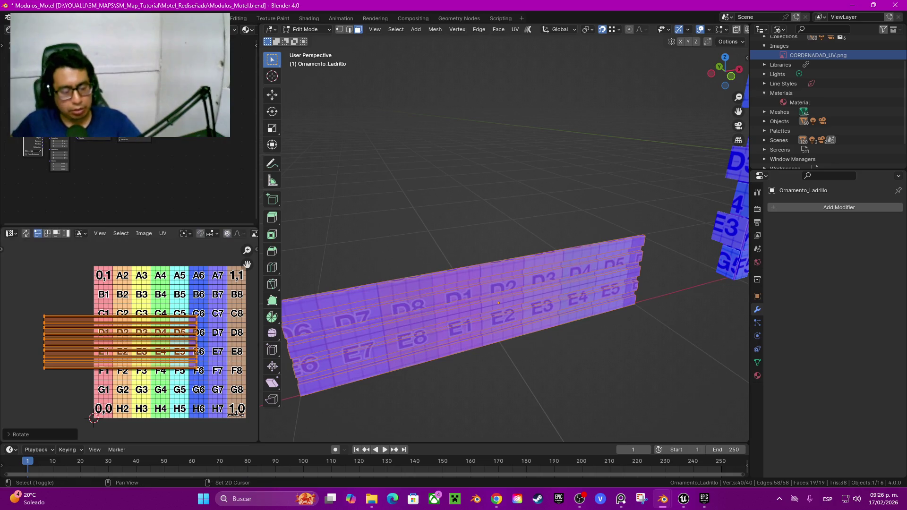
{"action": "key", "text": "g"}
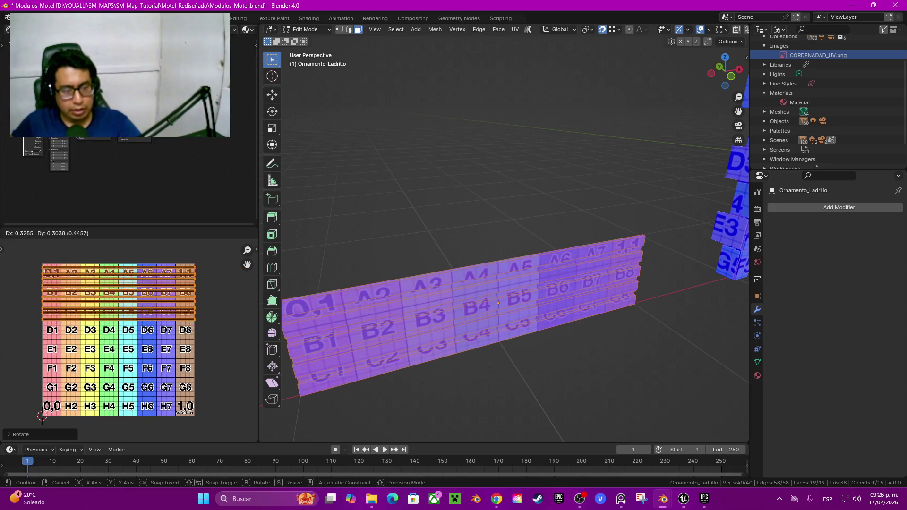
{"action": "key", "text": "Return"}
Inspect the ornament's texture head-on, then return to Object Mode
{"action": "mouse_move", "coordinate": [498, 303]}
{"action": "middle_mouse_down"}
{"action": "mouse_move", "coordinate": [589, 257]}
{"action": "mouse_move", "coordinate": [657, 302]}
{"action": "mouse_move", "coordinate": [694, 240]}
{"action": "mouse_move", "coordinate": [707, 259]}
{"action": "mouse_move", "coordinate": [674, 200]}
{"action": "mouse_move", "coordinate": [652, 208]}
{"action": "middle_mouse_up"}
{"action": "scroll", "coordinate": [589, 258], "scroll_direction": "up", "scroll_amount": 2}
{"action": "scroll", "coordinate": [589, 257], "scroll_direction": "up", "scroll_amount": 2}
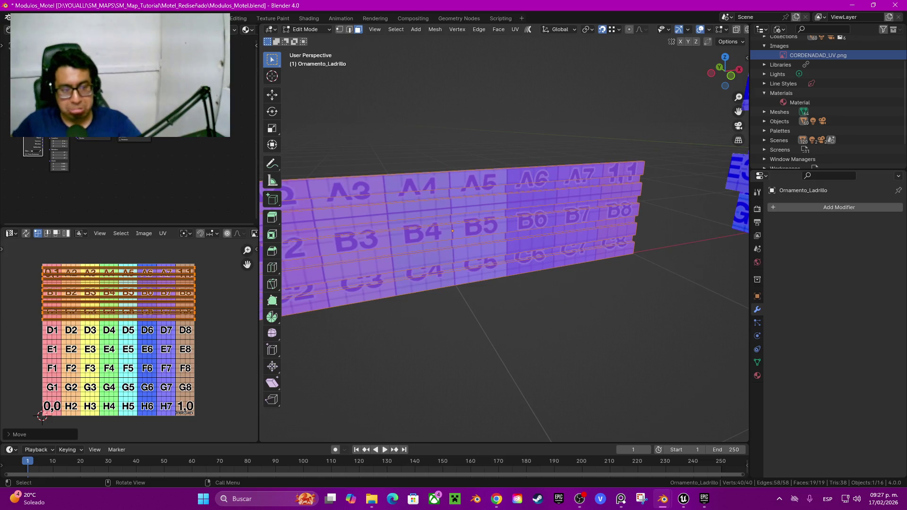
{"action": "scroll", "coordinate": [129, 341], "scroll_direction": "up", "scroll_amount": 2}
{"action": "scroll", "coordinate": [129, 340], "scroll_direction": "up", "scroll_amount": 5}
{"action": "scroll", "coordinate": [129, 340], "scroll_direction": "right", "scroll_amount": 4, "text": "ctrl"}
{"action": "scroll", "coordinate": [129, 340], "scroll_direction": "up", "scroll_amount": 2, "text": "shift"}
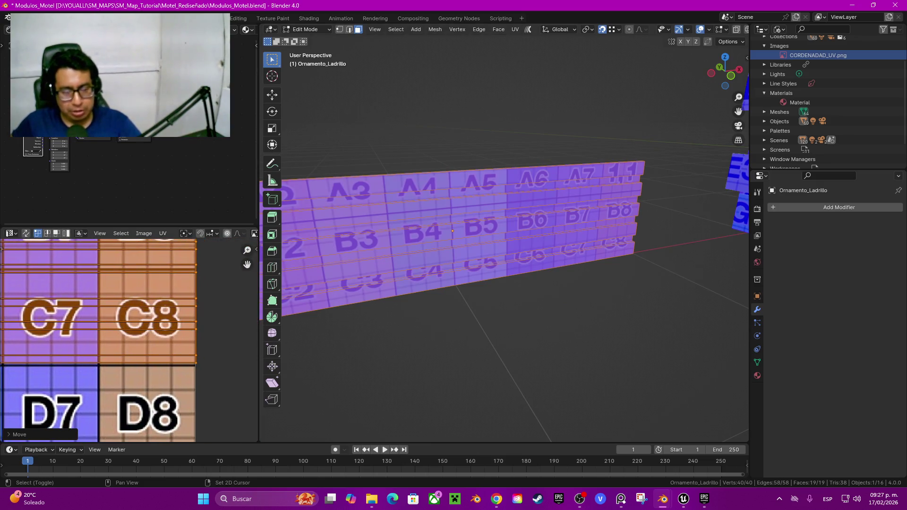
{"action": "scroll", "coordinate": [128, 340], "scroll_direction": "down", "scroll_amount": 6}
{"action": "scroll", "coordinate": [128, 340], "scroll_direction": "down", "scroll_amount": 3}
{"action": "key", "text": "Tab"}
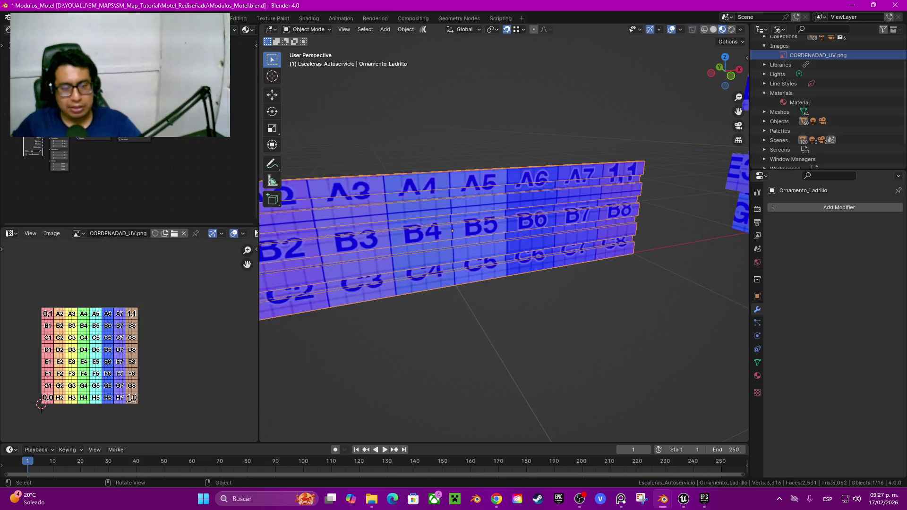
{"action": "scroll", "coordinate": [504, 234], "scroll_direction": "down", "scroll_amount": 5}
{"action": "mouse_move", "coordinate": [504, 234]}
{"action": "middle_mouse_down"}
{"action": "mouse_move", "coordinate": [519, 245]}
{"action": "mouse_move", "coordinate": [501, 255]}
{"action": "mouse_move", "coordinate": [501, 217]}
{"action": "middle_mouse_up"}
Unwrap Pared_Motel_03 and assign it the CORDENADAD_UV image
{"action": "left_click", "coordinate": [415, 267]}
{"action": "key", "text": "Tab"}
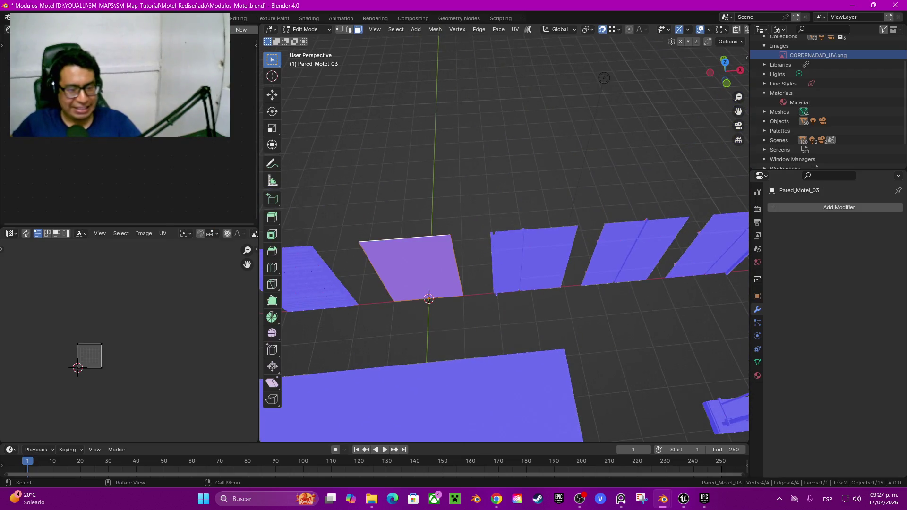
{"action": "key", "text": "u"}
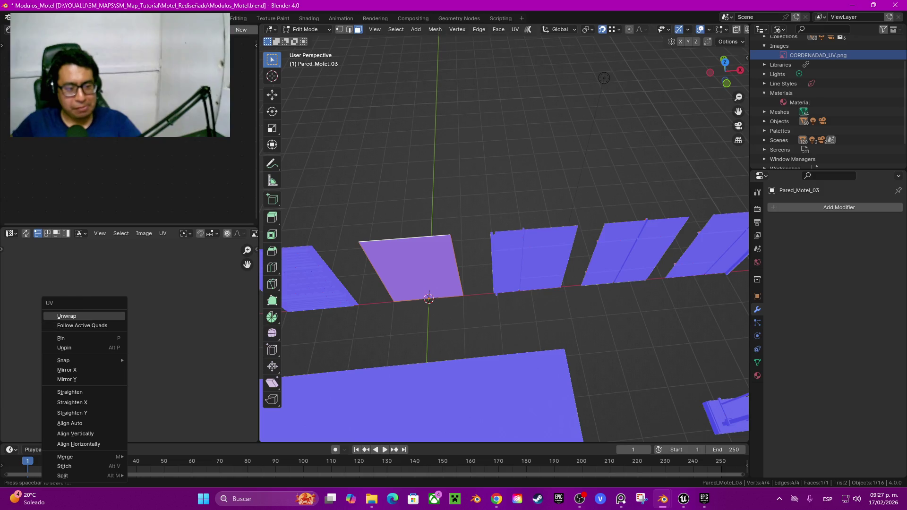
{"action": "left_click", "coordinate": [61, 321]}
{"action": "left_click", "coordinate": [232, 29]}
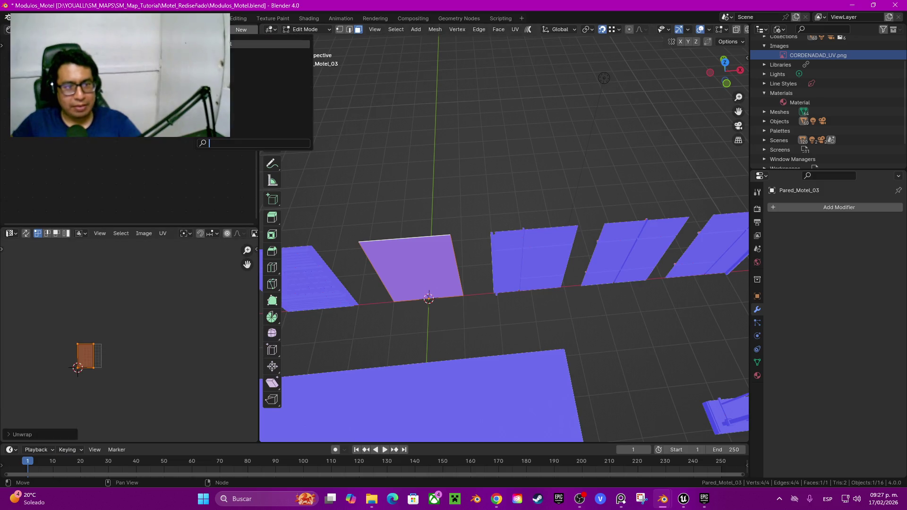
{"action": "left_click", "coordinate": [264, 45]}
{"action": "mouse_move", "coordinate": [501, 236]}
{"action": "middle_mouse_down"}
{"action": "mouse_move", "coordinate": [473, 255]}
{"action": "mouse_move", "coordinate": [481, 246]}
{"action": "mouse_move", "coordinate": [425, 236]}
{"action": "middle_mouse_up"}
{"action": "key", "text": "KP_Decimal"}
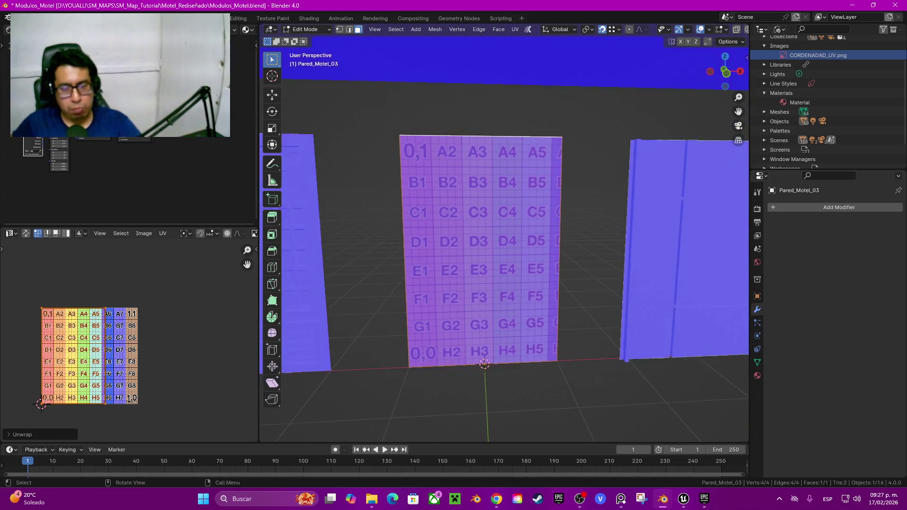
{"action": "key", "text": "Tab"}
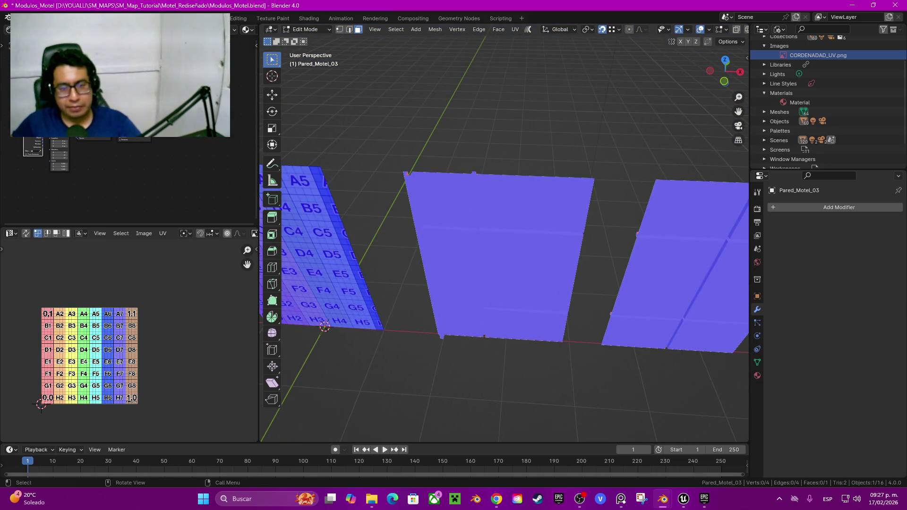
Apply CORDENADAD_UV to Pared_Central_L_Motel and inspect its UV islands
{"action": "left_click", "coordinate": [496, 255]}
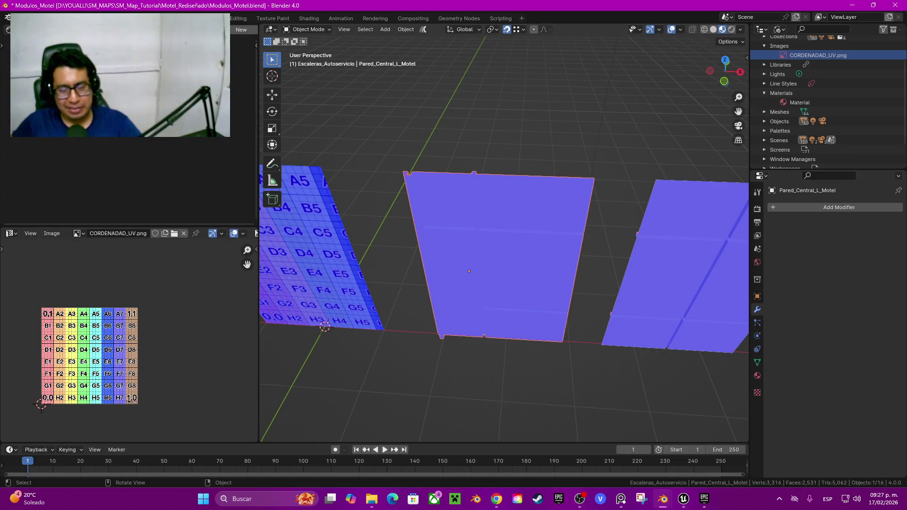
{"action": "left_click", "coordinate": [225, 30]}
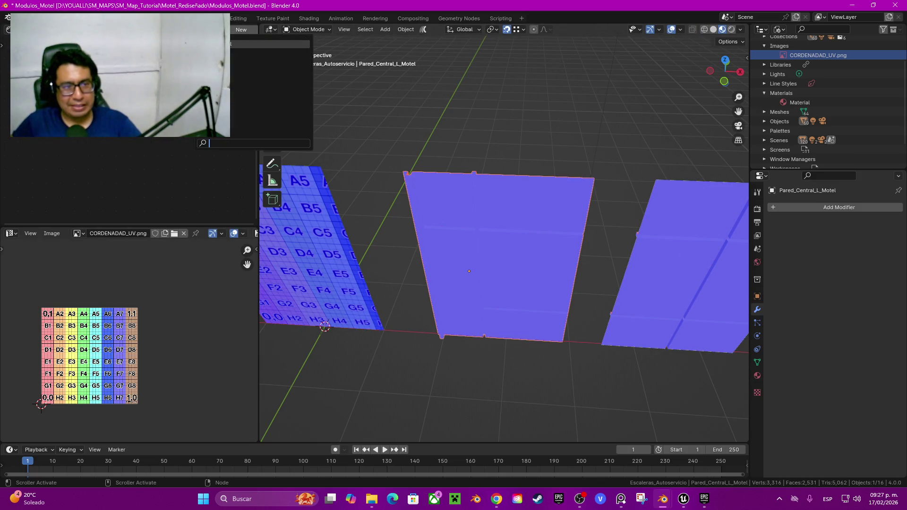
{"action": "key", "text": "Return"}
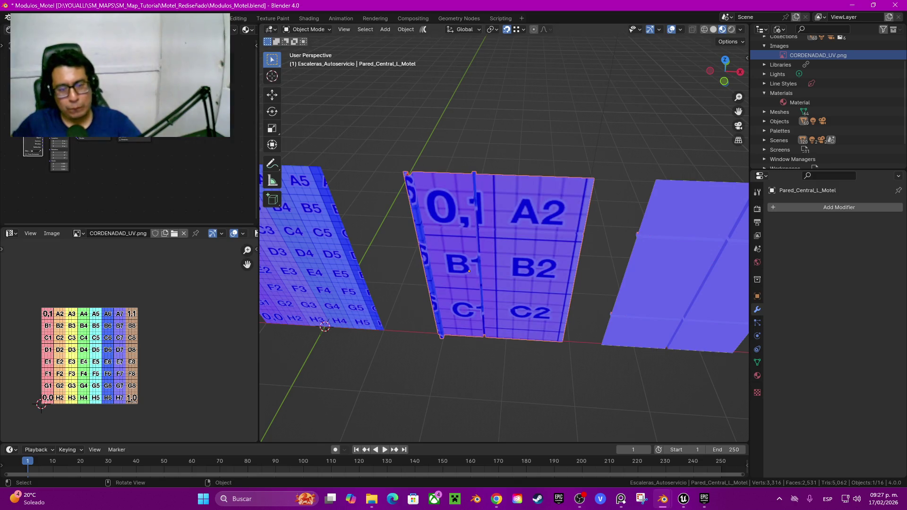
{"action": "key", "text": "Tab"}
{"action": "key", "text": "a"}
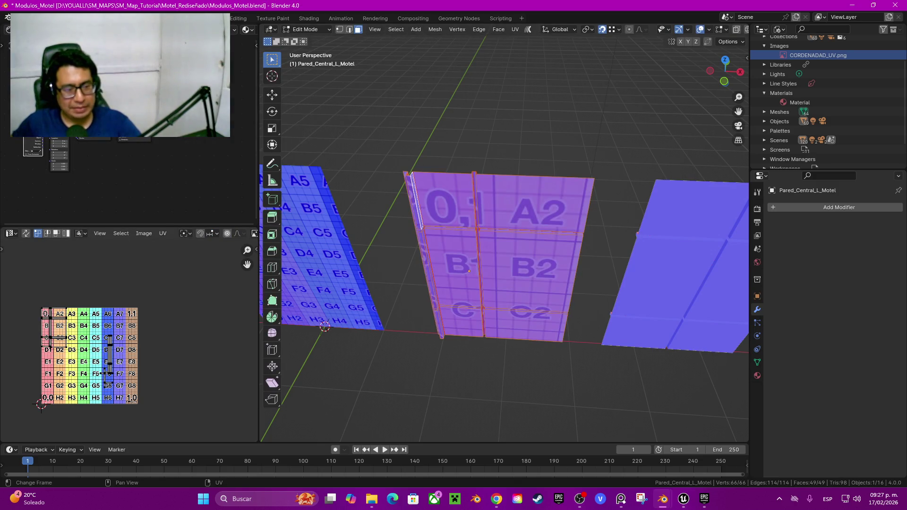
{"action": "scroll", "coordinate": [131, 343], "scroll_direction": "up", "scroll_amount": 2}
{"action": "scroll", "coordinate": [131, 343], "scroll_direction": "up", "scroll_amount": 2}
{"action": "middle_click_drag", "start_coordinate": [131, 343], "coordinate": [216, 293]}
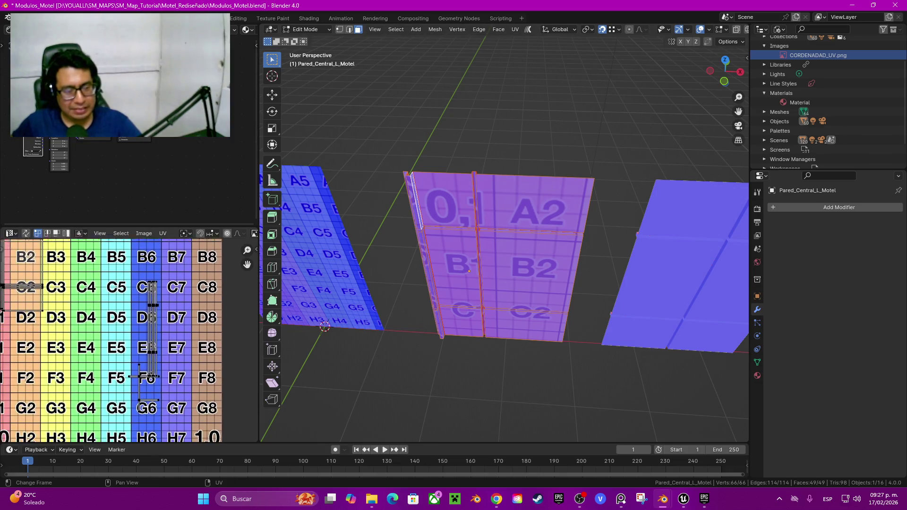
{"action": "scroll", "coordinate": [129, 340], "scroll_direction": "down", "scroll_amount": 2}
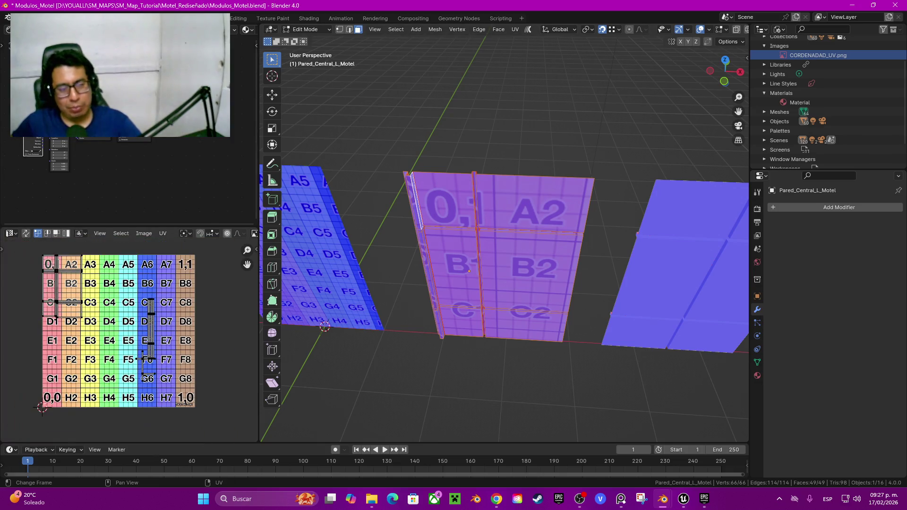
{"action": "middle_click_drag", "start_coordinate": [501, 265], "coordinate": [349, 265], "text": "shift"}
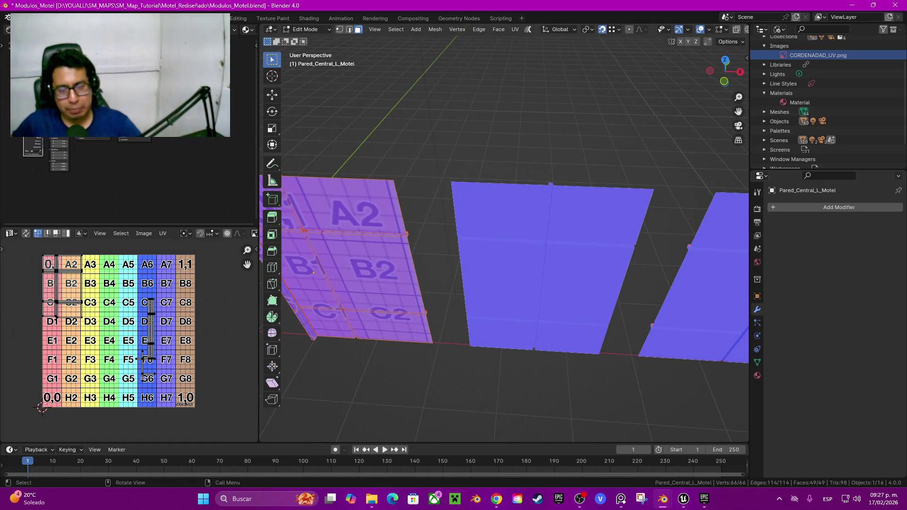
Assign the CORDENADAD_UV grid to Pared_Central_C_Motel
{"action": "key", "text": "Tab"}
{"action": "left_click", "coordinate": [539, 286]}
{"action": "key", "text": "Tab"}
{"action": "key", "text": "a"}
{"action": "key", "text": "q"}
{"action": "key", "text": "Escape"}
{"action": "left_click", "coordinate": [224, 29]}
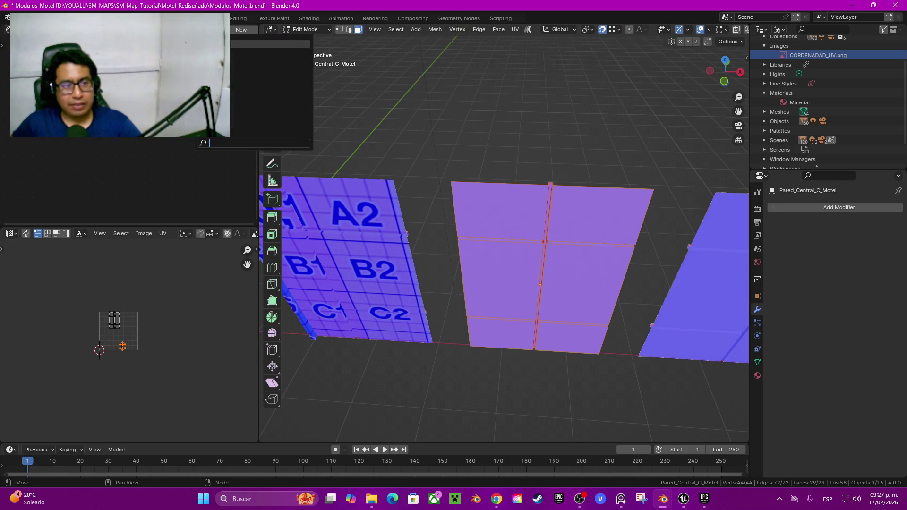
{"action": "key", "text": "Return"}
{"action": "middle_click_drag", "start_coordinate": [567, 283], "coordinate": [378, 266], "text": "shift"}
{"action": "key", "text": "Tab"}
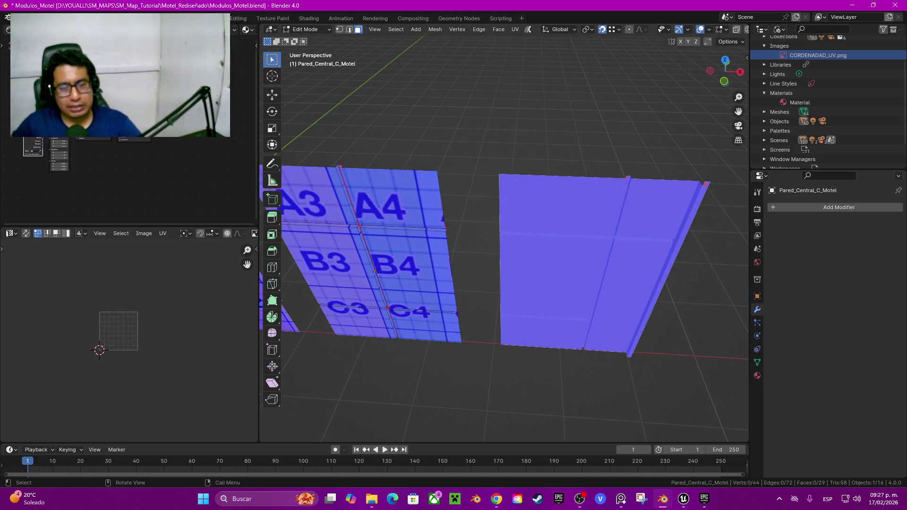
{"action": "left_click", "coordinate": [612, 283]}
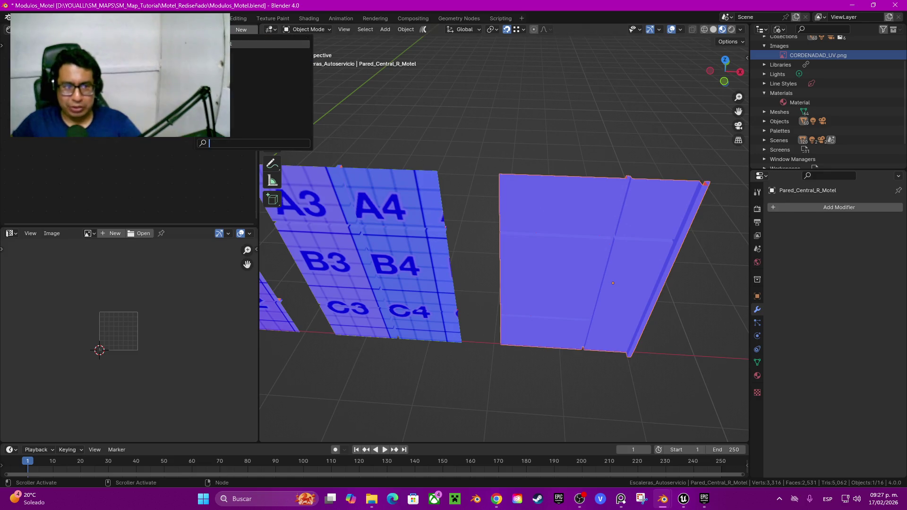
Survey the textured walls, including Pared_Central_R_Motel, from a wider view
{"action": "scroll", "coordinate": [504, 236], "scroll_direction": "down", "scroll_amount": 2}
{"action": "scroll", "coordinate": [504, 236], "scroll_direction": "down", "scroll_amount": 4}
{"action": "middle_click_drag", "start_coordinate": [504, 237], "coordinate": [472, 236]}
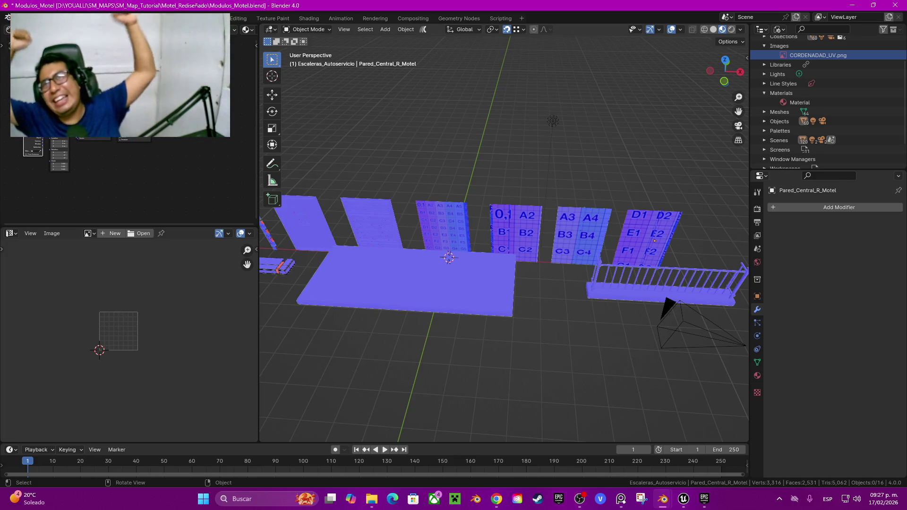
{"action": "key", "text": "shift"}
{"action": "middle_click_drag", "start_coordinate": [504, 258], "coordinate": [473, 236], "text": "shift"}
{"action": "scroll", "coordinate": [504, 258], "scroll_direction": "up", "scroll_amount": 5}
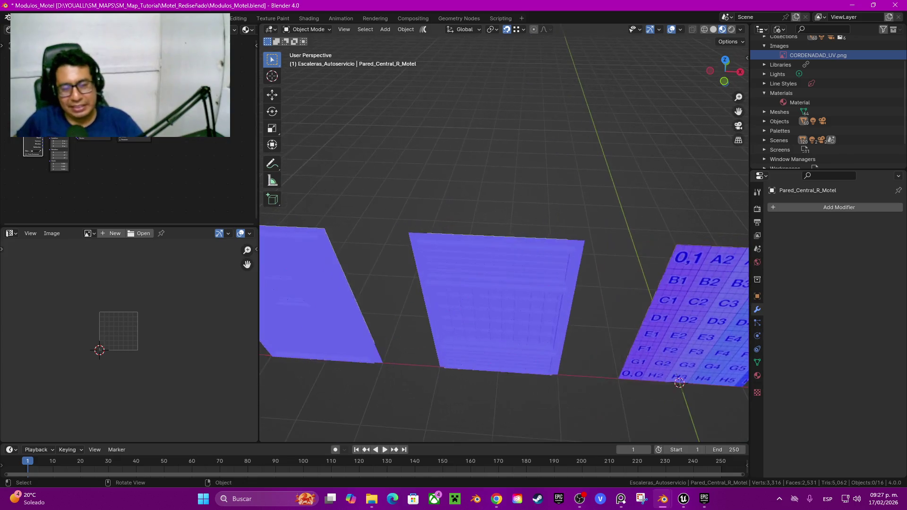
{"action": "scroll", "coordinate": [504, 257], "scroll_direction": "down", "scroll_amount": 2}
{"action": "scroll", "coordinate": [504, 258], "scroll_direction": "down", "scroll_amount": 2}
In Pared_Motel_01, select the upper slat faces up to the seams, plus the lower slats
{"action": "left_click", "coordinate": [496, 321]}
{"action": "key", "text": "Tab"}
{"action": "left_click", "coordinate": [496, 267], "text": "alt"}
{"action": "key", "text": "ctrl+l"}
{"action": "middle_click_drag", "start_coordinate": [504, 257], "coordinate": [507, 288]}
{"action": "key", "text": "l"}
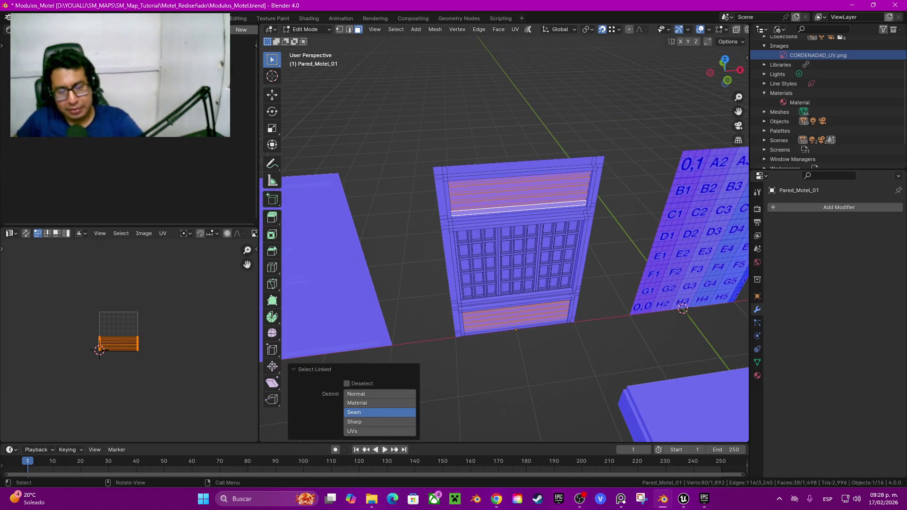
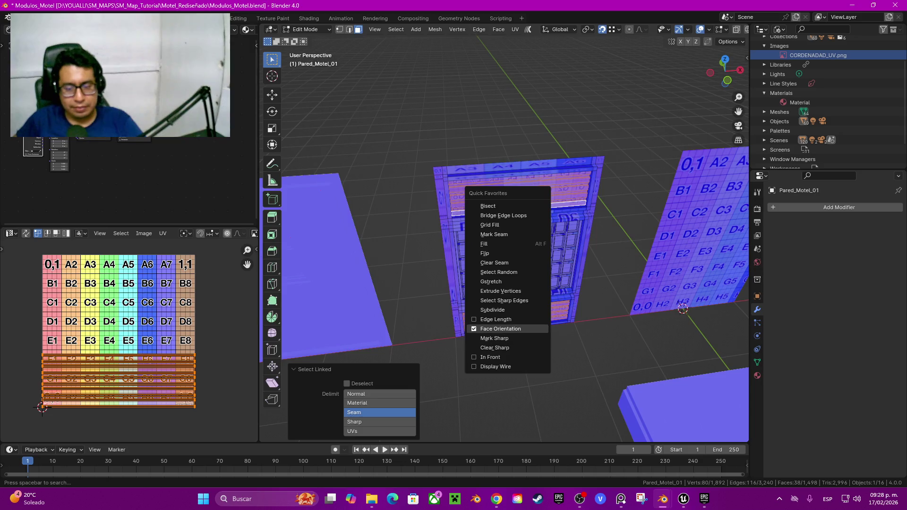
Turn off the Face Orientation overlay and re-unwrap the wall's selected faces
{"action": "left_click", "coordinate": [472, 328]}
{"action": "key", "text": "u"}
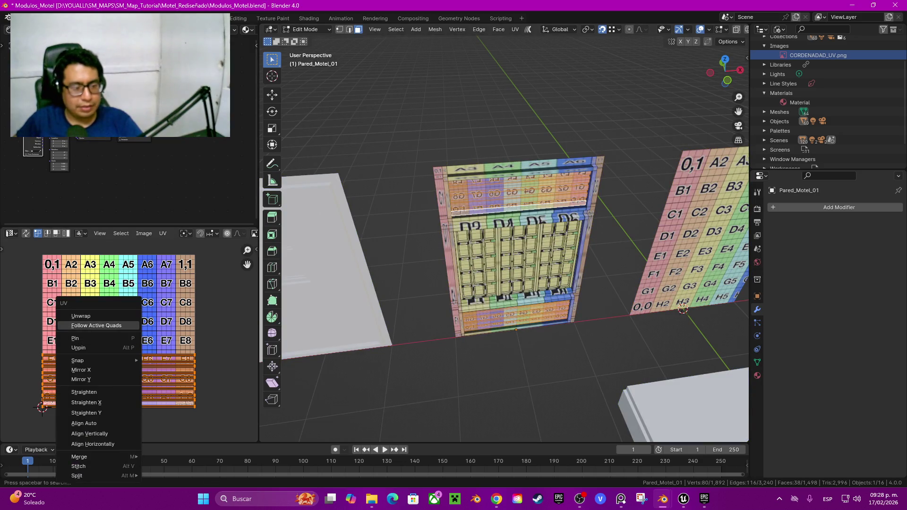
{"action": "left_click", "coordinate": [95, 325]}
Select a connected UV island and rotate it by -90°
{"action": "middle_click_drag", "start_coordinate": [519, 236], "coordinate": [473, 226]}
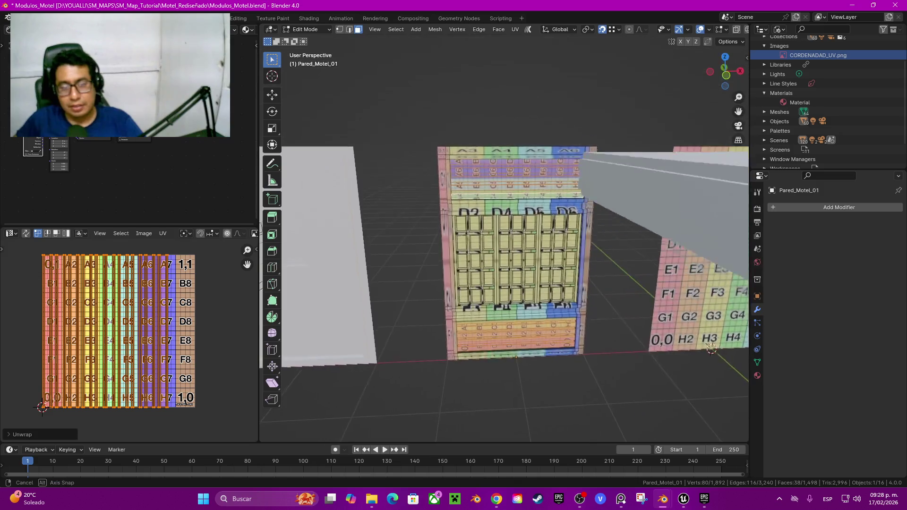
{"action": "left_click", "coordinate": [222, 331]}
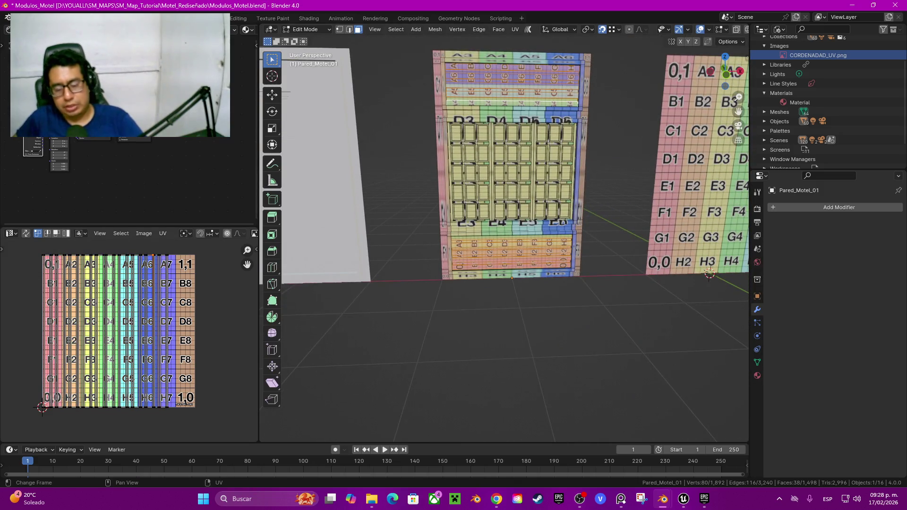
{"action": "key", "text": "l"}
{"action": "key", "text": "r"}
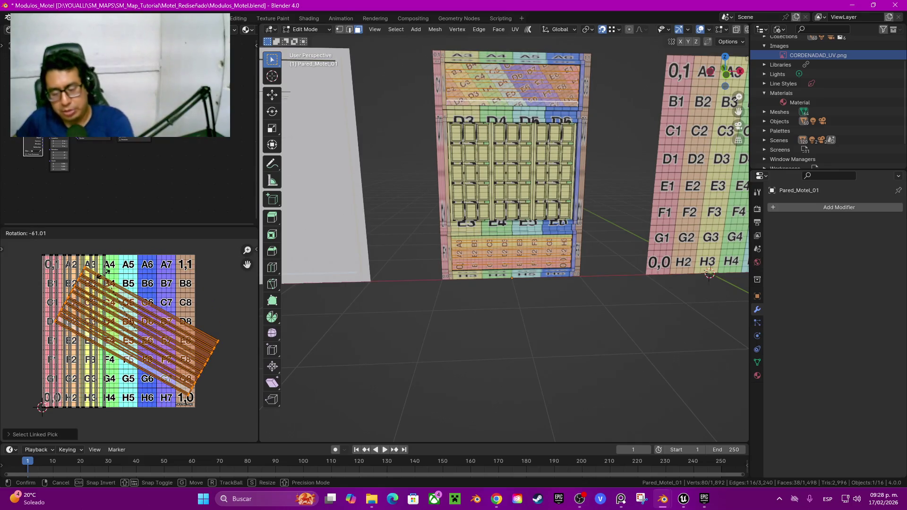
{"action": "type", "text": "90"}
{"action": "key", "text": "minus"}
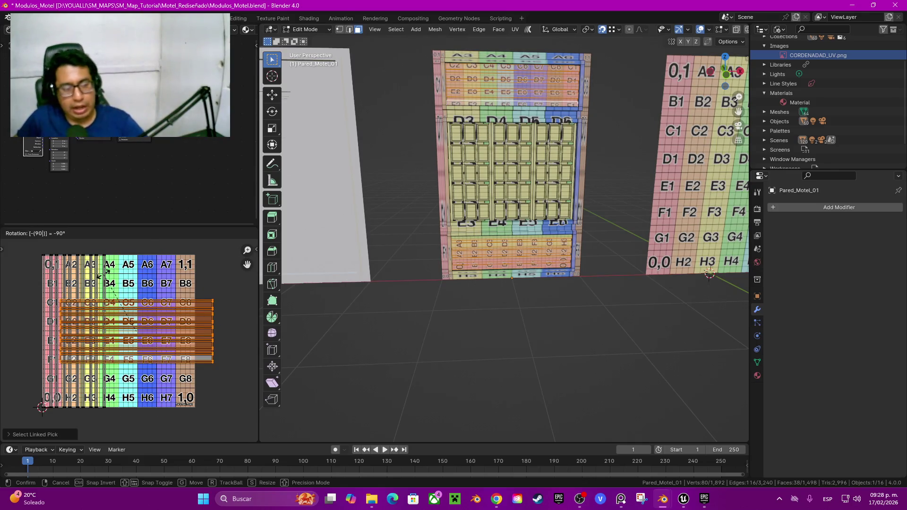
{"action": "key", "text": "Return"}
Move the rotated islands upward on the grid and hide them
{"action": "middle_click_drag", "start_coordinate": [118, 330], "coordinate": [129, 356]}
{"action": "key", "text": "g"}
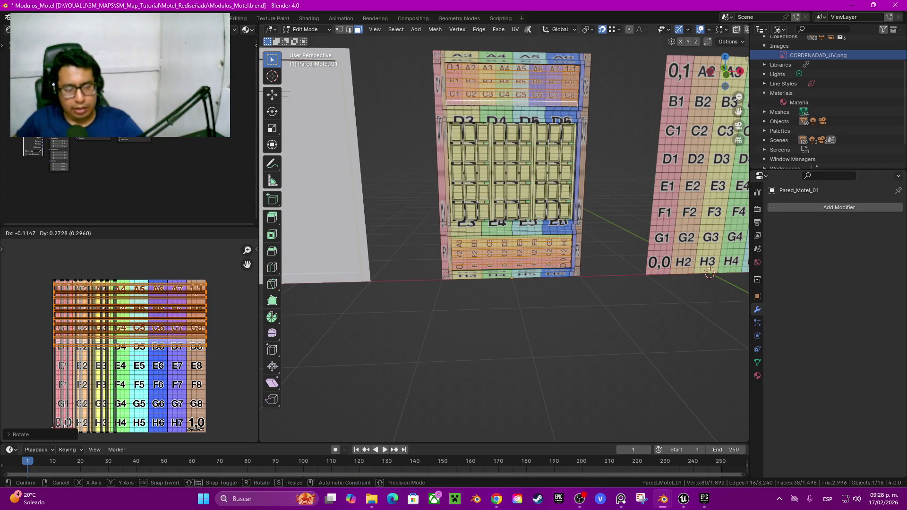
{"action": "key", "text": "Return"}
{"action": "key", "text": "h"}
Select the narrow left UV strips and rotate them to a -90° angle so they lie horizontally
{"action": "right_click", "coordinate": [53, 432], "text": "shift"}
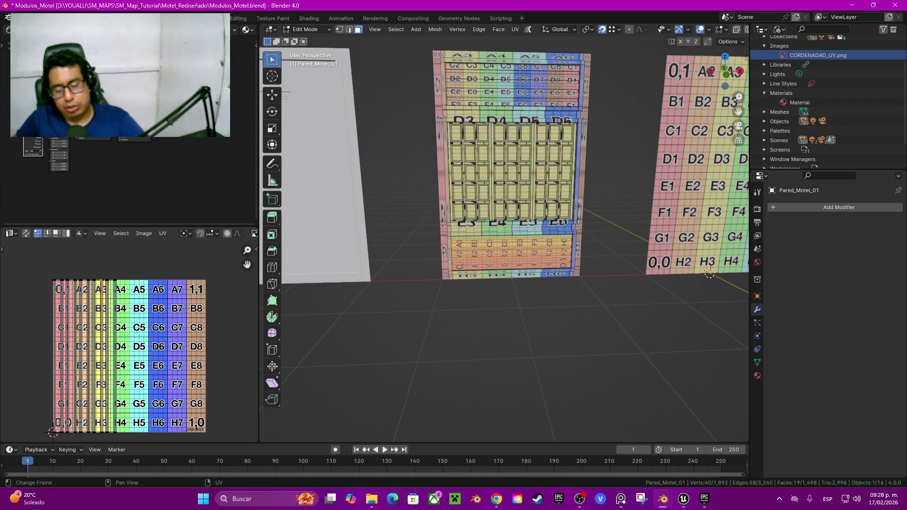
{"action": "key", "text": "l"}
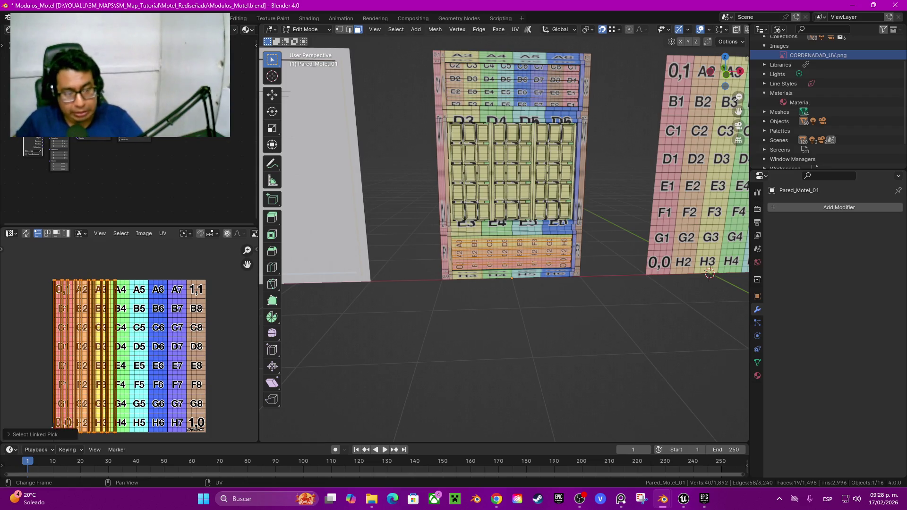
{"action": "middle_click_drag", "start_coordinate": [128, 354], "coordinate": [151, 337]}
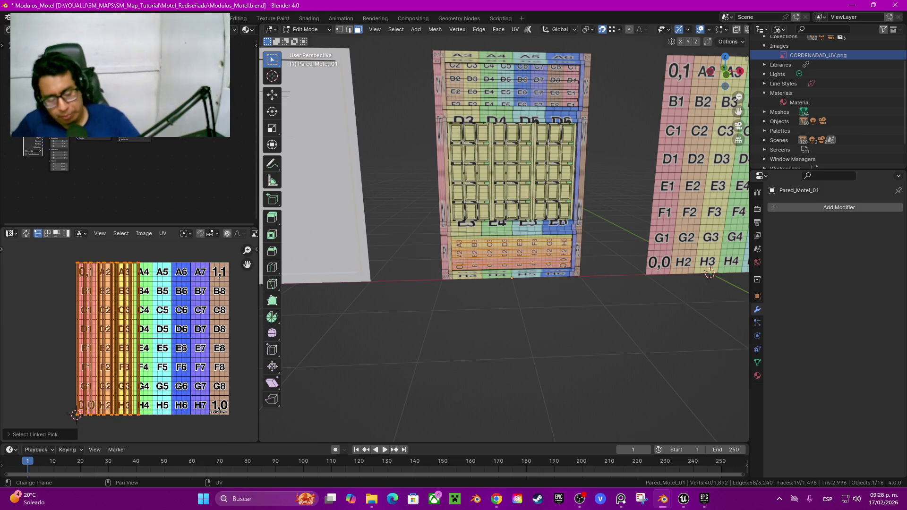
{"action": "key", "text": "r"}
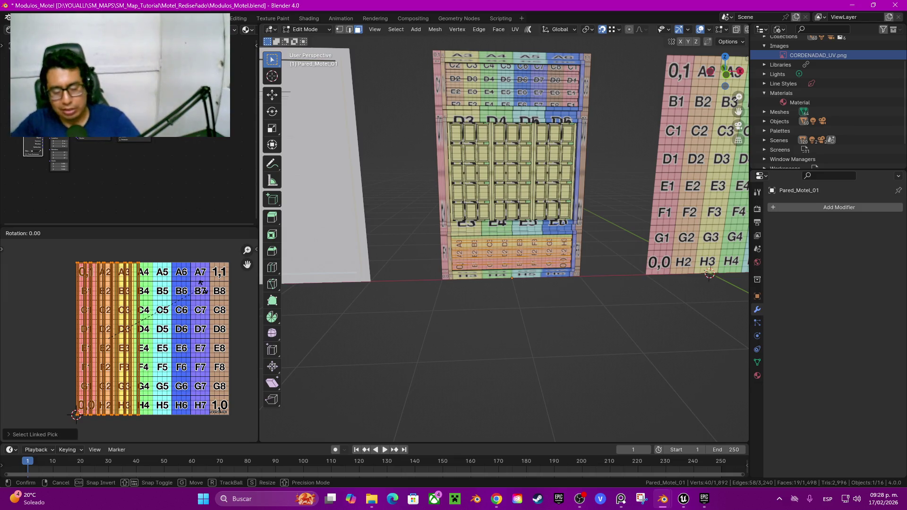
{"action": "type", "text": "90"}
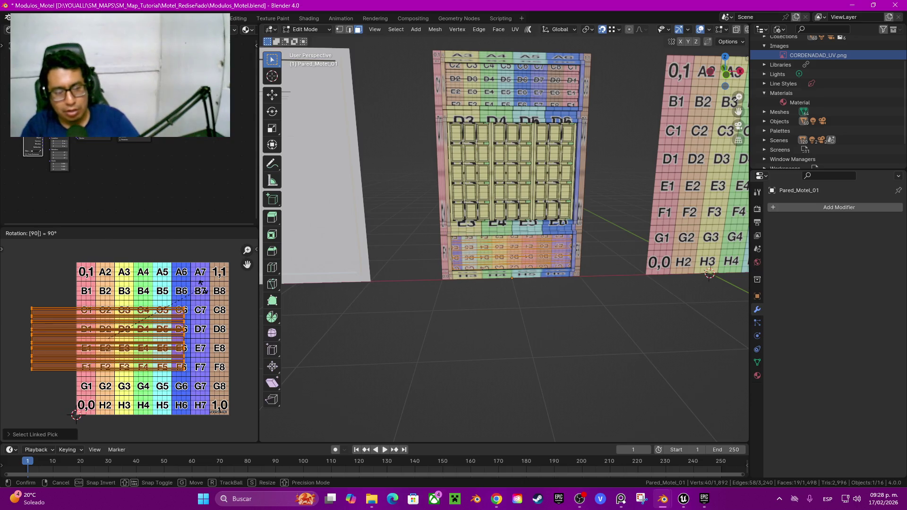
{"action": "key", "text": "Return"}
{"action": "left_click", "coordinate": [19, 434]}
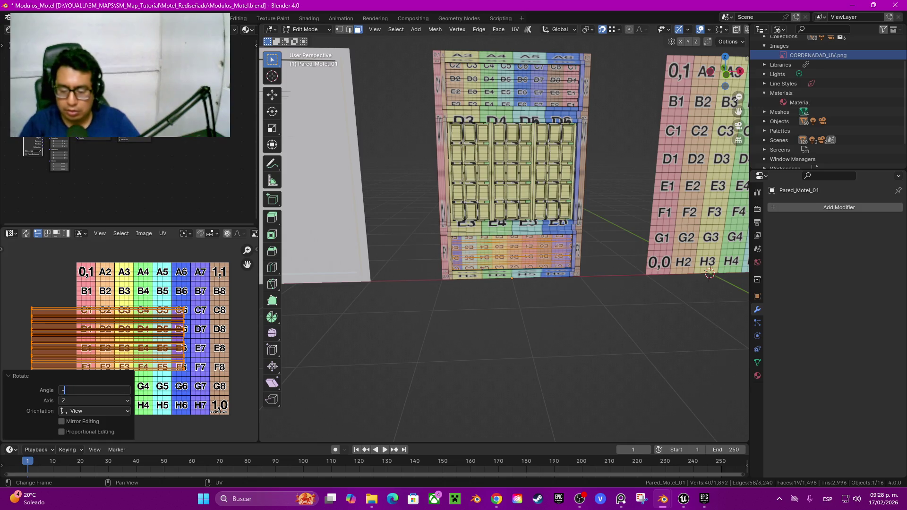
{"action": "type", "text": "90"}
{"action": "key", "text": "Return"}
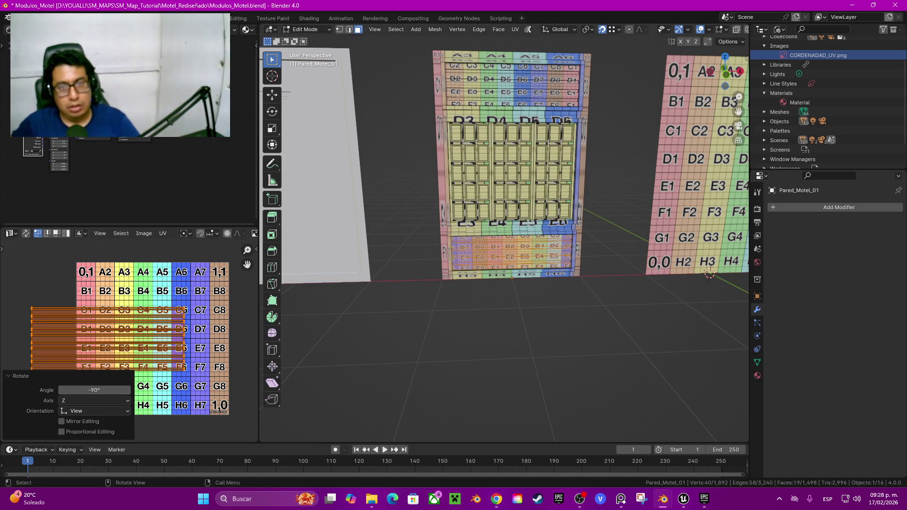
{"action": "mouse_move", "coordinate": [504, 236]}
{"action": "middle_mouse_down"}
{"action": "mouse_move", "coordinate": [529, 227]}
{"action": "mouse_move", "coordinate": [491, 236]}
{"action": "mouse_move", "coordinate": [501, 237]}
{"action": "middle_mouse_up"}
{"action": "scroll", "coordinate": [503, 236], "scroll_direction": "up", "scroll_amount": 4}
{"action": "scroll", "coordinate": [503, 237], "scroll_direction": "up", "scroll_amount": 4}
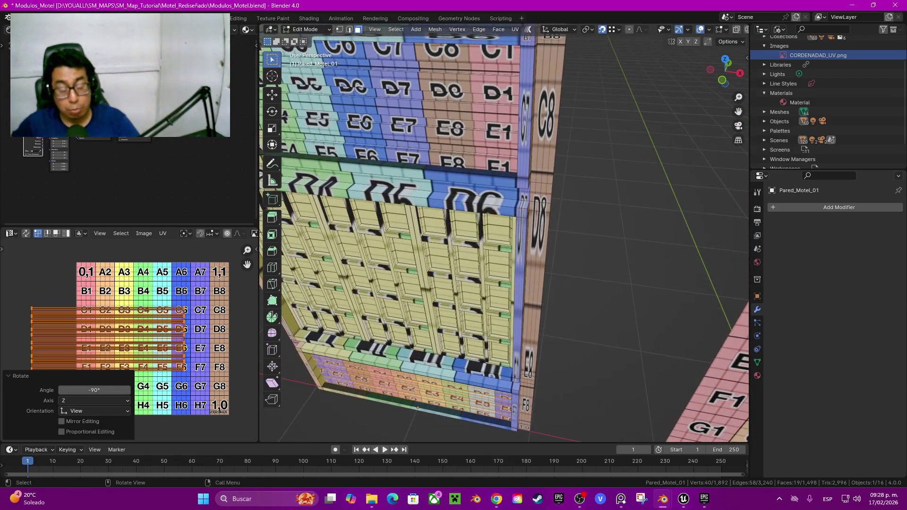
Deselect everything, then select the faces linked within the seams
{"action": "key", "text": "alt+a"}
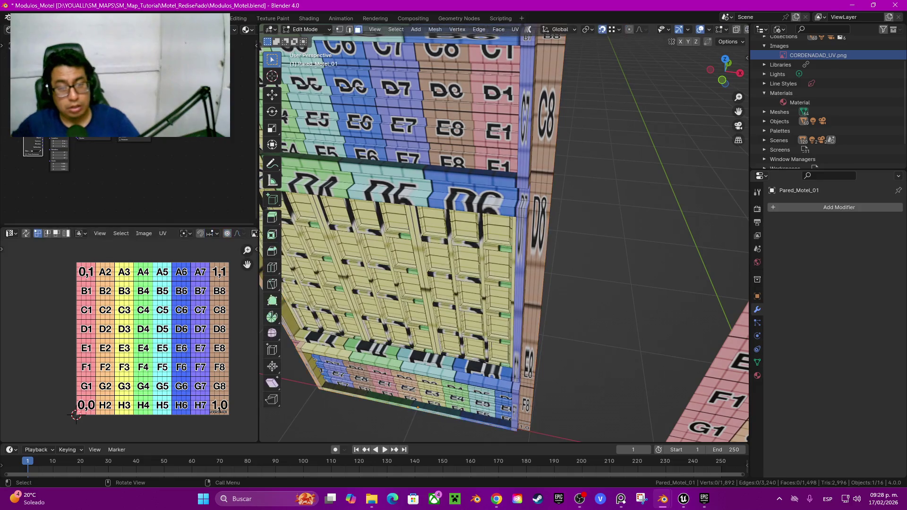
{"action": "middle_click_drag", "start_coordinate": [503, 236], "coordinate": [492, 236]}
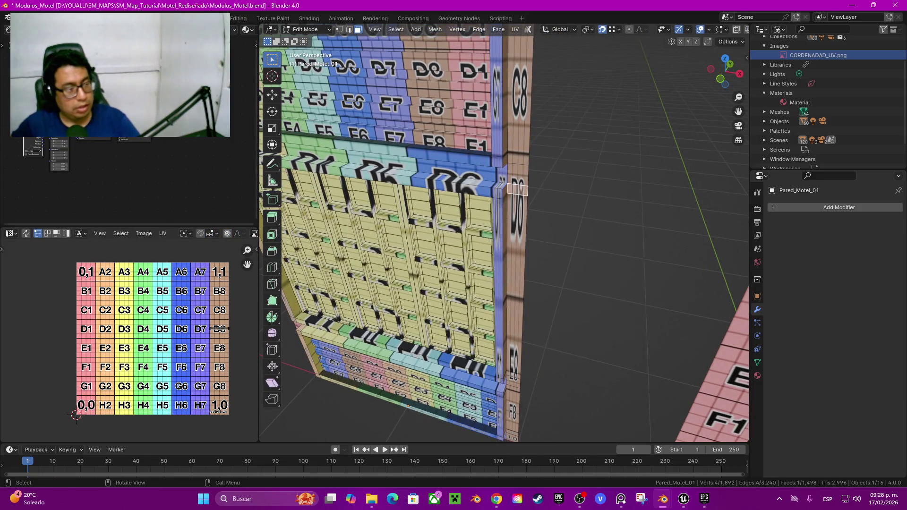
{"action": "key", "text": "ctrl+l"}
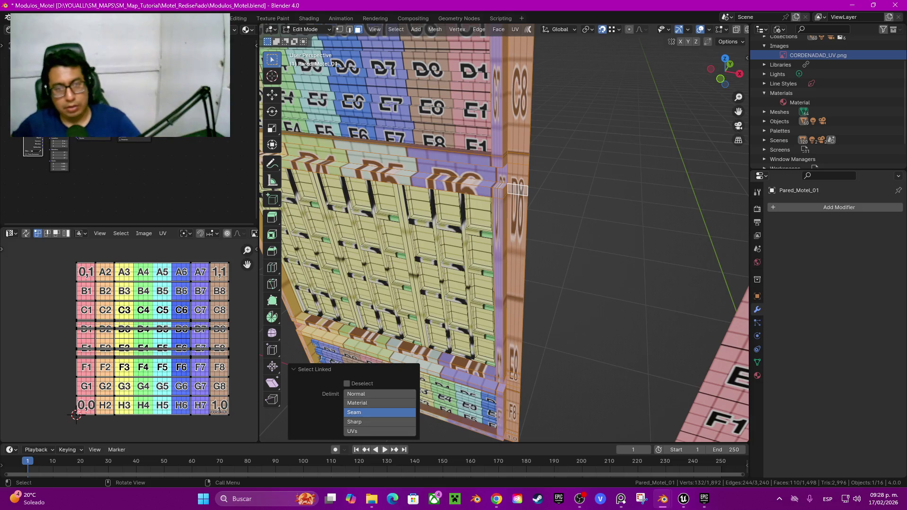
{"action": "scroll", "coordinate": [504, 236], "scroll_direction": "down", "scroll_amount": 3}
{"action": "middle_click_drag", "start_coordinate": [504, 236], "coordinate": [472, 246]}
{"action": "mouse_move", "coordinate": [518, 262]}
{"action": "middle_mouse_down"}
{"action": "mouse_move", "coordinate": [494, 250]}
{"action": "mouse_move", "coordinate": [725, 199]}
{"action": "mouse_move", "coordinate": [546, 354]}
{"action": "mouse_move", "coordinate": [558, 392]}
{"action": "middle_mouse_up"}
In edge mode, select edges along the top, a vertical loop and the loop above the E-row band
{"action": "key", "text": "2"}
{"action": "left_click", "coordinate": [494, 249], "text": "alt"}
{"action": "left_click", "coordinate": [725, 198], "text": "alt+shift"}
{"action": "scroll", "coordinate": [557, 392], "scroll_direction": "up", "scroll_amount": 2}
{"action": "left_click", "coordinate": [519, 142], "text": "alt+shift"}
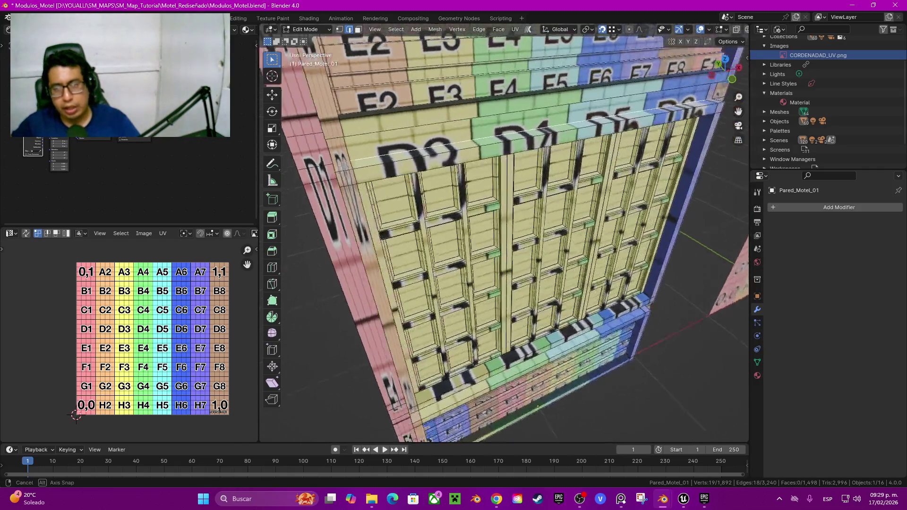
{"action": "middle_click_drag", "start_coordinate": [520, 142], "coordinate": [425, 189]}
{"action": "left_click", "coordinate": [519, 264], "text": "alt+shift"}
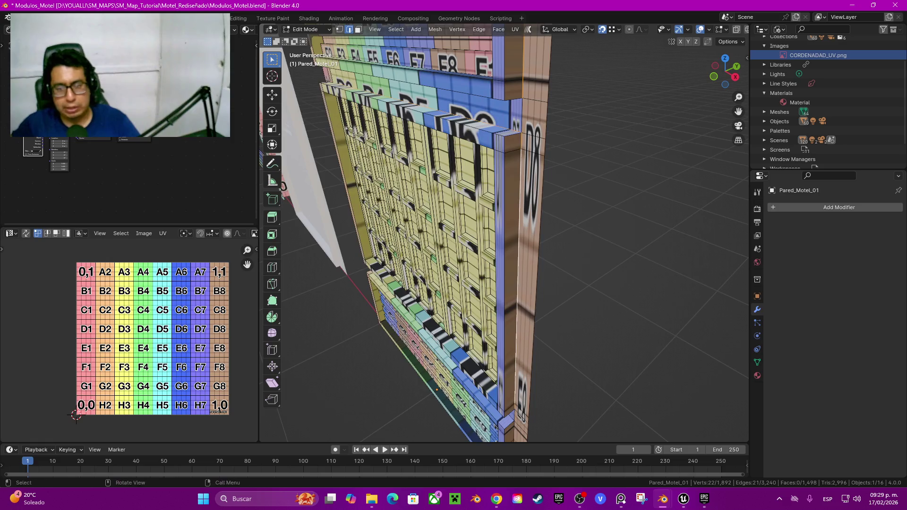
{"action": "middle_click_drag", "start_coordinate": [518, 265], "coordinate": [543, 292]}
{"action": "left_click", "coordinate": [448, 265], "text": "alt+shift"}
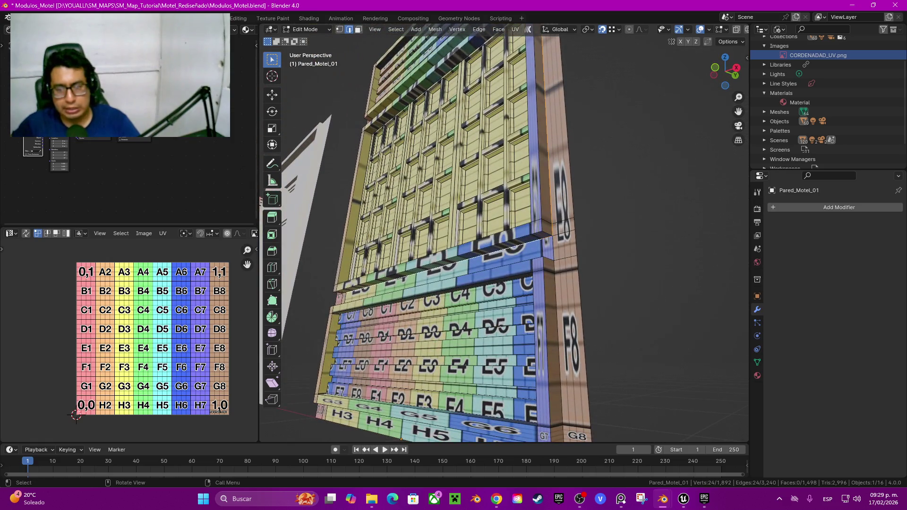
Add the right-column, bottom and ledge edge loops, then mark the selected edges sharp
{"action": "middle_click_drag", "start_coordinate": [448, 264], "coordinate": [477, 258]}
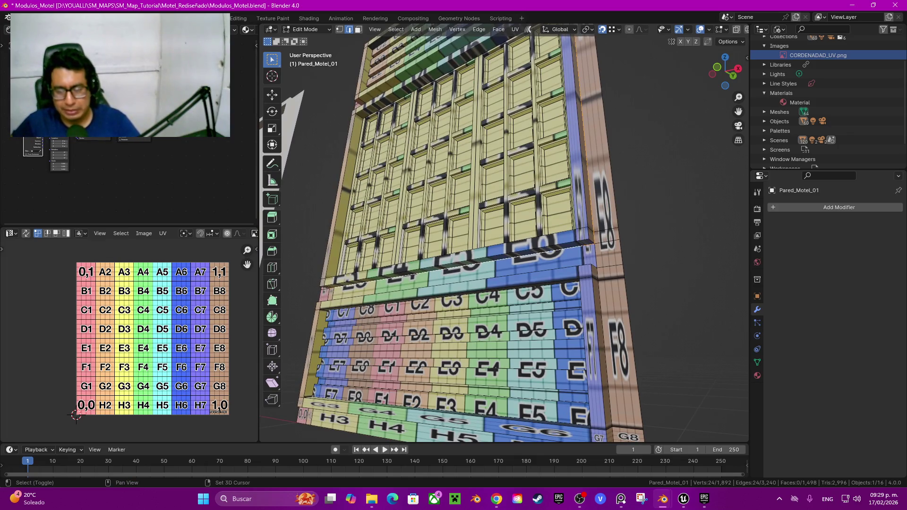
{"action": "left_click", "coordinate": [605, 354], "text": "alt+shift"}
{"action": "middle_click_drag", "start_coordinate": [605, 354], "coordinate": [586, 303]}
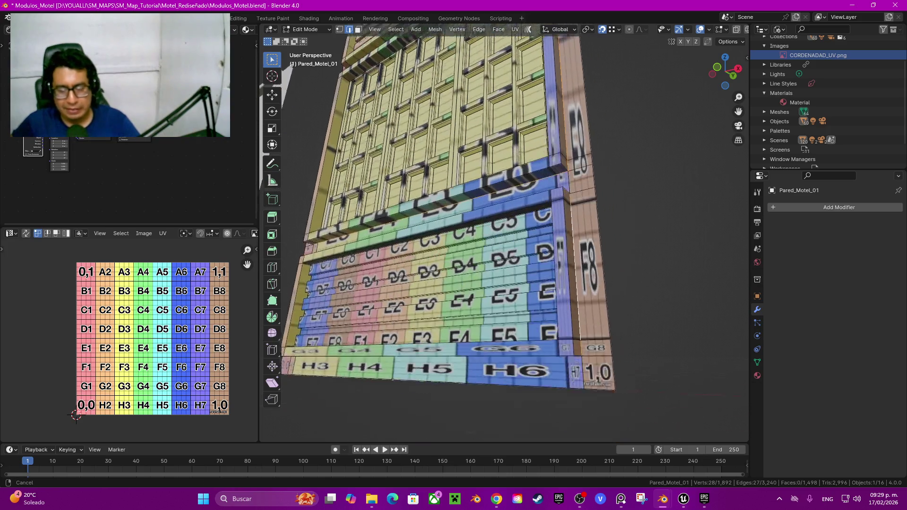
{"action": "left_click", "coordinate": [411, 302], "text": "alt+shift"}
{"action": "middle_click_drag", "start_coordinate": [411, 303], "coordinate": [473, 284]}
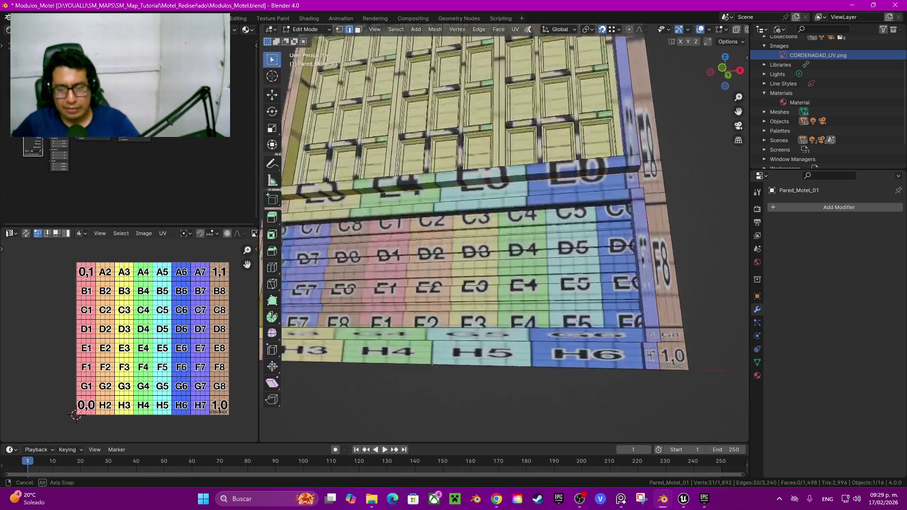
{"action": "middle_click_drag", "start_coordinate": [620, 382], "coordinate": [576, 409]}
{"action": "left_click", "coordinate": [576, 409], "text": "alt+shift"}
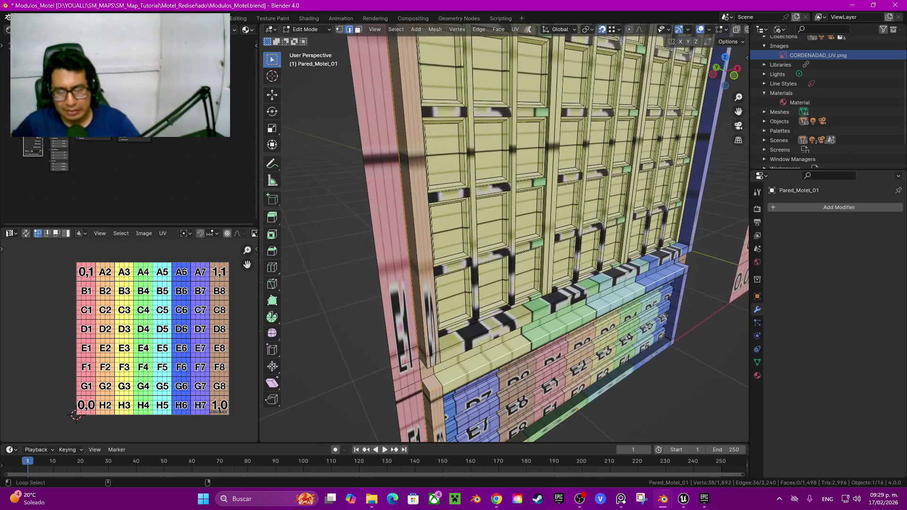
{"action": "key", "text": "ctrl+z"}
{"action": "left_click", "coordinate": [515, 349], "text": "alt+shift"}
{"action": "key", "text": "q"}
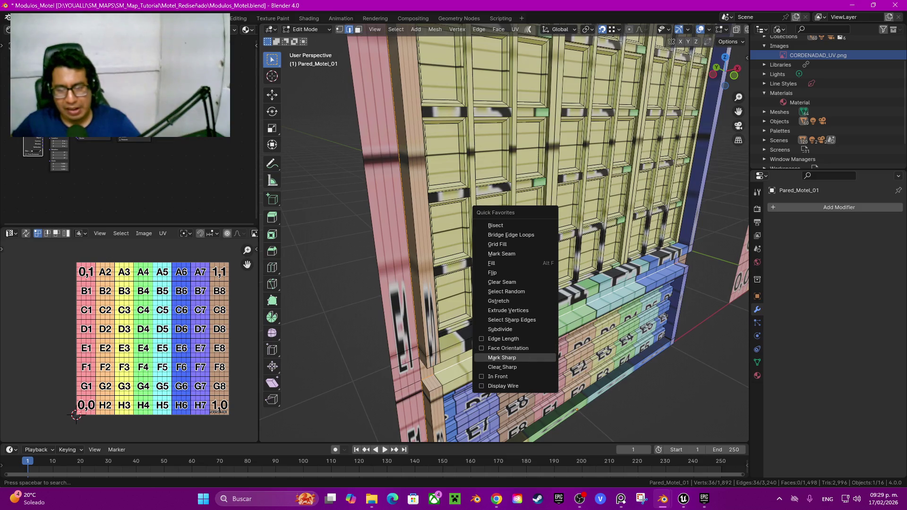
{"action": "left_click", "coordinate": [501, 357]}
Select the whole connected window-frame section with L
{"action": "middle_click_drag", "start_coordinate": [502, 358], "coordinate": [496, 333]}
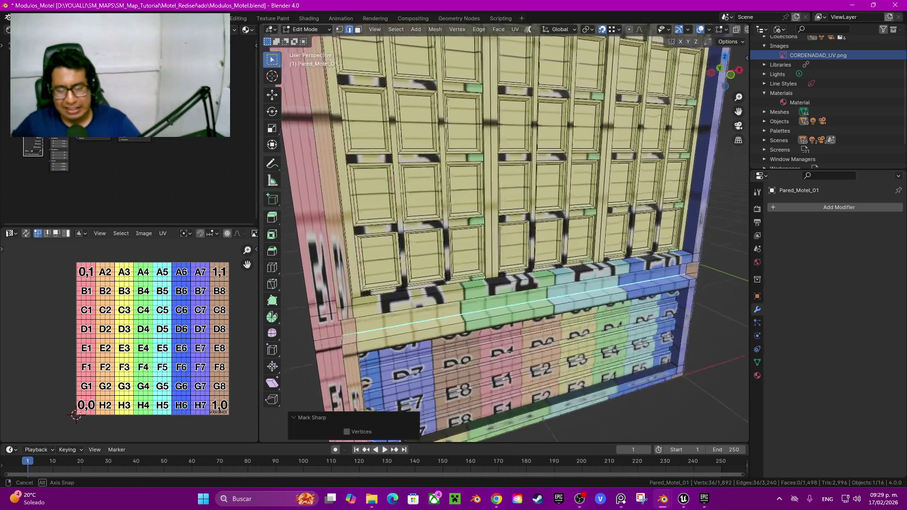
{"action": "key", "text": "q"}
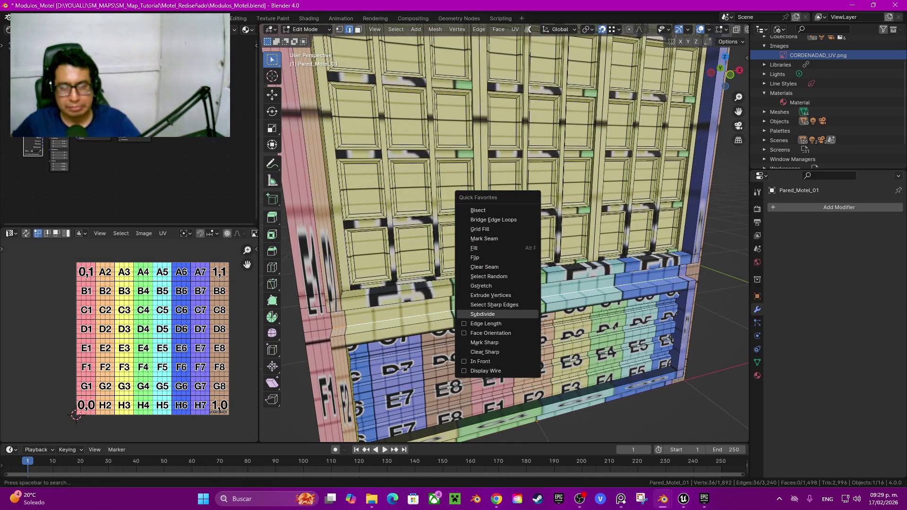
{"action": "mouse_move", "coordinate": [505, 237]}
{"action": "middle_mouse_down"}
{"action": "mouse_move", "coordinate": [415, 236]}
{"action": "mouse_move", "coordinate": [496, 160]}
{"action": "middle_mouse_up"}
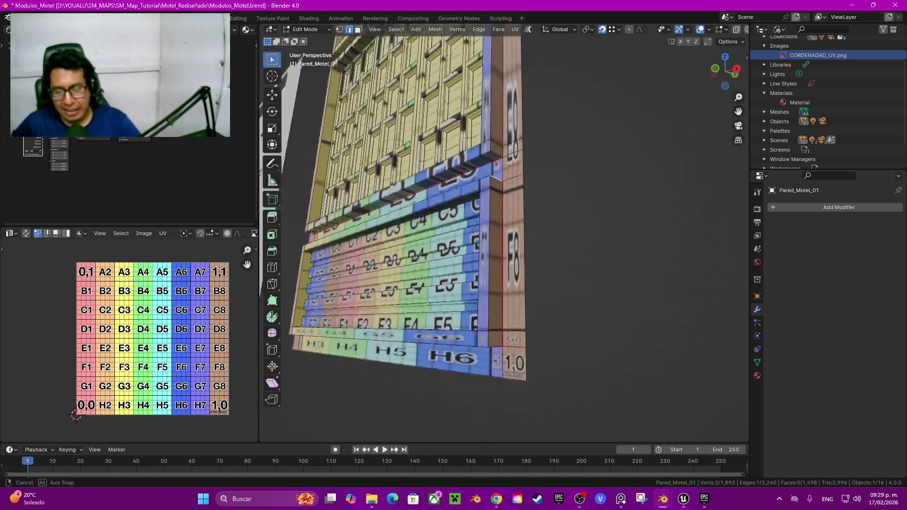
{"action": "scroll", "coordinate": [468, 215], "scroll_direction": "up", "scroll_amount": 3}
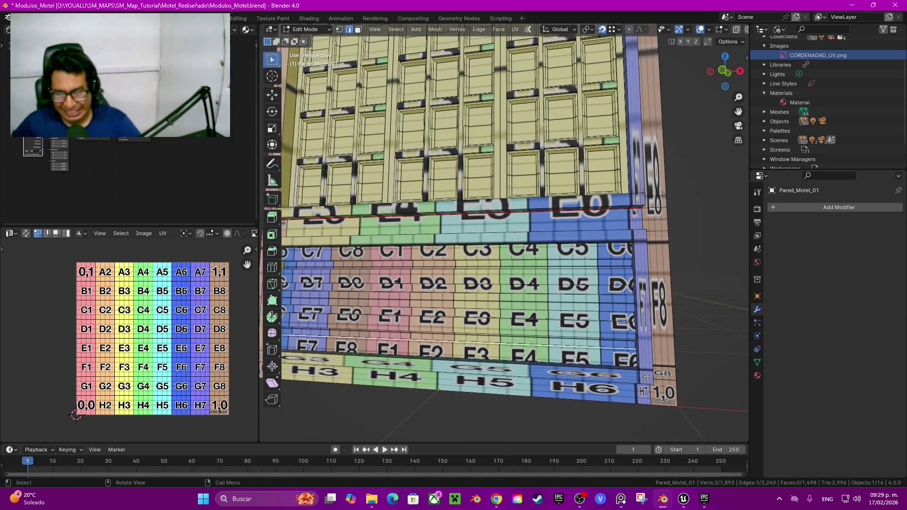
{"action": "key", "text": "l"}
{"action": "scroll", "coordinate": [472, 213], "scroll_direction": "down", "scroll_amount": 3}
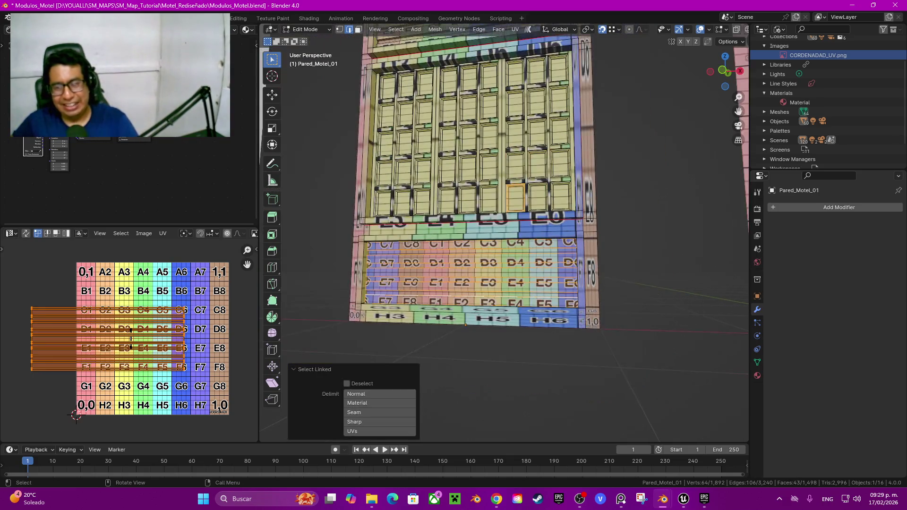
Deselect the window-frame section and hide the upper and lower wall faces
{"action": "key", "text": "shift+l"}
{"action": "middle_click_drag", "start_coordinate": [473, 212], "coordinate": [487, 236]}
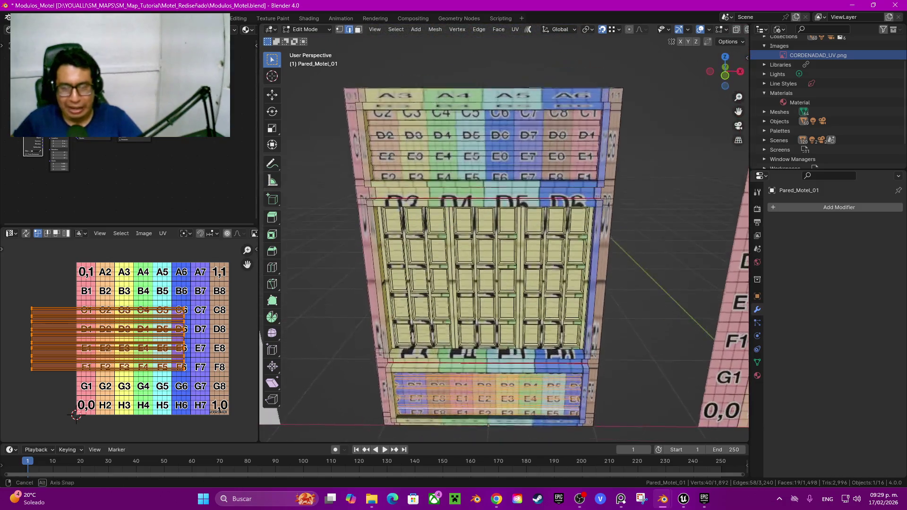
{"action": "key", "text": "h"}
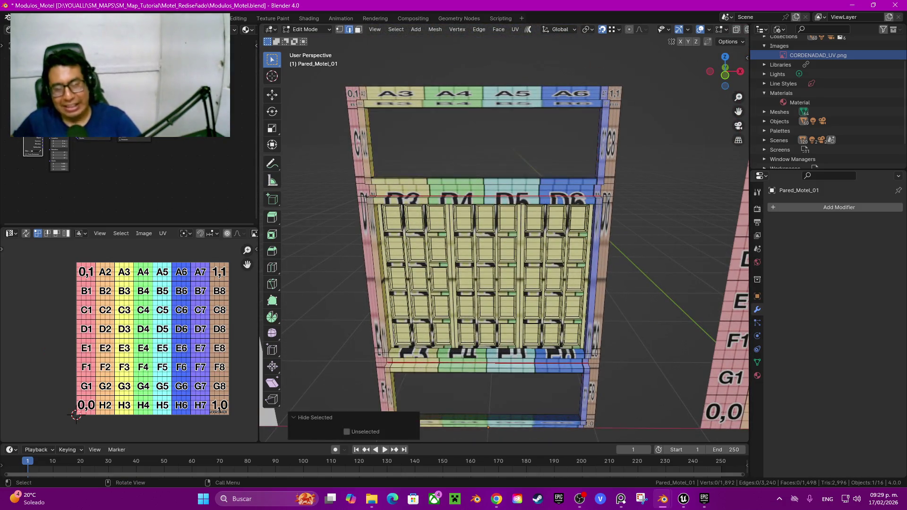
Select the short corner edges of the window frame, including the upper-left one
{"action": "middle_click_drag", "start_coordinate": [500, 236], "coordinate": [444, 217]}
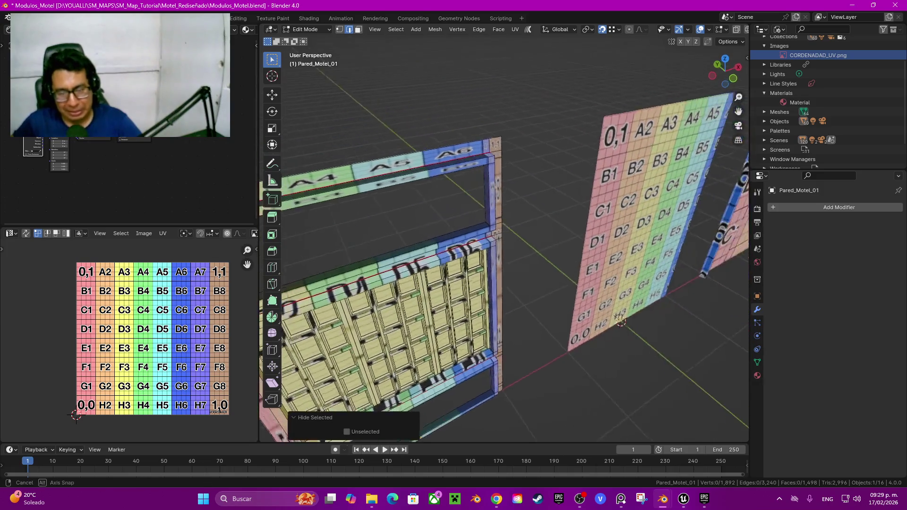
{"action": "scroll", "coordinate": [501, 236], "scroll_direction": "up", "scroll_amount": 4}
{"action": "mouse_move", "coordinate": [500, 237]}
{"action": "middle_mouse_down"}
{"action": "mouse_move", "coordinate": [425, 236]}
{"action": "mouse_move", "coordinate": [472, 226]}
{"action": "mouse_move", "coordinate": [284, 156]}
{"action": "mouse_move", "coordinate": [443, 168]}
{"action": "mouse_move", "coordinate": [496, 123]}
{"action": "middle_mouse_up"}
{"action": "left_click", "coordinate": [518, 240]}
{"action": "left_click", "coordinate": [453, 162], "text": "shift"}
{"action": "right_click", "coordinate": [415, 166]}
{"action": "mouse_move", "coordinate": [415, 167]}
{"action": "middle_mouse_down"}
{"action": "mouse_move", "coordinate": [415, 217]}
{"action": "mouse_move", "coordinate": [567, 284]}
{"action": "mouse_move", "coordinate": [745, 343]}
{"action": "mouse_move", "coordinate": [331, 349]}
{"action": "mouse_move", "coordinate": [519, 340]}
{"action": "mouse_move", "coordinate": [473, 331]}
{"action": "mouse_move", "coordinate": [426, 283]}
{"action": "mouse_move", "coordinate": [519, 212]}
{"action": "mouse_move", "coordinate": [731, 95]}
{"action": "mouse_move", "coordinate": [544, 118]}
{"action": "mouse_move", "coordinate": [543, 95]}
{"action": "mouse_move", "coordinate": [519, 142]}
{"action": "mouse_move", "coordinate": [448, 179]}
{"action": "middle_mouse_up"}
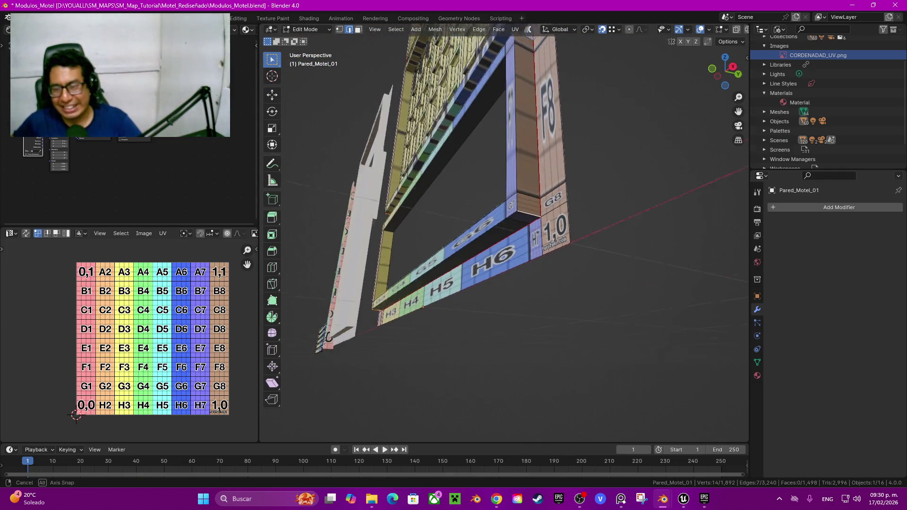
{"action": "scroll", "coordinate": [472, 212], "scroll_direction": "up", "scroll_amount": 5}
{"action": "mouse_move", "coordinate": [473, 212]}
{"action": "middle_mouse_down"}
{"action": "mouse_move", "coordinate": [496, 199]}
{"action": "mouse_move", "coordinate": [496, 170]}
{"action": "mouse_move", "coordinate": [449, 208]}
{"action": "mouse_move", "coordinate": [519, 198]}
{"action": "mouse_move", "coordinate": [446, 330]}
{"action": "mouse_move", "coordinate": [368, 293]}
{"action": "middle_mouse_up"}
Mark the selected corner edges as seams and save the file
{"action": "key", "text": "q"}
{"action": "left_click", "coordinate": [447, 330]}
{"action": "key", "text": "ctrl+s"}
Isolate the window frame by selecting its linked geometry and hiding everything else
{"action": "left_click", "coordinate": [572, 132]}
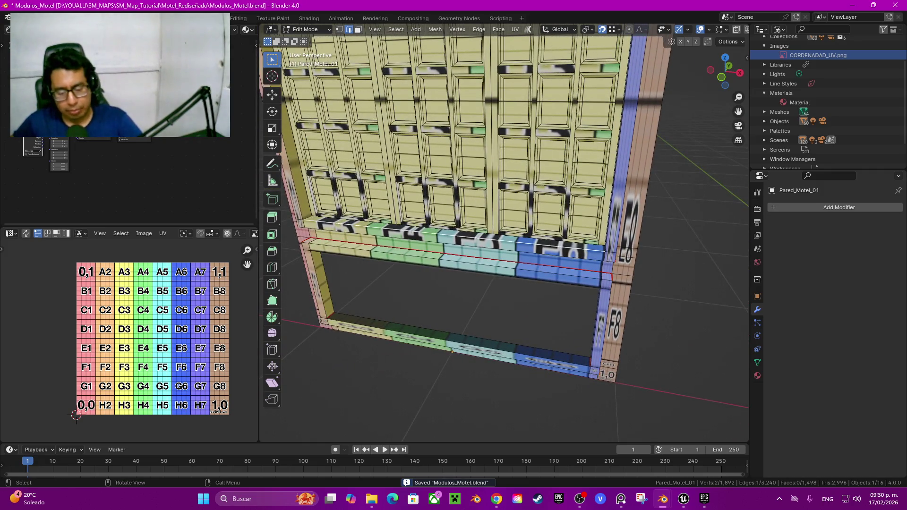
{"action": "key", "text": "ctrl+l"}
{"action": "key", "text": "shift+h"}
{"action": "mouse_move", "coordinate": [604, 236]}
{"action": "middle_mouse_down"}
{"action": "mouse_move", "coordinate": [662, 236]}
{"action": "mouse_move", "coordinate": [638, 340]}
{"action": "middle_mouse_up"}
Mark the corner edge at the wall joint as a seam
{"action": "left_click", "coordinate": [619, 234]}
{"action": "left_click", "coordinate": [637, 340], "text": "shift"}
{"action": "left_click_drag", "start_coordinate": [738, 111], "coordinate": [738, 111]}
{"action": "mouse_move", "coordinate": [590, 236]}
{"action": "middle_mouse_down"}
{"action": "mouse_move", "coordinate": [614, 212]}
{"action": "mouse_move", "coordinate": [529, 220]}
{"action": "middle_mouse_up"}
{"action": "right_click", "coordinate": [520, 241]}
{"action": "left_click", "coordinate": [519, 241]}
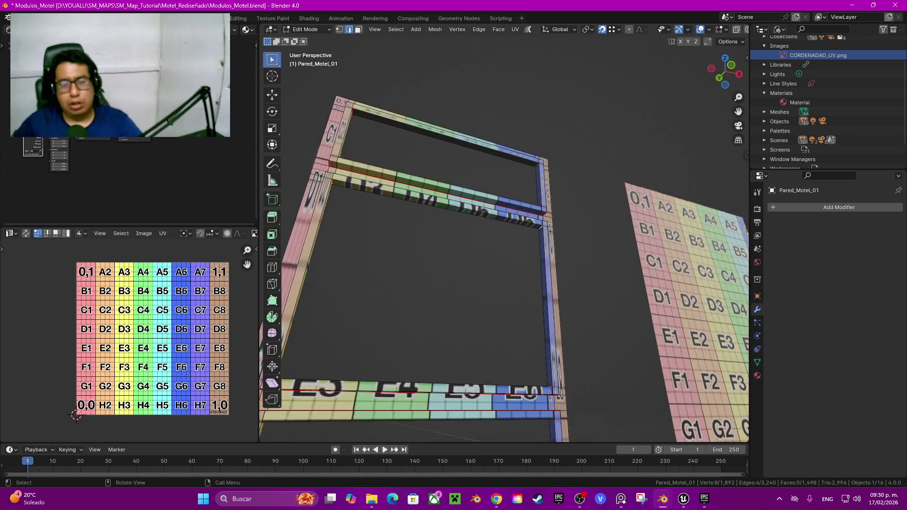
Select the whole frame and unwrap it onto the grid texture
{"action": "key", "text": "a"}
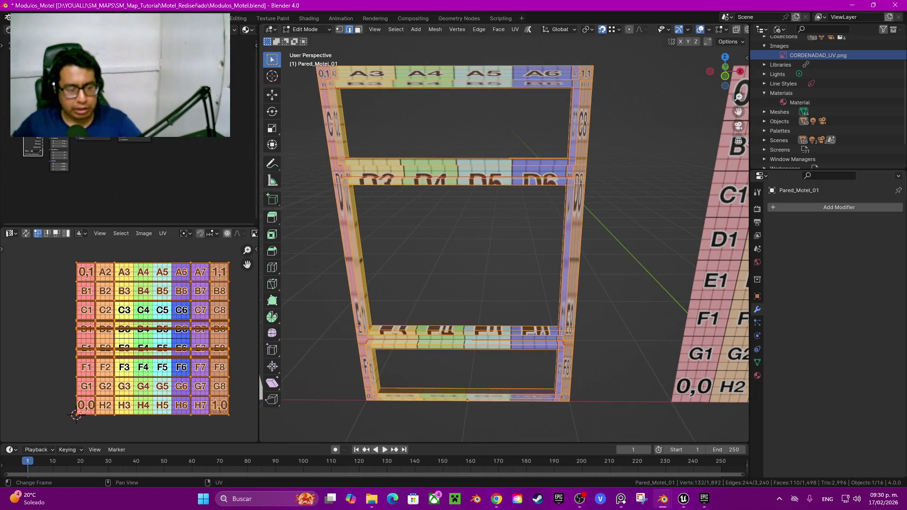
{"action": "key", "text": "u"}
{"action": "left_click", "coordinate": [142, 316]}
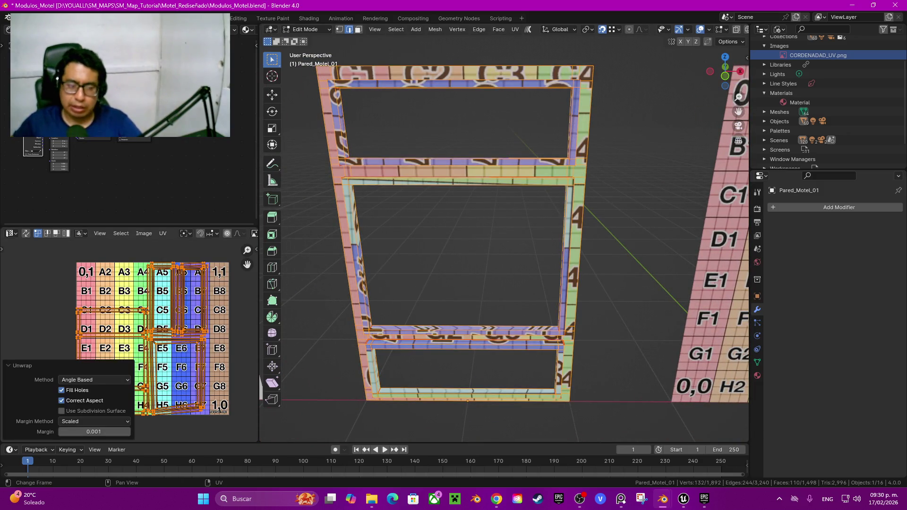
{"action": "scroll", "coordinate": [129, 340], "scroll_direction": "up", "scroll_amount": 2}
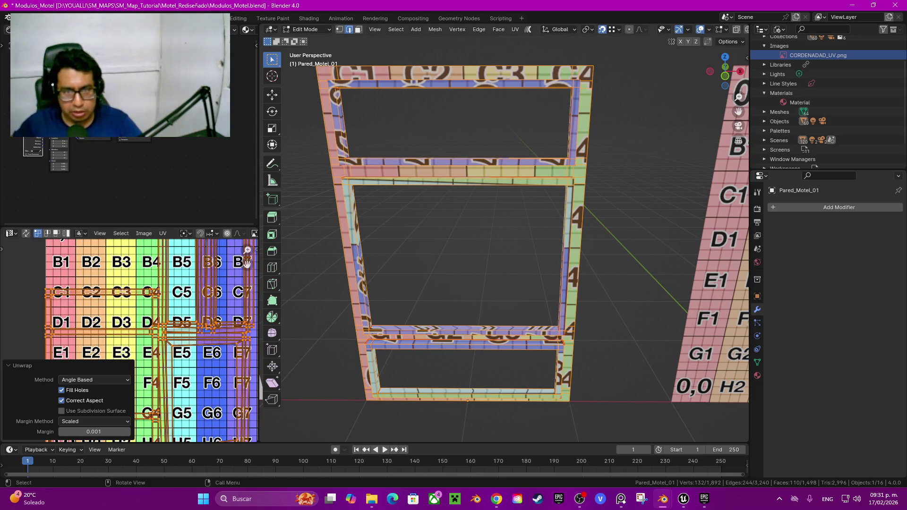
{"action": "middle_click_drag", "start_coordinate": [472, 236], "coordinate": [543, 222]}
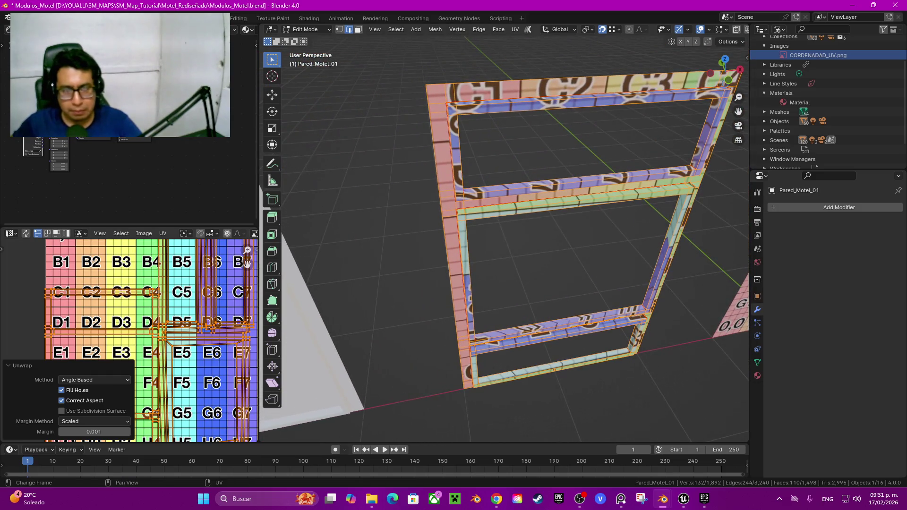
{"action": "scroll", "coordinate": [129, 340], "scroll_direction": "up", "scroll_amount": 3}
{"action": "scroll", "coordinate": [129, 340], "scroll_direction": "down", "scroll_amount": 3}
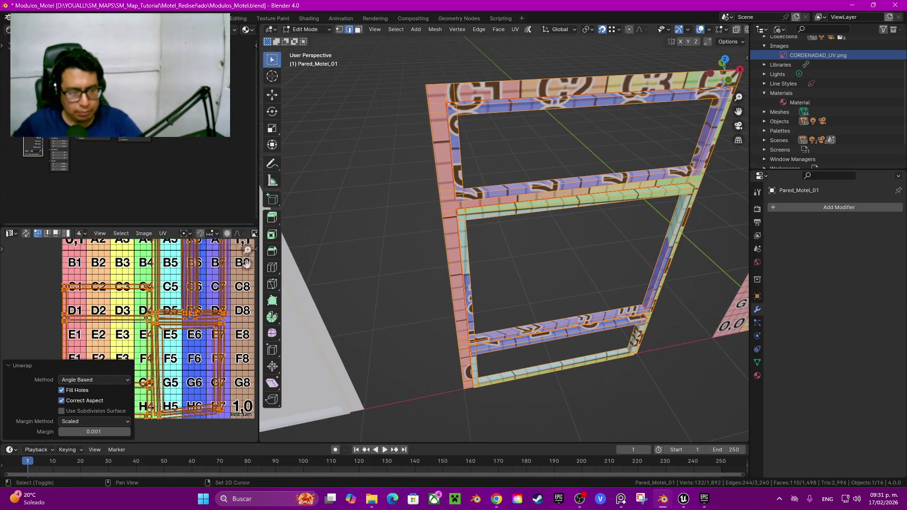
{"action": "scroll", "coordinate": [128, 340], "scroll_direction": "down", "scroll_amount": 2}
Move the left-column UV island upward on the grid
{"action": "key", "text": "alt+a"}
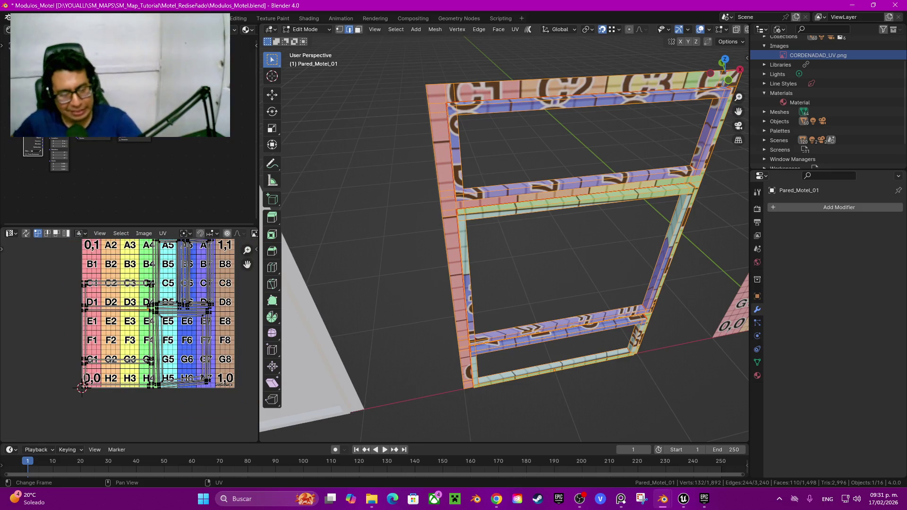
{"action": "key", "text": "l"}
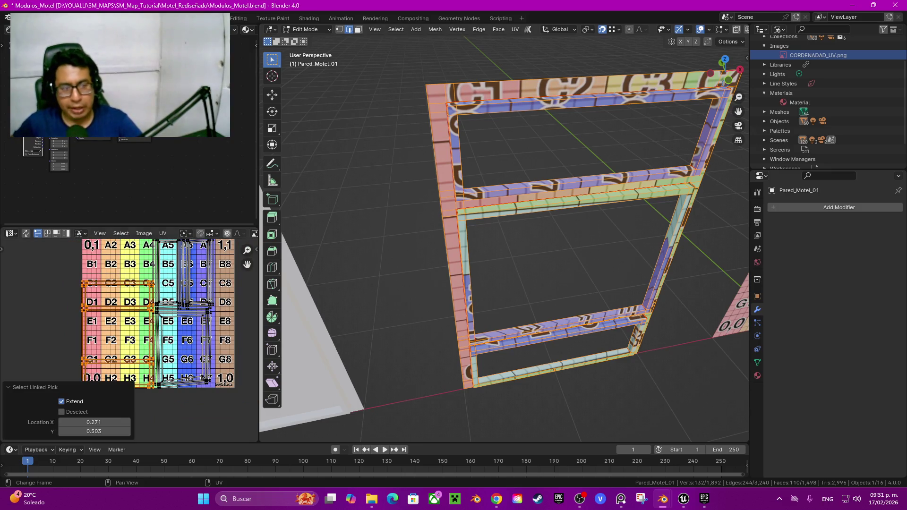
{"action": "key", "text": "g"}
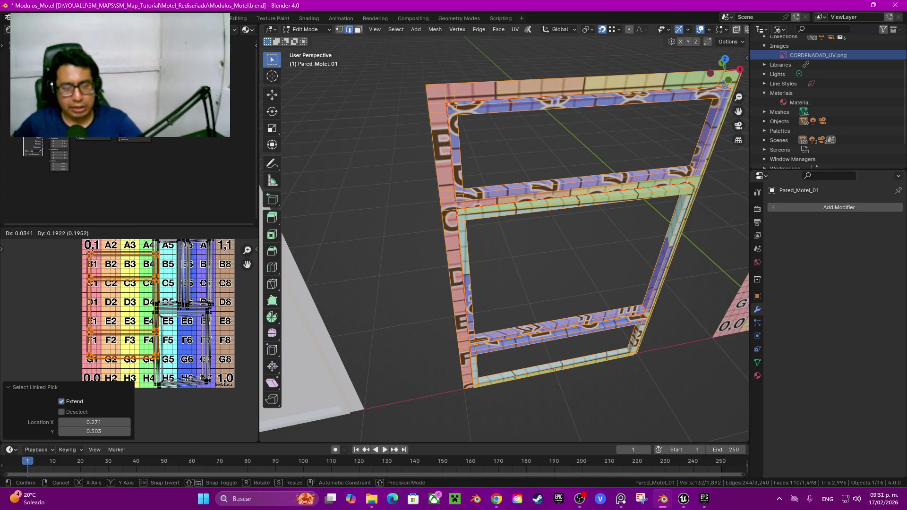
{"action": "key", "text": "Return"}
{"action": "scroll", "coordinate": [129, 340], "scroll_direction": "down", "scroll_amount": 2}
{"action": "scroll", "coordinate": [130, 340], "scroll_direction": "up", "scroll_amount": 4}
{"action": "scroll", "coordinate": [154, 302], "scroll_direction": "up", "scroll_amount": 5}
{"action": "scroll", "coordinate": [154, 302], "scroll_direction": "up", "scroll_amount": 2}
{"action": "scroll", "coordinate": [154, 303], "scroll_direction": "down", "scroll_amount": 2}
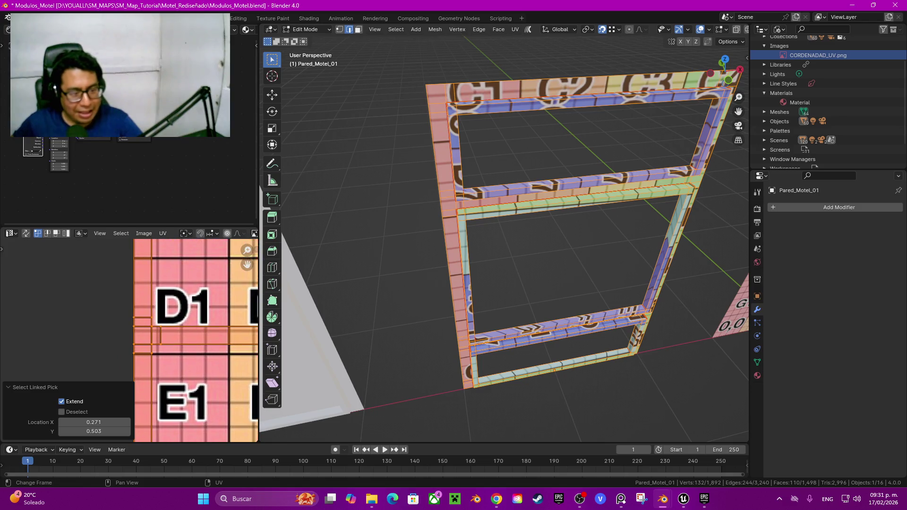
{"action": "scroll", "coordinate": [132, 311], "scroll_direction": "up", "scroll_amount": 3}
{"action": "scroll", "coordinate": [132, 311], "scroll_direction": "up", "scroll_amount": 2}
{"action": "scroll", "coordinate": [189, 340], "scroll_direction": "down", "scroll_amount": 3}
{"action": "scroll", "coordinate": [188, 340], "scroll_direction": "down", "scroll_amount": 3}
Hide and reveal the left UV island with H and Alt+H to check its faces
{"action": "key", "text": "h"}
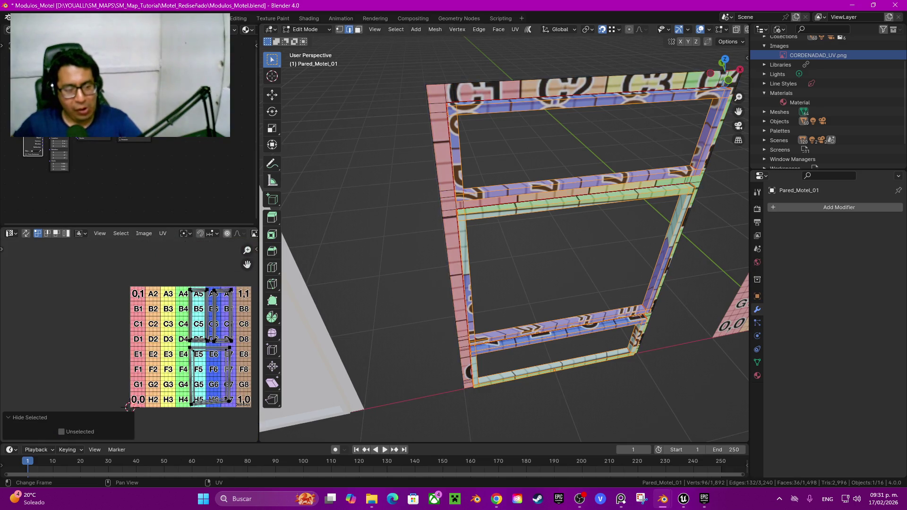
{"action": "key", "text": "alt+h"}
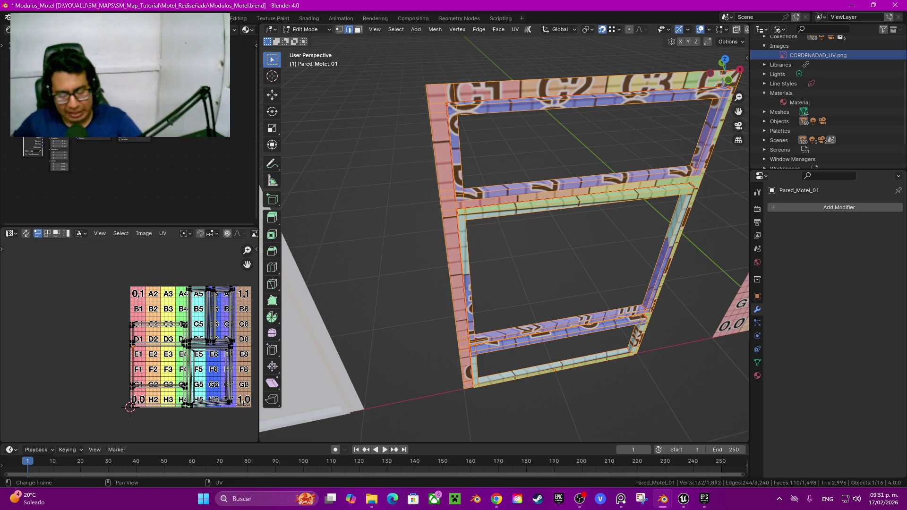
{"action": "key", "text": "l"}
{"action": "key", "text": "h"}
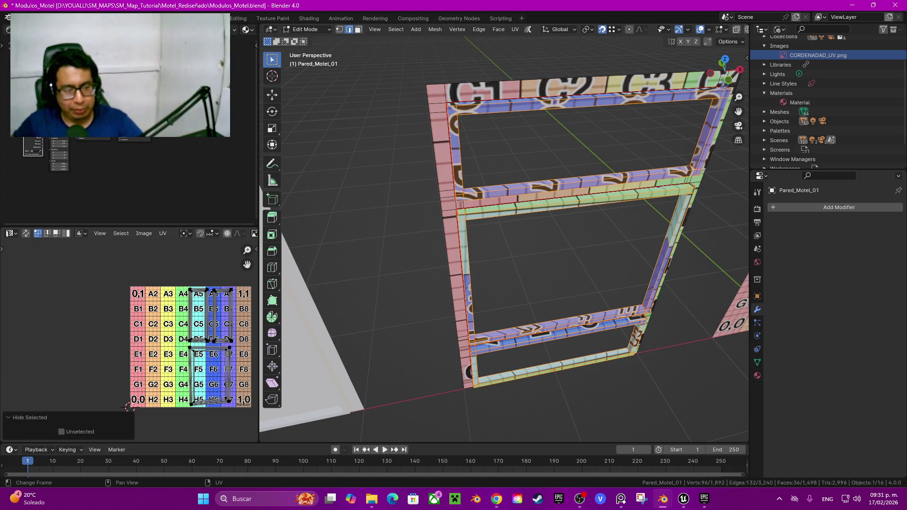
{"action": "key", "text": "alt+h"}
{"action": "scroll", "coordinate": [196, 331], "scroll_direction": "up", "scroll_amount": 2}
{"action": "scroll", "coordinate": [196, 331], "scroll_direction": "up", "scroll_amount": 4}
{"action": "scroll", "coordinate": [130, 325], "scroll_direction": "up", "scroll_amount": 1}
{"action": "scroll", "coordinate": [129, 326], "scroll_direction": "up", "scroll_amount": 3, "text": "shift"}
{"action": "scroll", "coordinate": [127, 321], "scroll_direction": "down", "scroll_amount": 3}
Switch UV selection to Face mode and repeat the hide/reveal check on the island
{"action": "key", "text": "3"}
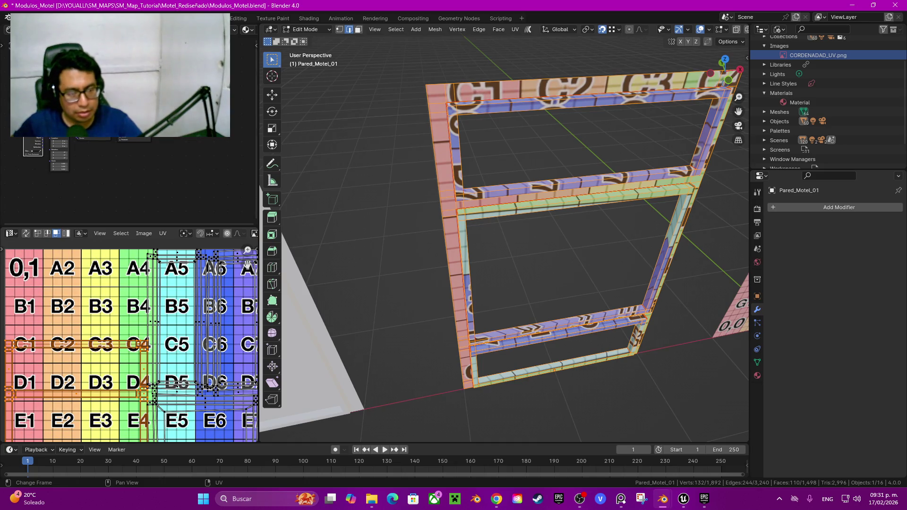
{"action": "key", "text": "h"}
{"action": "key", "text": "alt+h"}
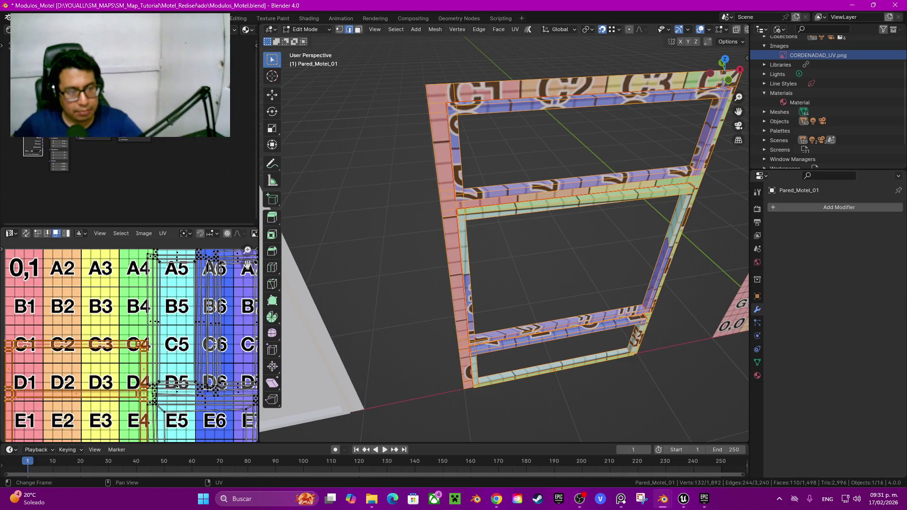
{"action": "scroll", "coordinate": [130, 345], "scroll_direction": "up", "scroll_amount": 1}
{"action": "scroll", "coordinate": [130, 345], "scroll_direction": "down", "scroll_amount": 3}
{"action": "middle_click_drag", "start_coordinate": [130, 345], "coordinate": [166, 293]}
Move the selected UV island left of the grid (X -0.49961, Y 0.16742) and zoom to it
{"action": "key", "text": "g"}
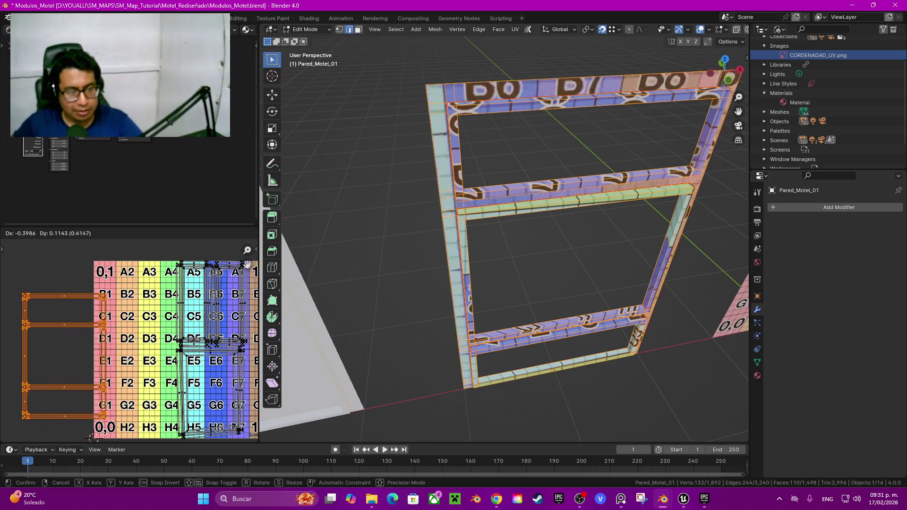
{"action": "key", "text": "Return"}
{"action": "scroll", "coordinate": [130, 341], "scroll_direction": "up", "scroll_amount": 3}
{"action": "key", "text": "KP_Decimal"}
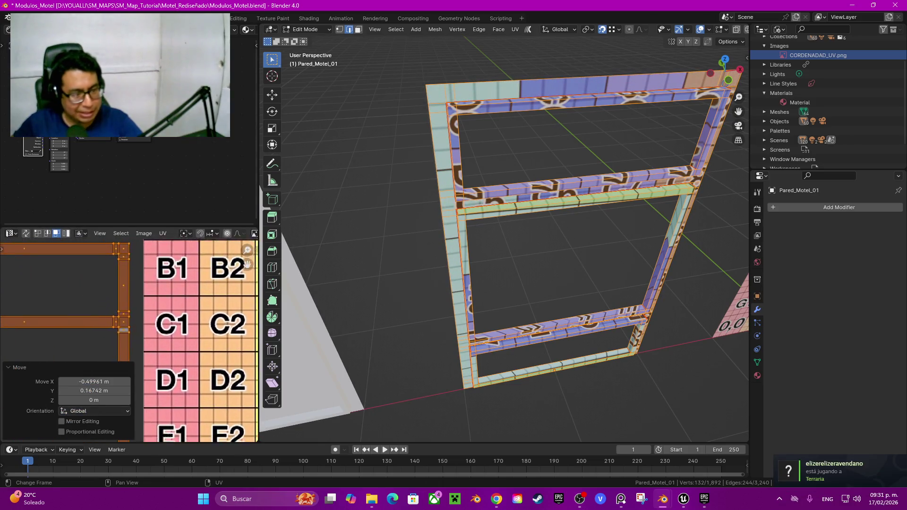
{"action": "scroll", "coordinate": [130, 340], "scroll_direction": "down", "scroll_amount": 3}
{"action": "scroll", "coordinate": [130, 340], "scroll_direction": "down", "scroll_amount": 2}
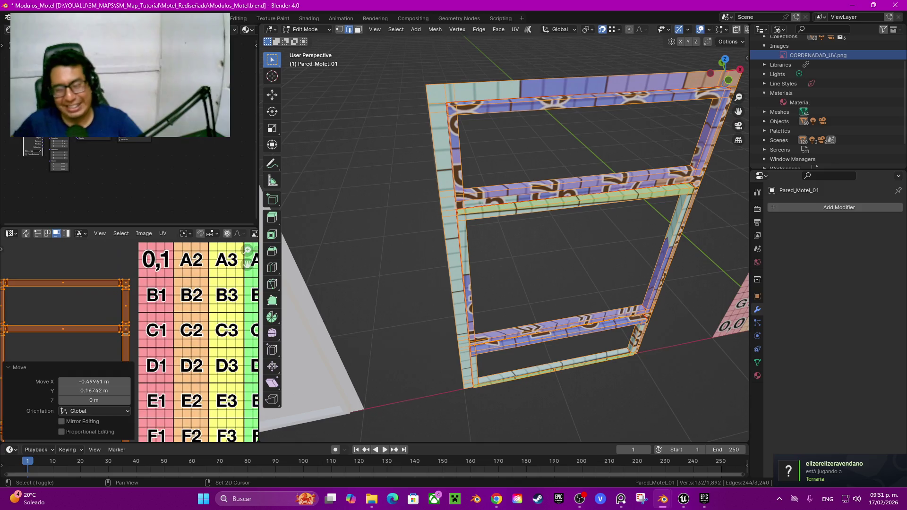
{"action": "scroll", "coordinate": [130, 340], "scroll_direction": "down", "scroll_amount": 3}
{"action": "scroll", "coordinate": [69, 379], "scroll_direction": "up", "scroll_amount": 3}
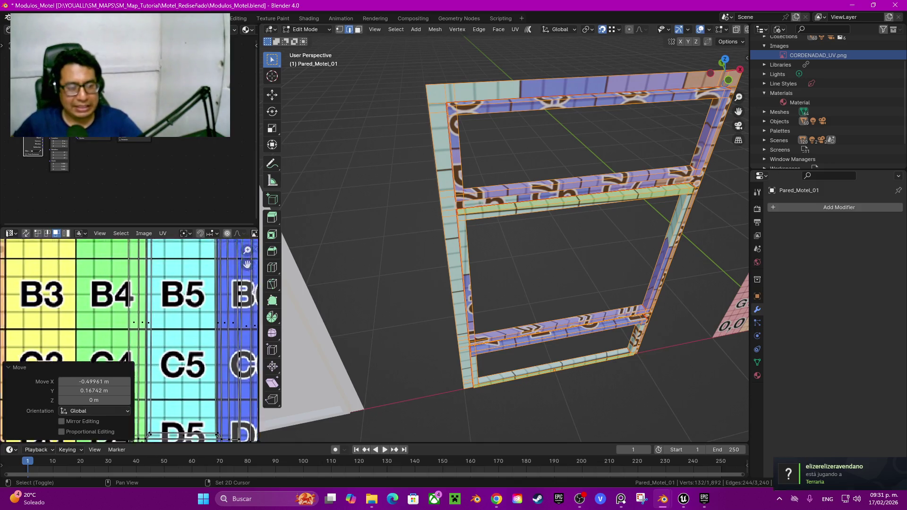
Bring grid tiles A4–A5 into view and switch UV selection to edges
{"action": "middle_click_drag", "start_coordinate": [68, 293], "coordinate": [68, 434]}
{"action": "scroll", "coordinate": [129, 340], "scroll_direction": "up", "scroll_amount": 2}
{"action": "scroll", "coordinate": [129, 340], "scroll_direction": "up", "scroll_amount": 1}
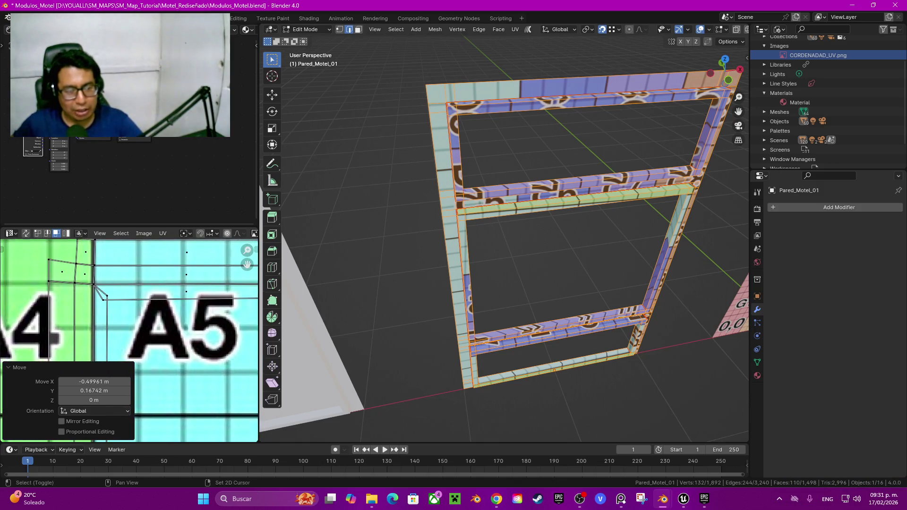
{"action": "scroll", "coordinate": [129, 340], "scroll_direction": "up", "scroll_amount": 2}
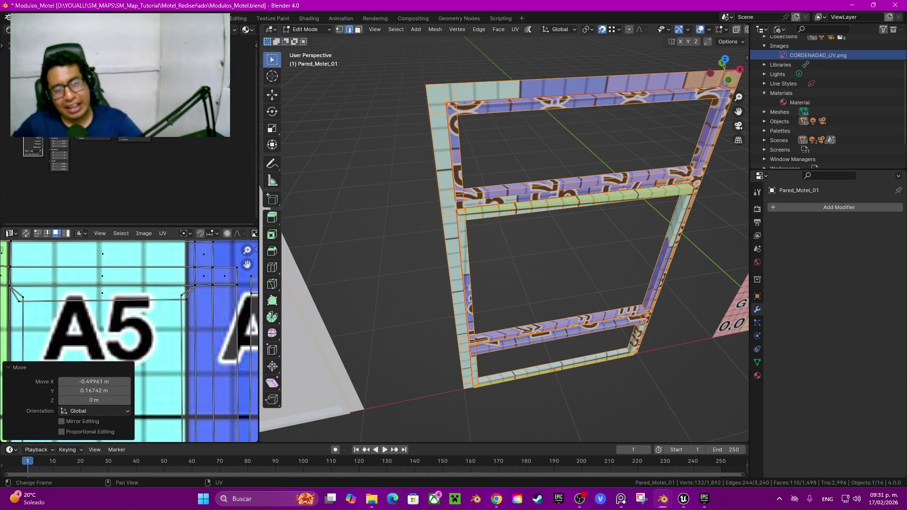
{"action": "middle_click_drag", "start_coordinate": [520, 236], "coordinate": [491, 226]}
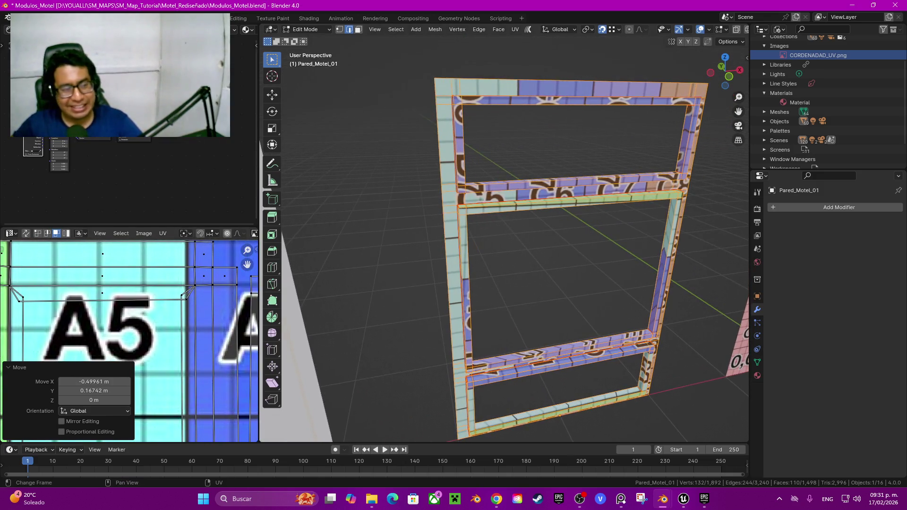
{"action": "scroll", "coordinate": [126, 342], "scroll_direction": "down", "scroll_amount": 2}
{"action": "middle_click_drag", "start_coordinate": [126, 342], "coordinate": [151, 331]}
{"action": "scroll", "coordinate": [125, 331], "scroll_direction": "up", "scroll_amount": 2}
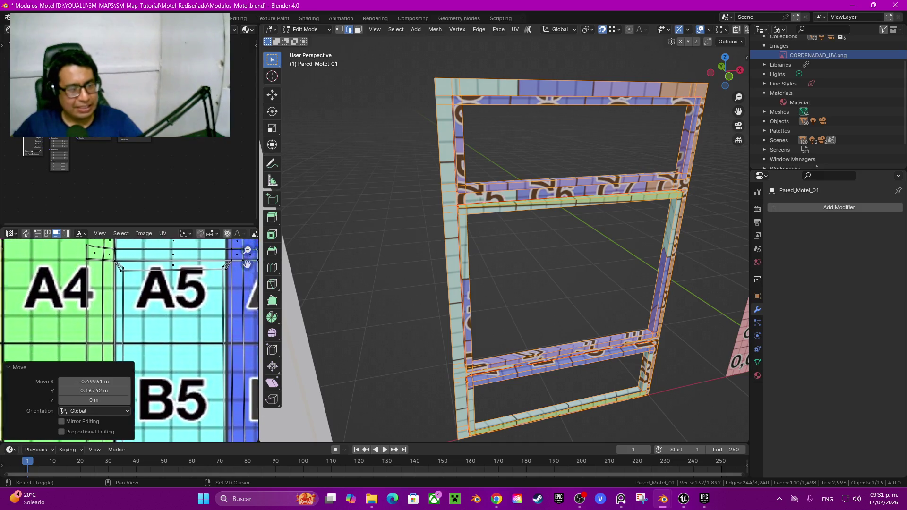
{"action": "scroll", "coordinate": [125, 331], "scroll_direction": "up", "scroll_amount": 1}
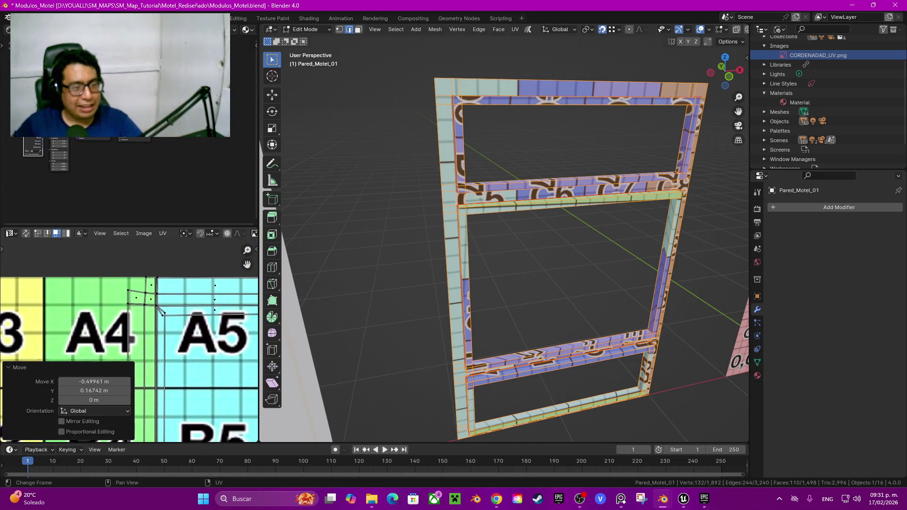
{"action": "left_click_drag", "start_coordinate": [247, 264], "coordinate": [242, 312]}
{"action": "key", "text": "2"}
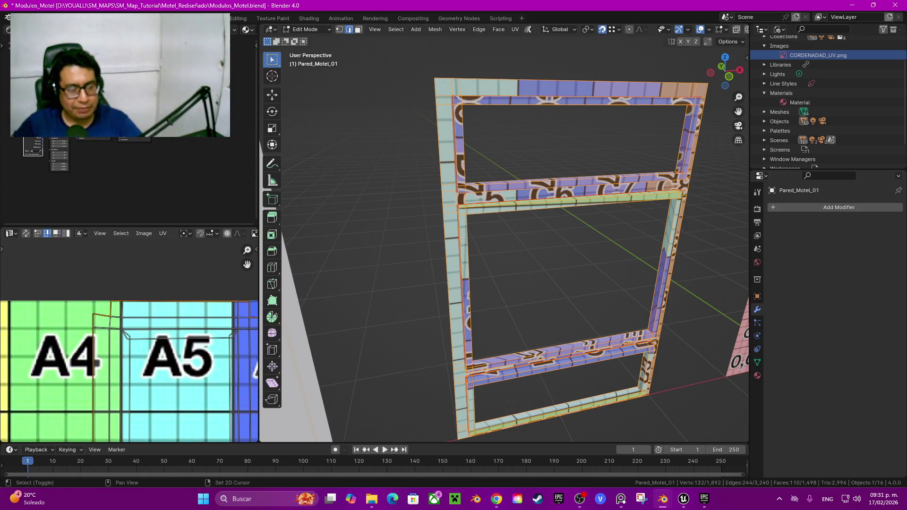
{"action": "left_click_drag", "start_coordinate": [247, 264], "coordinate": [207, 260]}
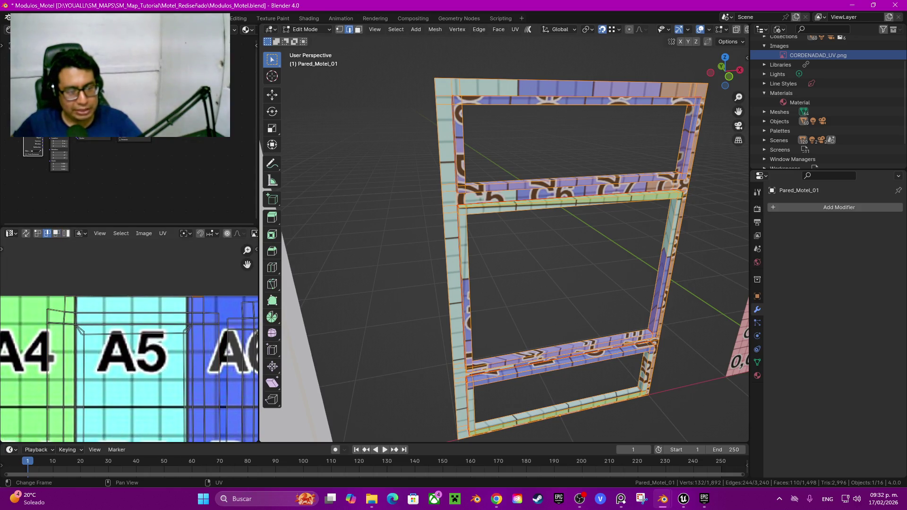
Straighten the top UV edge and the top UV edge row of the strip with Align Auto
{"action": "left_click", "coordinate": [132, 296], "text": "ctrl"}
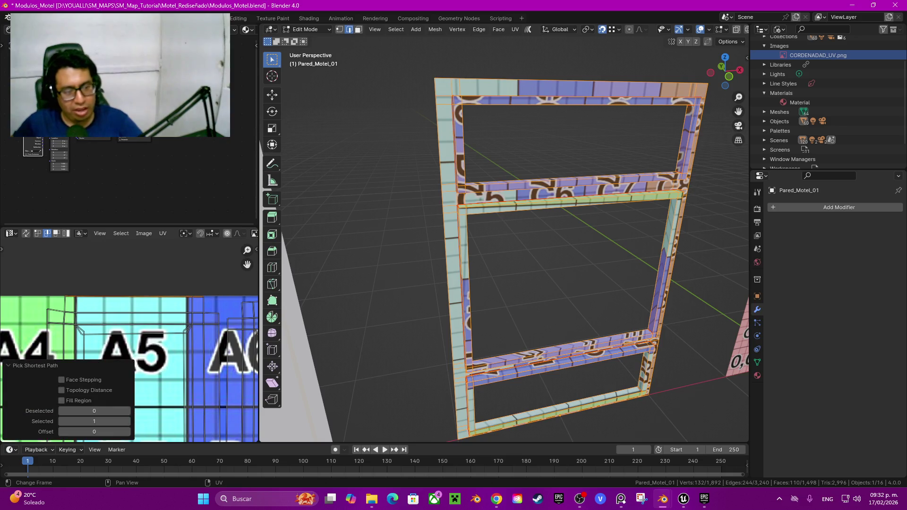
{"action": "key", "text": "shift+w"}
{"action": "left_click", "coordinate": [38, 295]}
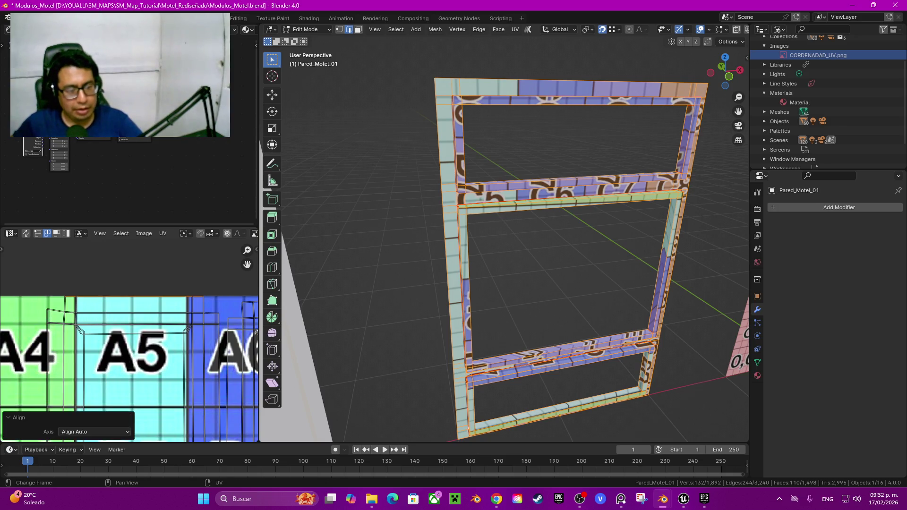
{"action": "left_click", "coordinate": [210, 313]}
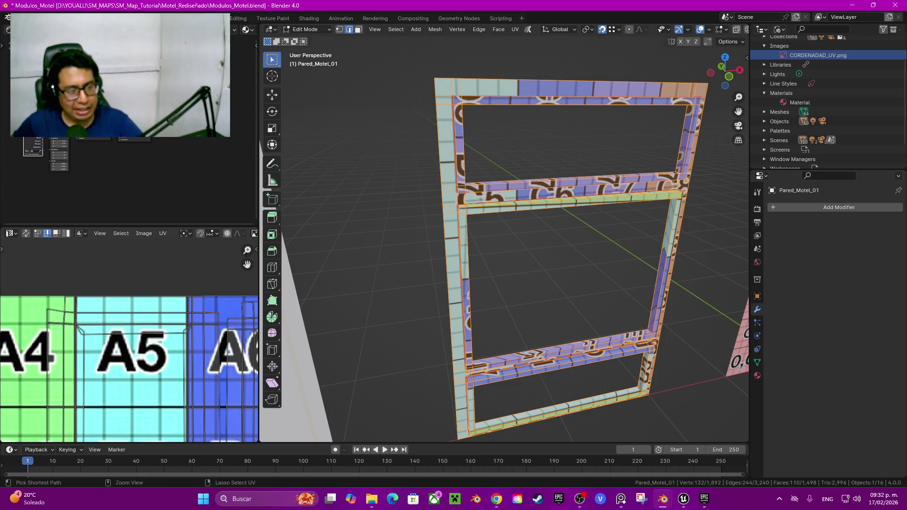
{"action": "left_click", "coordinate": [61, 310], "text": "ctrl"}
{"action": "key", "text": "shift+w"}
{"action": "left_click", "coordinate": [28, 307]}
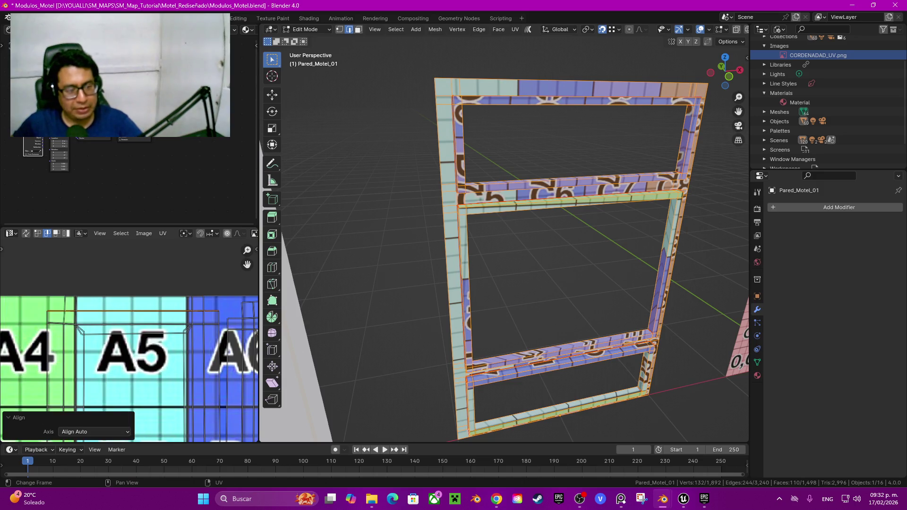
Straighten the next UV edge path around the A4 and A5 tiles
{"action": "scroll", "coordinate": [218, 340], "scroll_direction": "down", "scroll_amount": 2}
{"action": "scroll", "coordinate": [218, 340], "scroll_direction": "up", "scroll_amount": 4}
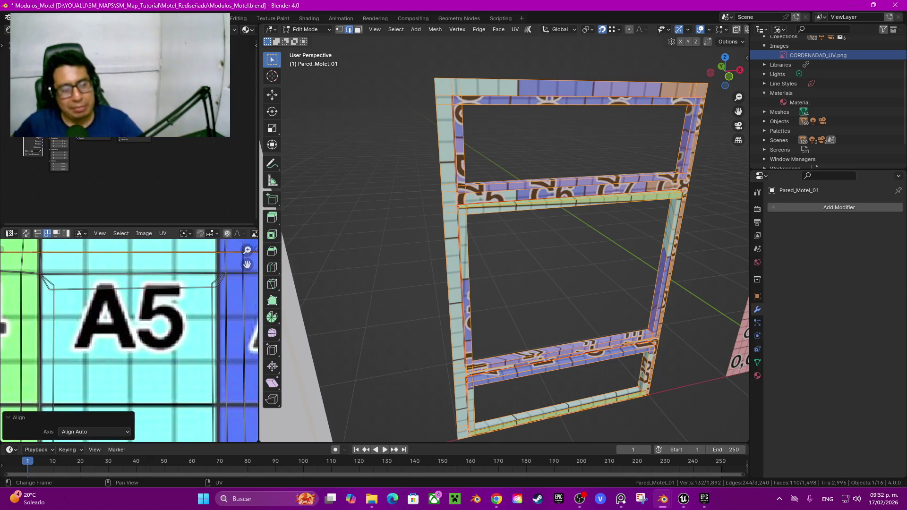
{"action": "scroll", "coordinate": [129, 291], "scroll_direction": "up", "scroll_amount": 2}
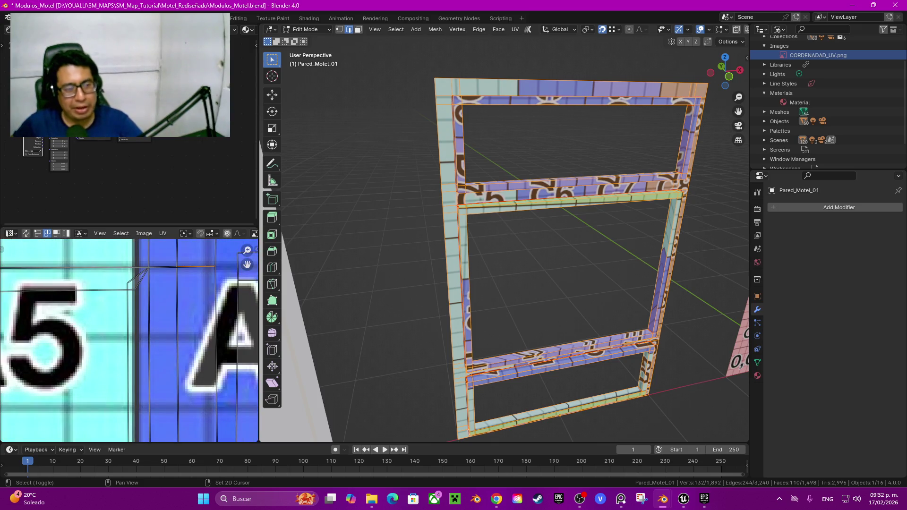
{"action": "middle_click_drag", "start_coordinate": [95, 302], "coordinate": [255, 335]}
{"action": "left_click", "coordinate": [94, 299], "text": "ctrl"}
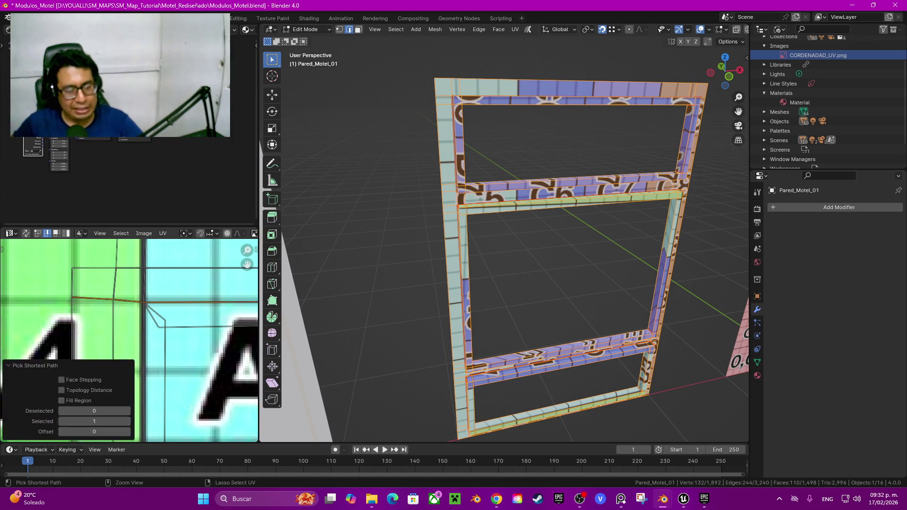
{"action": "key", "text": "shift+w"}
{"action": "left_click", "coordinate": [142, 321]}
Straighten the crooked UV edges near the D5 tile
{"action": "scroll", "coordinate": [141, 321], "scroll_direction": "down", "scroll_amount": 2}
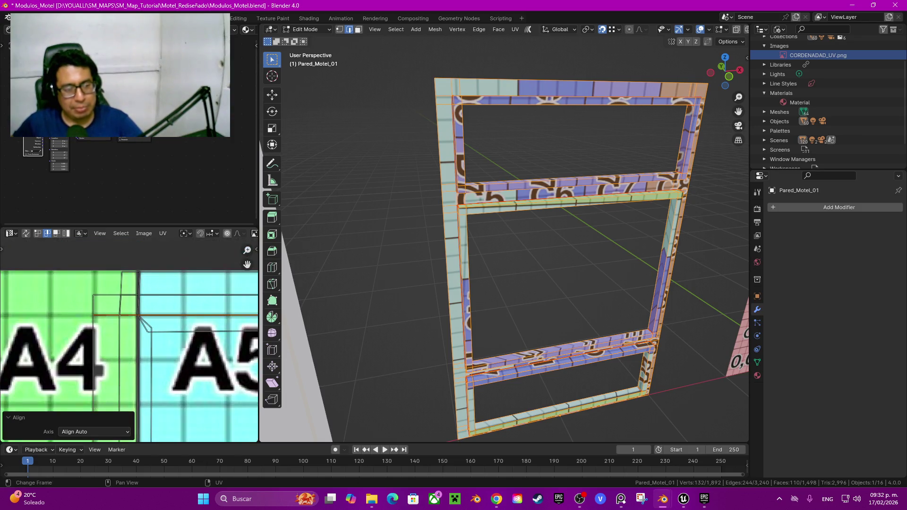
{"action": "middle_click_drag", "start_coordinate": [142, 321], "coordinate": [71, 331]}
{"action": "middle_click_drag", "start_coordinate": [142, 330], "coordinate": [149, 305]}
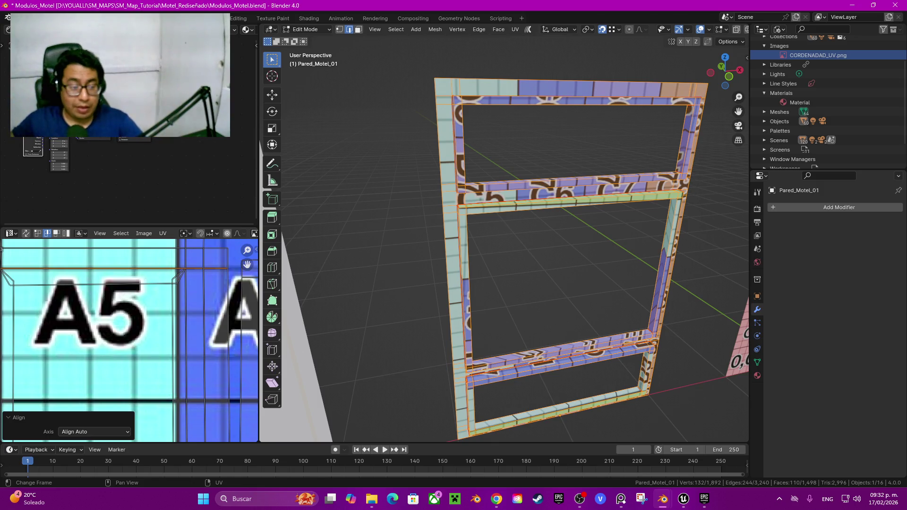
{"action": "scroll", "coordinate": [128, 340], "scroll_direction": "down", "scroll_amount": 4}
{"action": "middle_click_drag", "start_coordinate": [128, 387], "coordinate": [137, 246]}
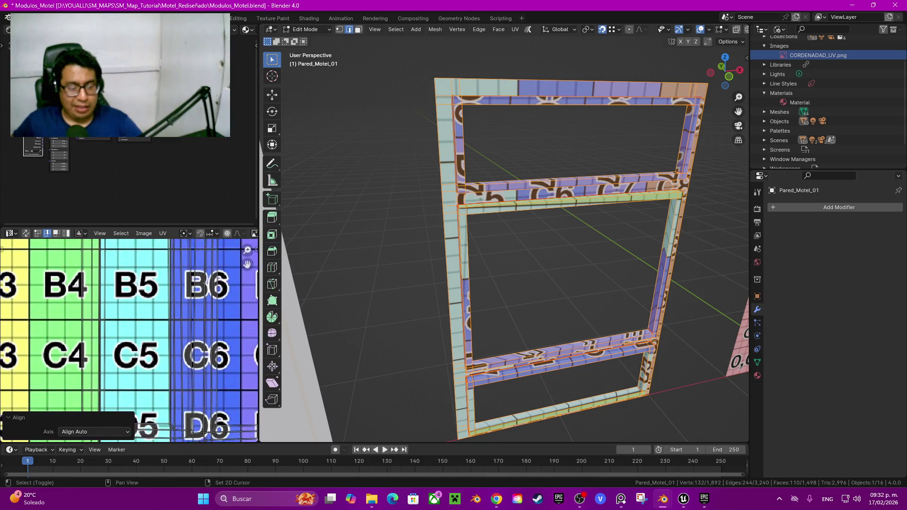
{"action": "mouse_move", "coordinate": [132, 378]}
{"action": "middle_mouse_down"}
{"action": "mouse_move", "coordinate": [133, 326]}
{"action": "mouse_move", "coordinate": [111, 309]}
{"action": "mouse_move", "coordinate": [85, 317]}
{"action": "middle_mouse_up"}
{"action": "scroll", "coordinate": [132, 326], "scroll_direction": "up", "scroll_amount": 4}
{"action": "mouse_move", "coordinate": [141, 330]}
{"action": "middle_mouse_down"}
{"action": "mouse_move", "coordinate": [232, 324]}
{"action": "mouse_move", "coordinate": [23, 331]}
{"action": "middle_mouse_up"}
{"action": "left_click", "coordinate": [226, 343], "text": "ctrl"}
{"action": "key", "text": "shift+w"}
{"action": "left_click", "coordinate": [48, 333]}
Straighten the long UV edge path running across the D4 and D5 tiles with Align Auto
{"action": "left_click", "coordinate": [137, 320]}
{"action": "left_click", "coordinate": [61, 318], "text": "ctrl"}
{"action": "key", "text": "q"}
{"action": "left_click", "coordinate": [47, 314]}
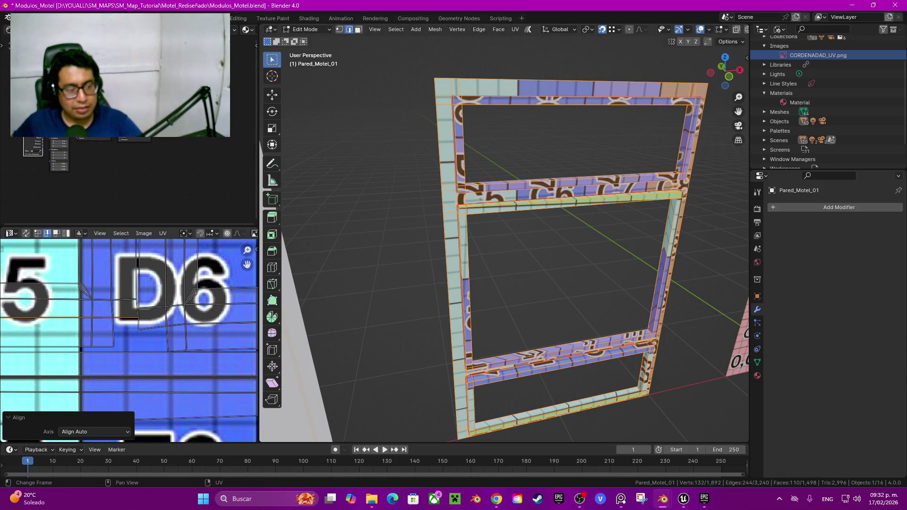
{"action": "middle_click_drag", "start_coordinate": [127, 331], "coordinate": [149, 338]}
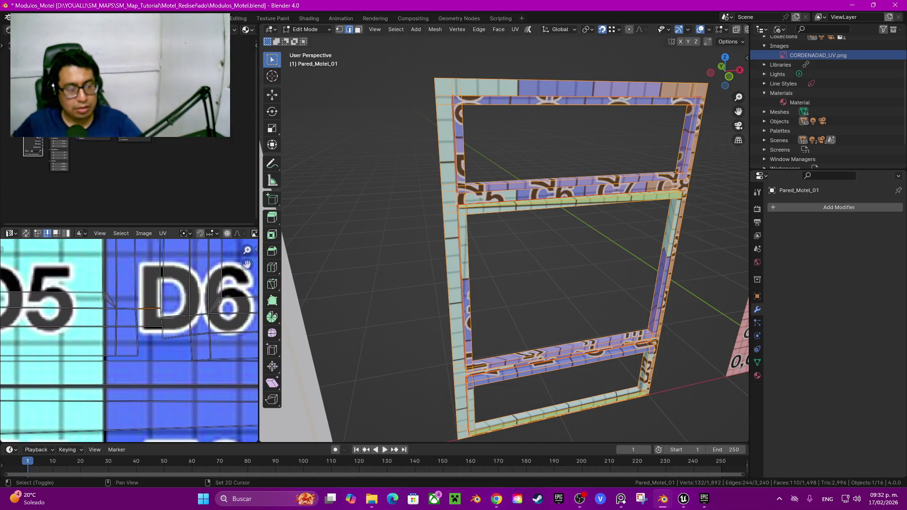
{"action": "middle_click_drag", "start_coordinate": [47, 331], "coordinate": [218, 330]}
{"action": "key", "text": "q"}
{"action": "left_click", "coordinate": [60, 321]}
Straighten the vertical UV edge between the A4 and A5 cells
{"action": "scroll", "coordinate": [129, 340], "scroll_direction": "down", "scroll_amount": 2}
{"action": "middle_click_drag", "start_coordinate": [127, 307], "coordinate": [149, 376]}
{"action": "scroll", "coordinate": [129, 340], "scroll_direction": "up", "scroll_amount": 2}
{"action": "scroll", "coordinate": [142, 331], "scroll_direction": "up", "scroll_amount": 2}
{"action": "scroll", "coordinate": [142, 330], "scroll_direction": "up", "scroll_amount": 1}
{"action": "left_click", "coordinate": [158, 331], "text": "ctrl"}
{"action": "key", "text": "q"}
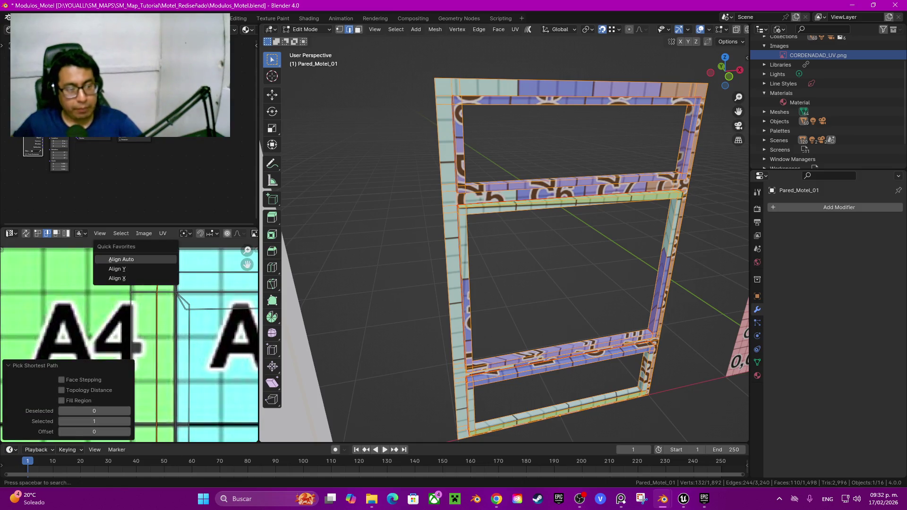
{"action": "left_click", "coordinate": [123, 257]}
Straighten the selected UV edges near the D4 cell
{"action": "scroll", "coordinate": [129, 340], "scroll_direction": "down", "scroll_amount": 3}
{"action": "middle_click_drag", "start_coordinate": [129, 402], "coordinate": [129, 255]}
{"action": "middle_click_drag", "start_coordinate": [129, 378], "coordinate": [129, 291]}
{"action": "scroll", "coordinate": [129, 340], "scroll_direction": "up", "scroll_amount": 3}
{"action": "scroll", "coordinate": [201, 307], "scroll_direction": "up", "scroll_amount": 2}
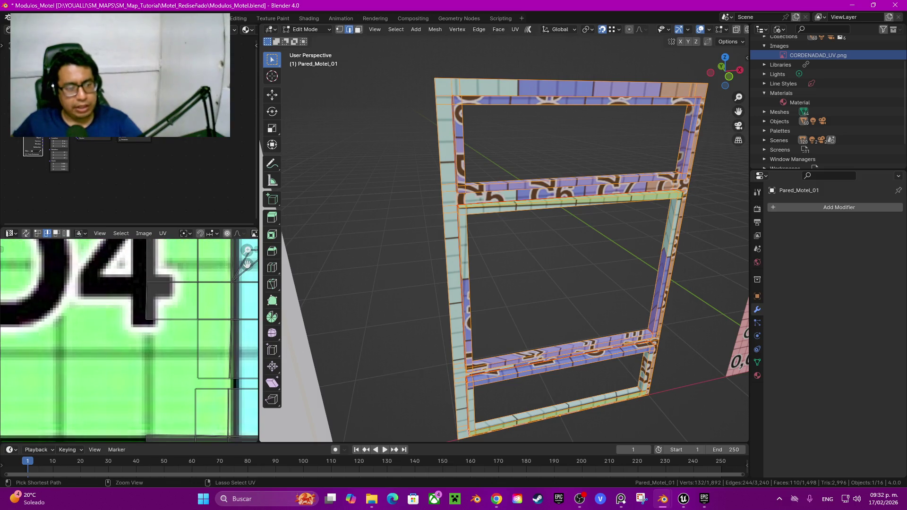
{"action": "key", "text": "q"}
{"action": "left_click", "coordinate": [142, 308]}
Straighten the UV edge path near A5 and A6 with Align Auto
{"action": "scroll", "coordinate": [162, 325], "scroll_direction": "down", "scroll_amount": 2}
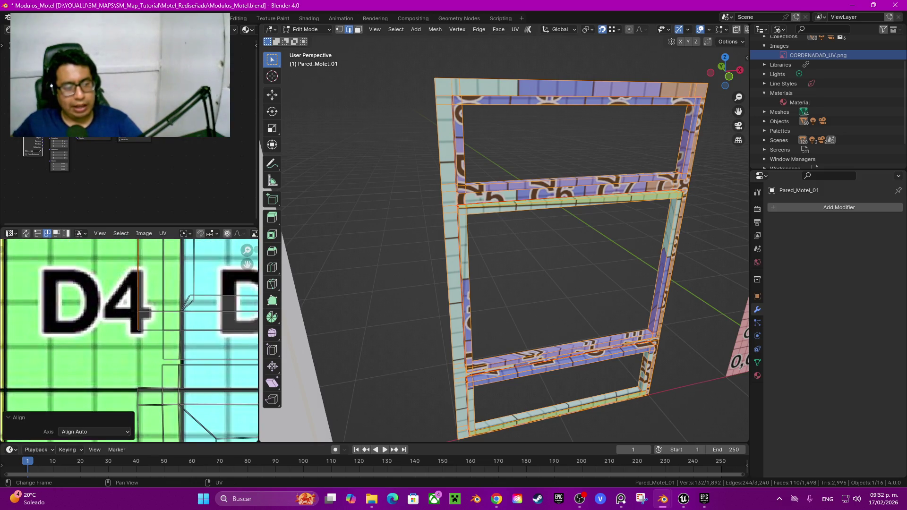
{"action": "middle_click_drag", "start_coordinate": [189, 331], "coordinate": [89, 338]}
{"action": "scroll", "coordinate": [129, 340], "scroll_direction": "right", "scroll_amount": 4, "text": "ctrl"}
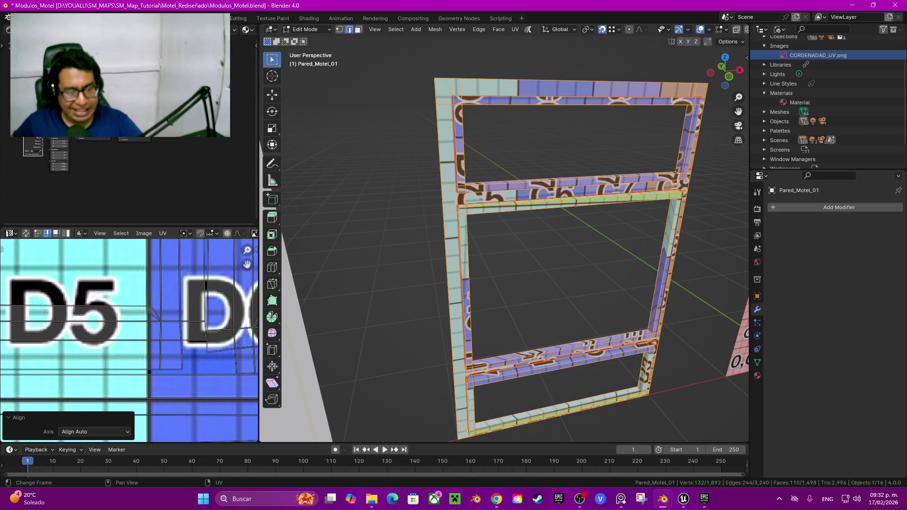
{"action": "scroll", "coordinate": [129, 340], "scroll_direction": "right", "scroll_amount": 1, "text": "ctrl"}
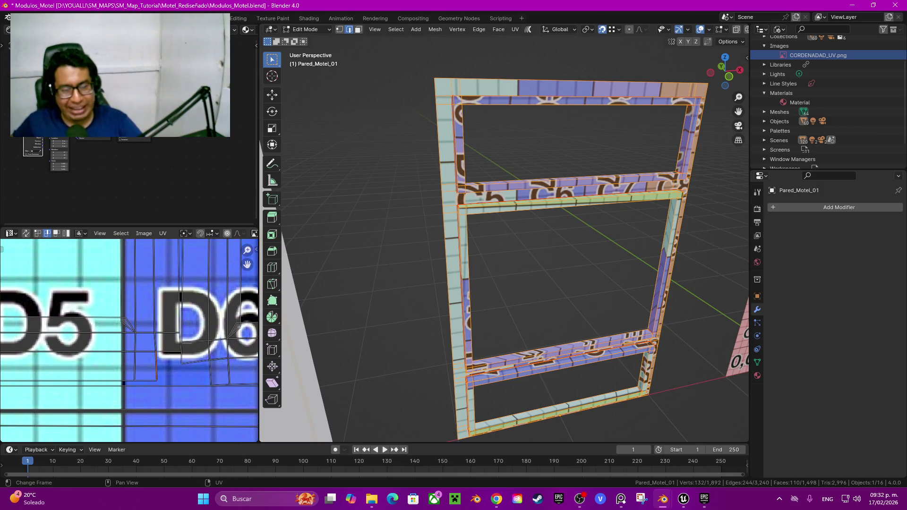
{"action": "scroll", "coordinate": [129, 340], "scroll_direction": "up", "scroll_amount": 5, "text": "shift"}
{"action": "scroll", "coordinate": [129, 340], "scroll_direction": "up", "scroll_amount": 5, "text": "shift"}
{"action": "scroll", "coordinate": [129, 340], "scroll_direction": "up", "scroll_amount": 5, "text": "shift"}
{"action": "scroll", "coordinate": [129, 340], "scroll_direction": "up", "scroll_amount": 5, "text": "shift"}
{"action": "scroll", "coordinate": [235, 341], "scroll_direction": "up", "scroll_amount": 5, "text": "shift"}
{"action": "scroll", "coordinate": [235, 341], "scroll_direction": "up", "scroll_amount": 3, "text": "shift"}
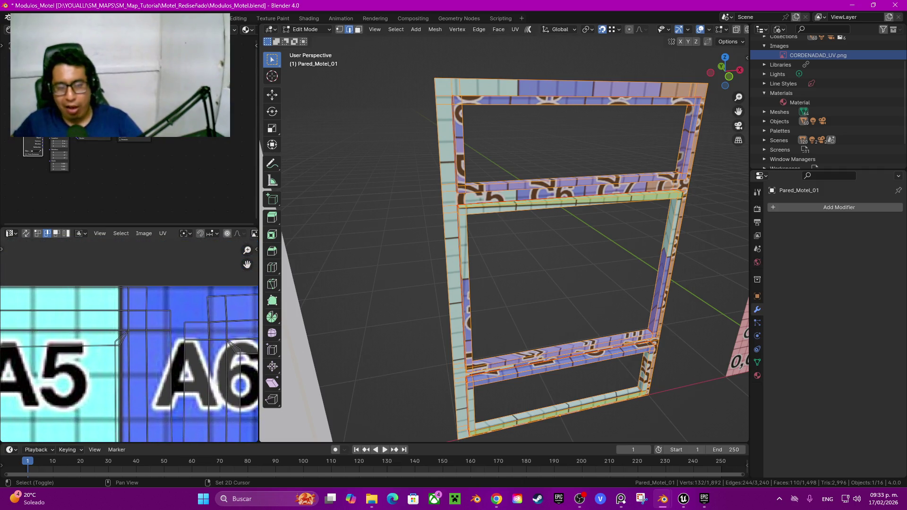
{"action": "left_click", "coordinate": [235, 341], "text": "ctrl"}
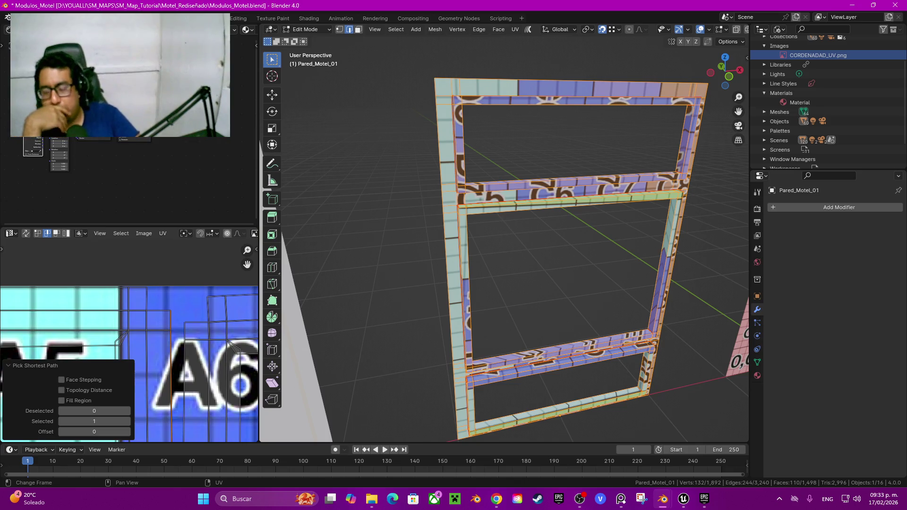
{"action": "key", "text": "q"}
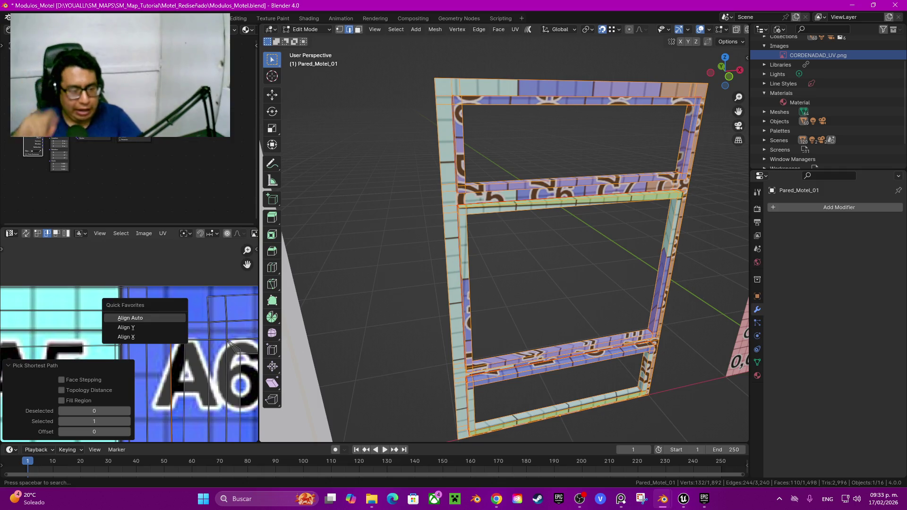
{"action": "key", "text": "Return"}
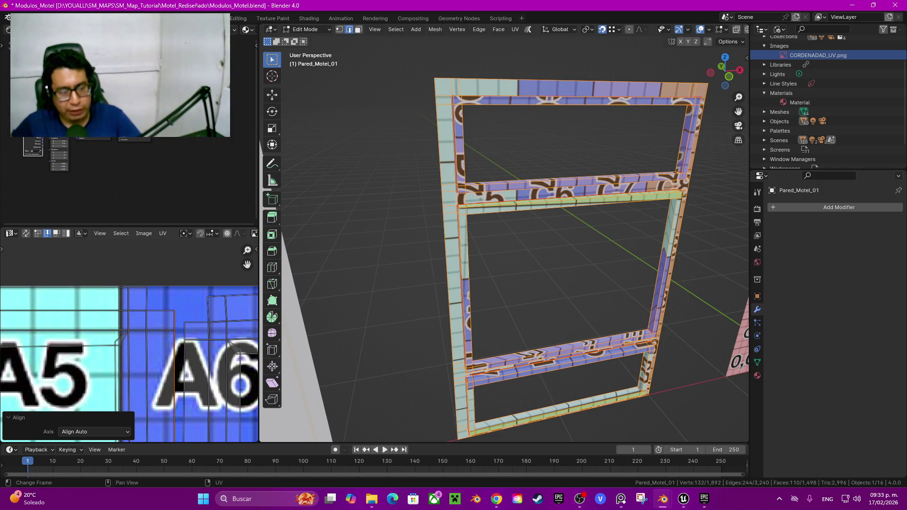
Straighten a UV edge in rows C to E and select the vertical edge at D5/D6
{"action": "scroll", "coordinate": [128, 340], "scroll_direction": "down", "scroll_amount": 2}
{"action": "scroll", "coordinate": [129, 340], "scroll_direction": "down", "scroll_amount": 1}
{"action": "middle_click_drag", "start_coordinate": [129, 378], "coordinate": [129, 236]}
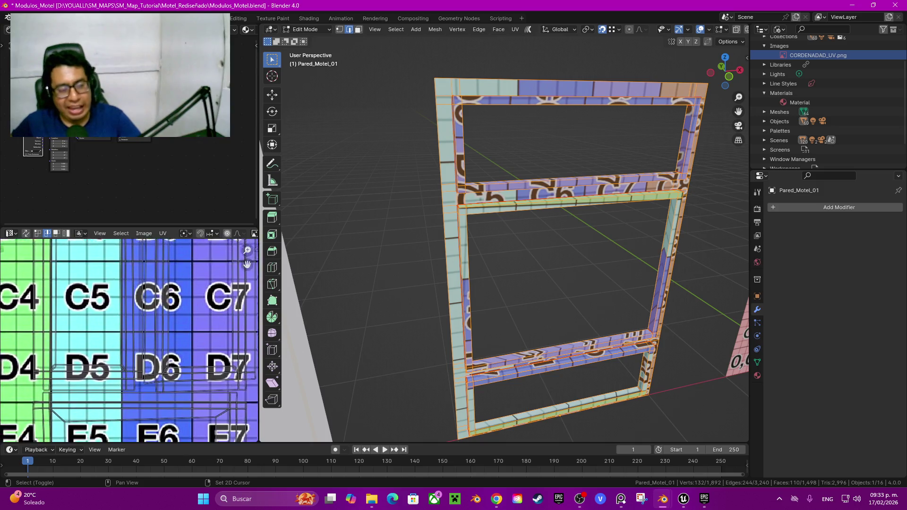
{"action": "scroll", "coordinate": [129, 340], "scroll_direction": "up", "scroll_amount": 5}
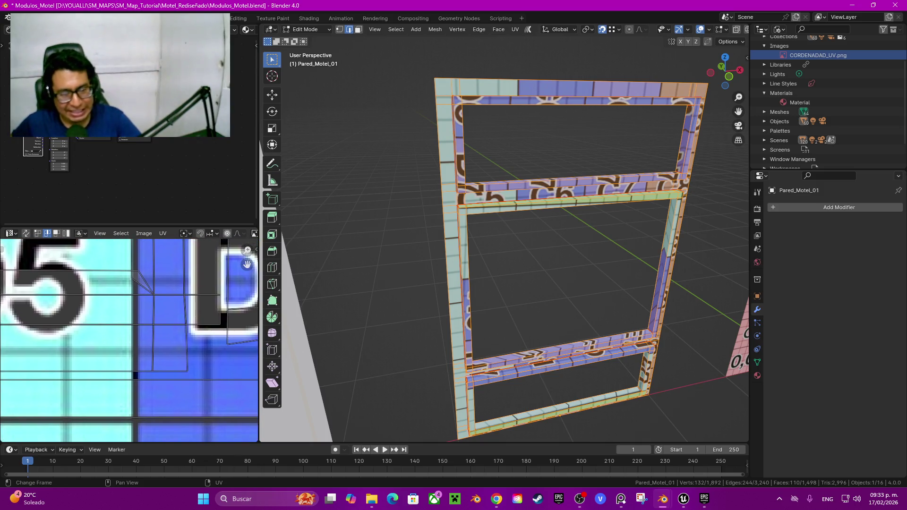
{"action": "key", "text": "q"}
{"action": "key", "text": "Return"}
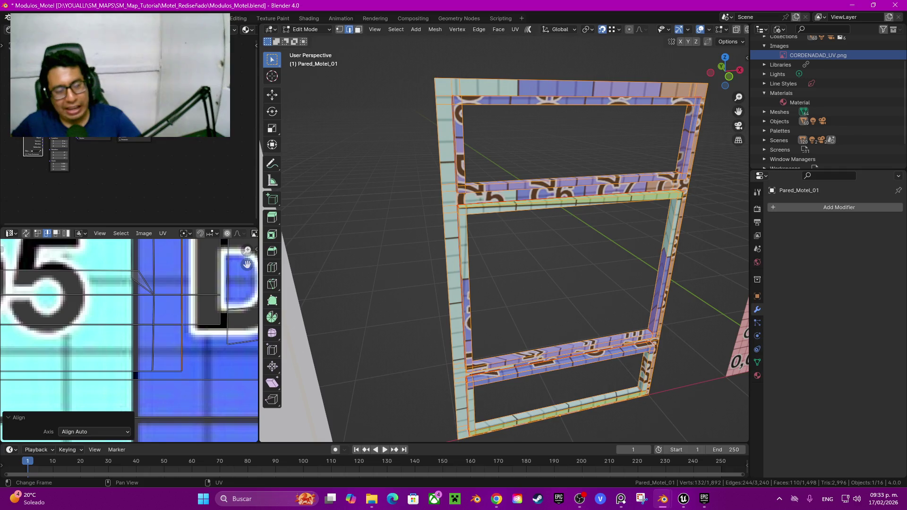
{"action": "left_click", "coordinate": [153, 350]}
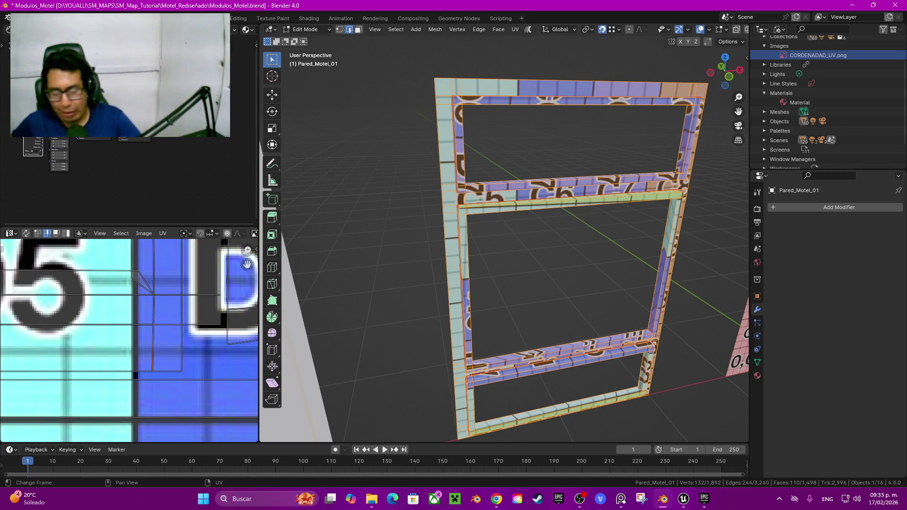
Straighten the crooked vertical UV edge path at the A5/A6 border
{"action": "scroll", "coordinate": [129, 340], "scroll_direction": "down", "scroll_amount": 3}
{"action": "middle_click_drag", "start_coordinate": [129, 331], "coordinate": [129, 406]}
{"action": "scroll", "coordinate": [129, 340], "scroll_direction": "up", "scroll_amount": 3}
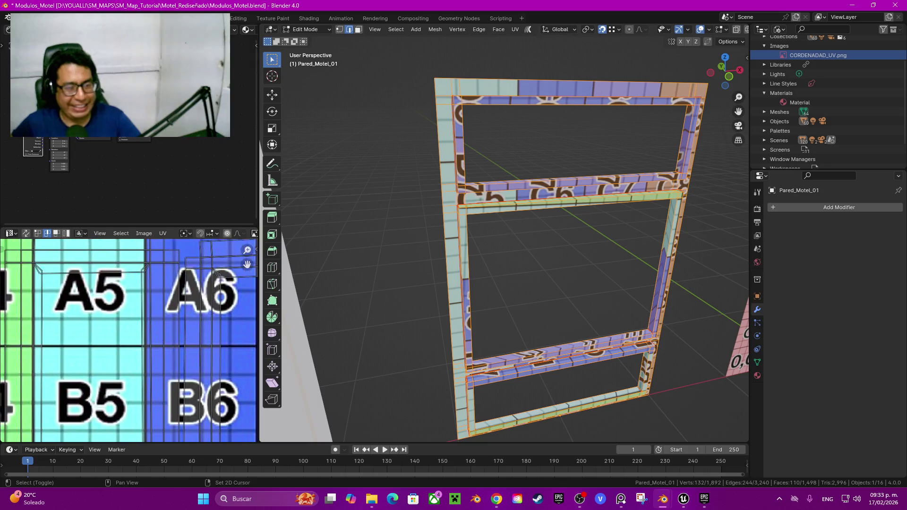
{"action": "middle_click_drag", "start_coordinate": [129, 340], "coordinate": [156, 326], "text": "ctrl"}
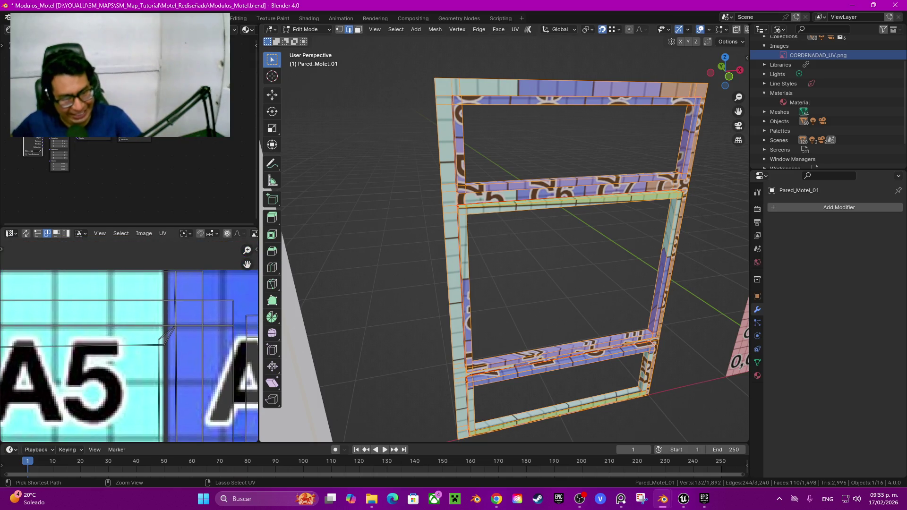
{"action": "left_click", "coordinate": [176, 293], "text": "ctrl"}
{"action": "key", "text": "shift+w"}
{"action": "left_click", "coordinate": [153, 290]}
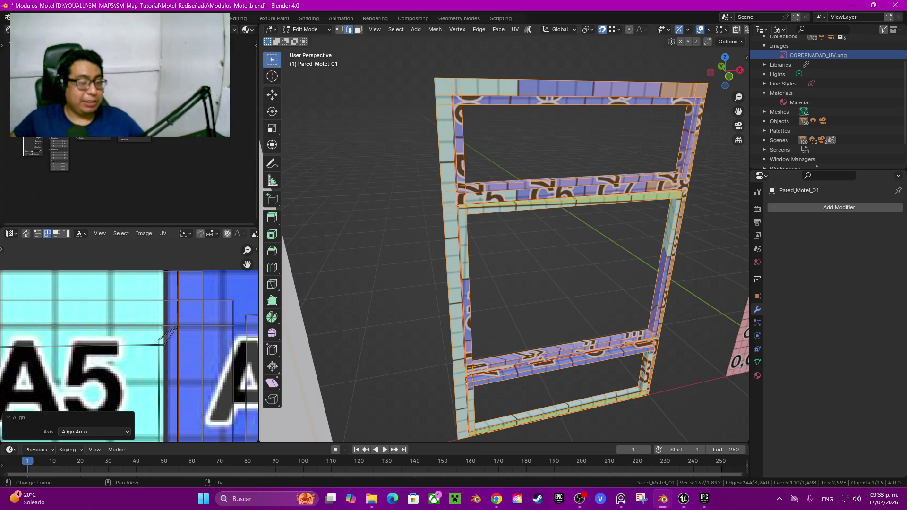
Inspect the A4/A5 cell boundary and switch UV selection to vertex mode
{"action": "scroll", "coordinate": [133, 340], "scroll_direction": "down", "scroll_amount": 3}
{"action": "scroll", "coordinate": [133, 340], "scroll_direction": "down", "scroll_amount": 3}
{"action": "mouse_move", "coordinate": [97, 349]}
{"action": "middle_mouse_down"}
{"action": "mouse_move", "coordinate": [141, 326]}
{"action": "mouse_move", "coordinate": [121, 370]}
{"action": "middle_mouse_up"}
{"action": "scroll", "coordinate": [141, 326], "scroll_direction": "up", "scroll_amount": 5}
{"action": "scroll", "coordinate": [141, 326], "scroll_direction": "up", "scroll_amount": 1}
{"action": "scroll", "coordinate": [142, 325], "scroll_direction": "up", "scroll_amount": 2}
{"action": "key", "text": "1"}
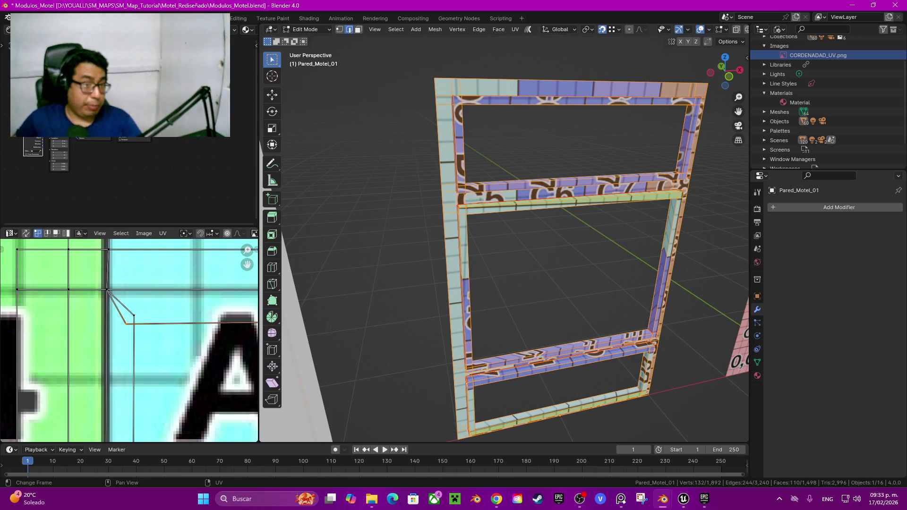
Look over grid rows B to D and return UV selection to edge mode
{"action": "scroll", "coordinate": [142, 341], "scroll_direction": "down", "scroll_amount": 5}
{"action": "scroll", "coordinate": [226, 293], "scroll_direction": "up", "scroll_amount": 4}
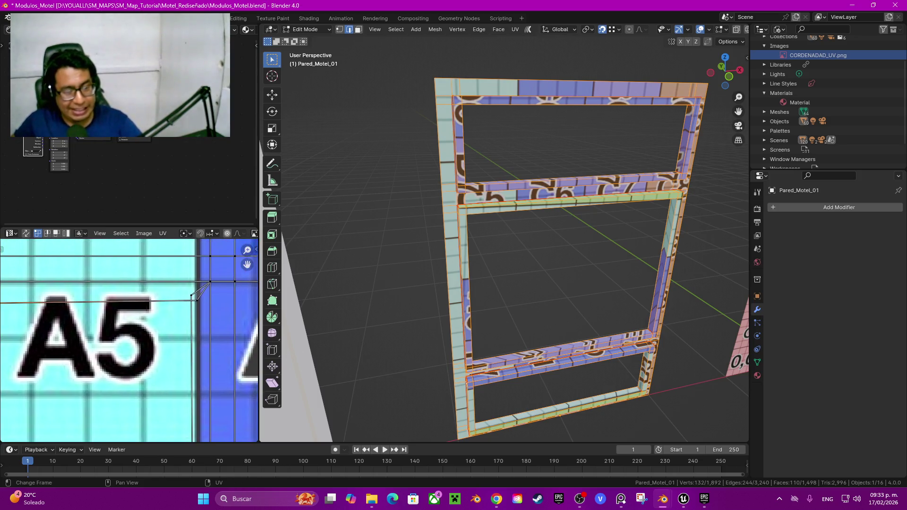
{"action": "scroll", "coordinate": [247, 263], "scroll_direction": "down", "scroll_amount": 2}
{"action": "left_click_drag", "start_coordinate": [246, 264], "coordinate": [247, 212]}
{"action": "scroll", "coordinate": [247, 263], "scroll_direction": "up", "scroll_amount": 1}
{"action": "scroll", "coordinate": [247, 263], "scroll_direction": "up", "scroll_amount": 3}
{"action": "scroll", "coordinate": [247, 263], "scroll_direction": "up", "scroll_amount": 1}
{"action": "scroll", "coordinate": [247, 263], "scroll_direction": "up", "scroll_amount": 1}
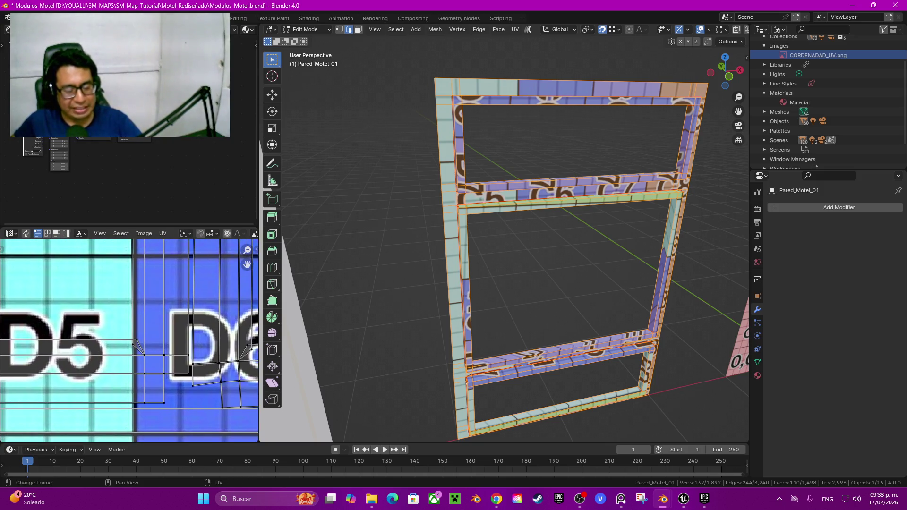
{"action": "key", "text": "2"}
Straighten the UV edge path in the D7 cell with Align Auto
{"action": "scroll", "coordinate": [247, 263], "scroll_direction": "down", "scroll_amount": 1}
{"action": "left_click_drag", "start_coordinate": [247, 265], "coordinate": [149, 264]}
{"action": "scroll", "coordinate": [247, 263], "scroll_direction": "up", "scroll_amount": 1}
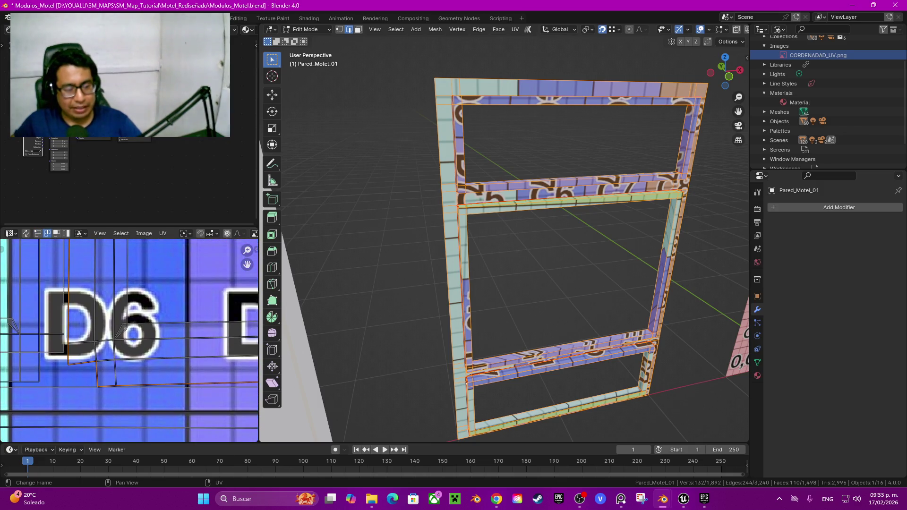
{"action": "left_click_drag", "start_coordinate": [247, 264], "coordinate": [174, 265]}
{"action": "left_click", "coordinate": [180, 376], "text": "ctrl"}
{"action": "key", "text": "q"}
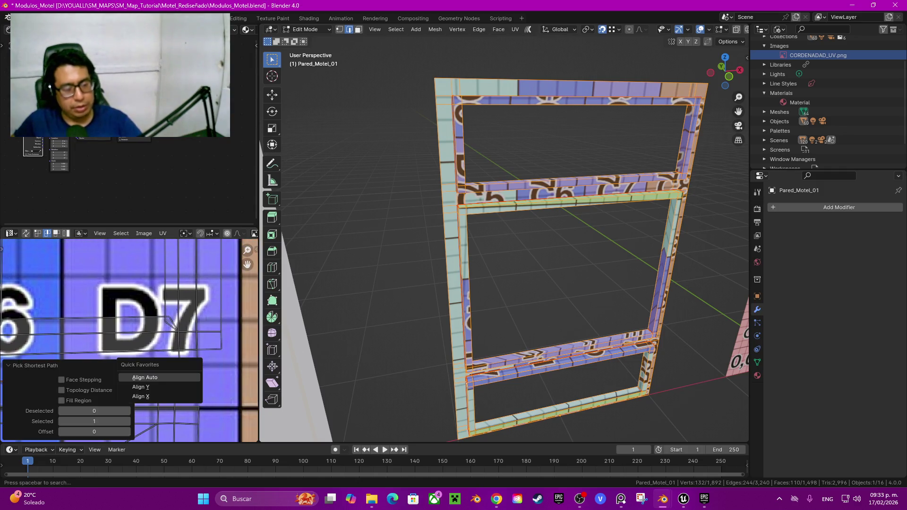
{"action": "left_click", "coordinate": [145, 377]}
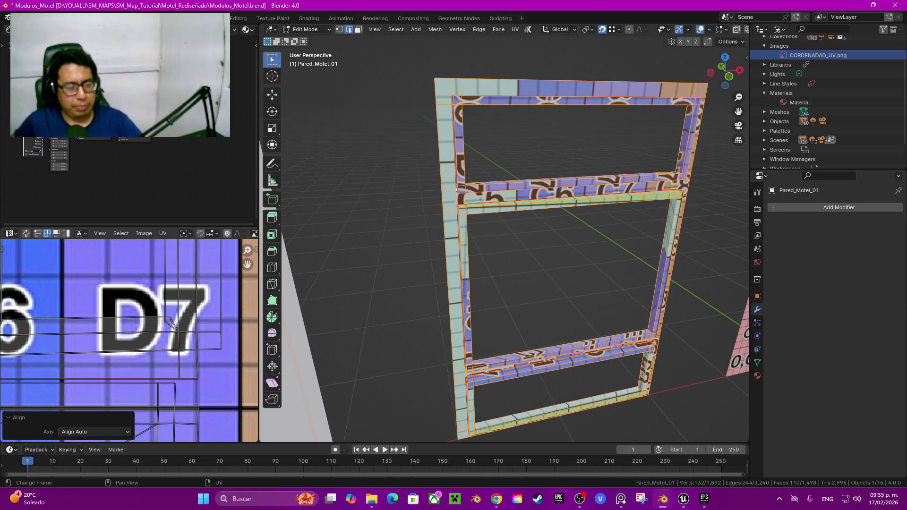
Straighten the UV edge paths in the D6 cell and along the D6 row
{"action": "scroll", "coordinate": [130, 340], "scroll_direction": "up", "scroll_amount": 3, "text": "ctrl"}
{"action": "scroll", "coordinate": [129, 341], "scroll_direction": "up", "scroll_amount": 1, "text": "ctrl"}
{"action": "scroll", "coordinate": [129, 340], "scroll_direction": "up", "scroll_amount": 1, "text": "ctrl"}
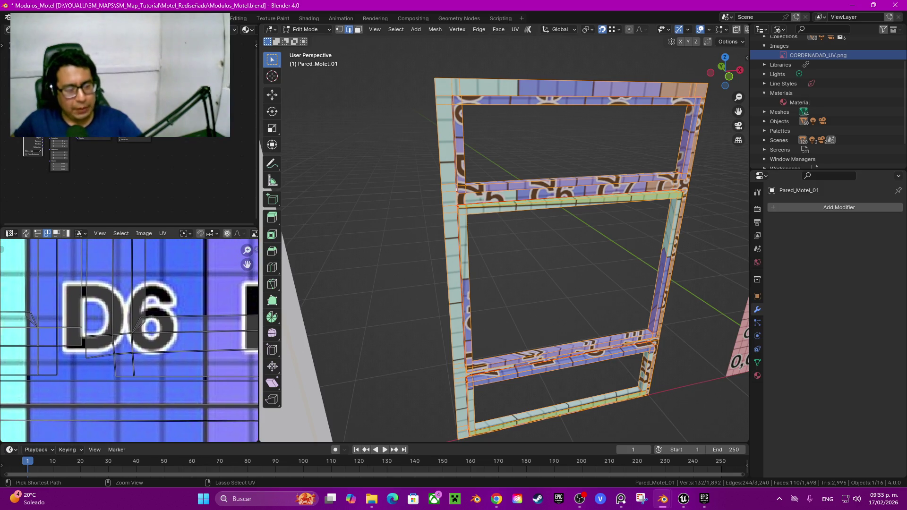
{"action": "left_click", "coordinate": [82, 354], "text": "ctrl"}
{"action": "key", "text": "q"}
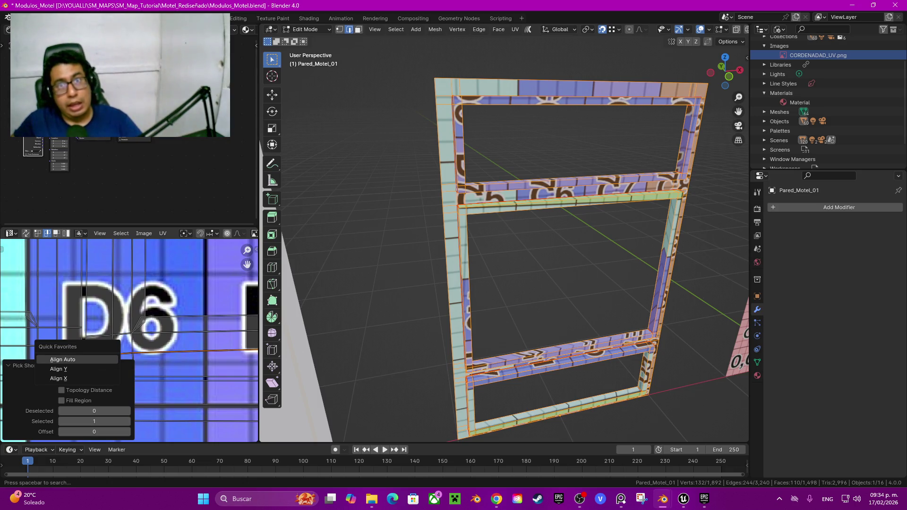
{"action": "left_click", "coordinate": [94, 360]}
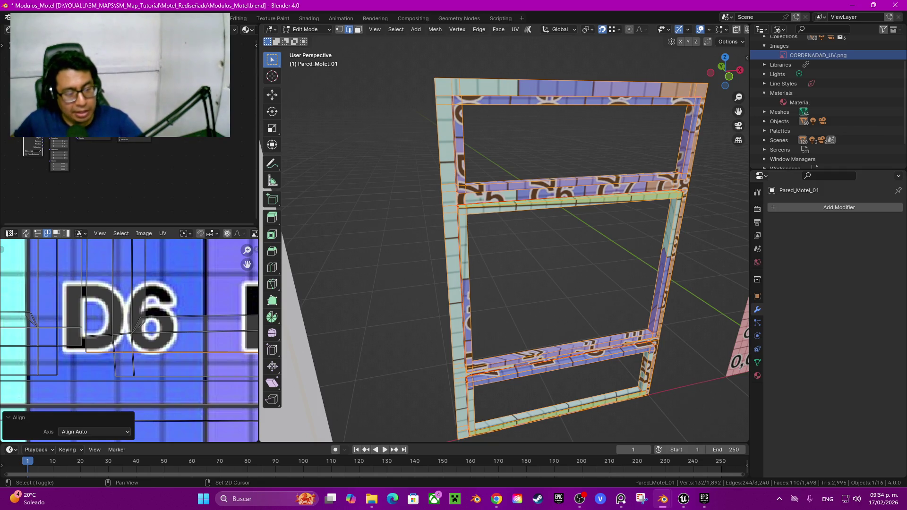
{"action": "scroll", "coordinate": [129, 340], "scroll_direction": "down", "scroll_amount": 3, "text": "ctrl"}
{"action": "scroll", "coordinate": [130, 340], "scroll_direction": "up", "scroll_amount": 5, "text": "ctrl"}
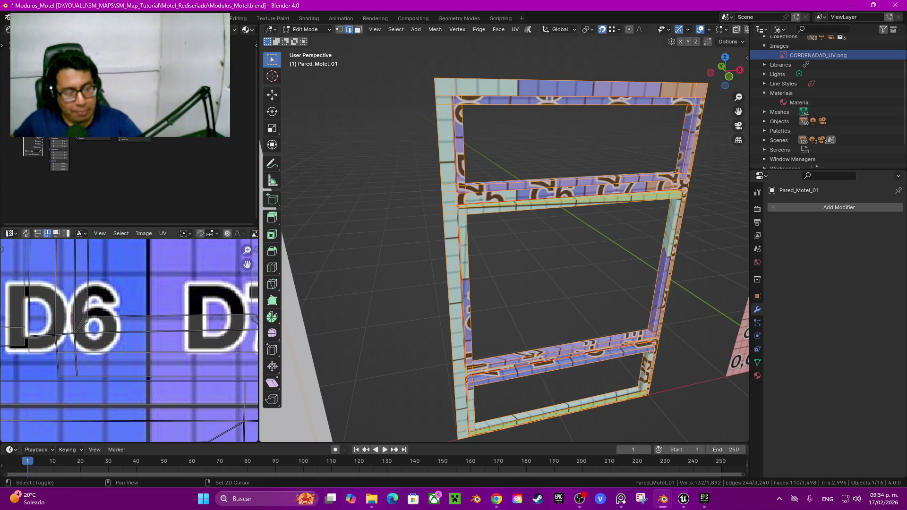
{"action": "left_click", "coordinate": [128, 349], "text": "ctrl"}
{"action": "key", "text": "shift+w"}
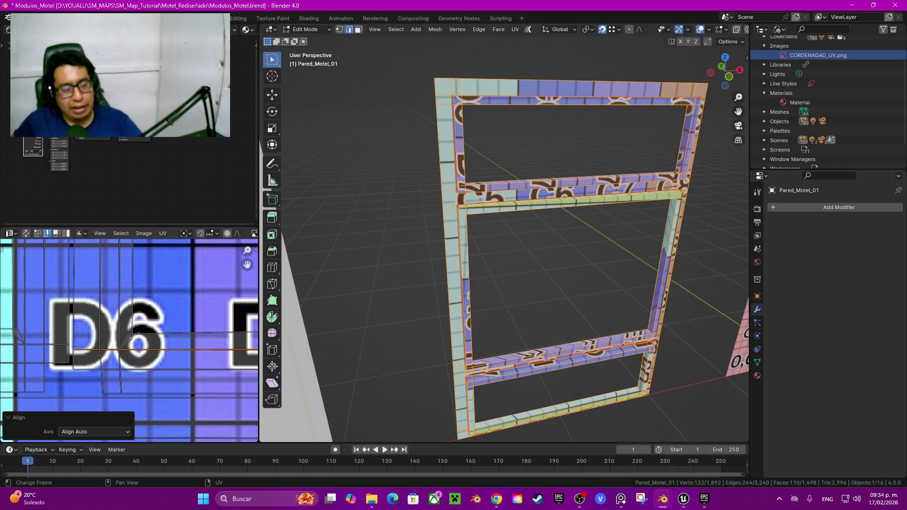
{"action": "scroll", "coordinate": [130, 340], "scroll_direction": "down", "scroll_amount": 3}
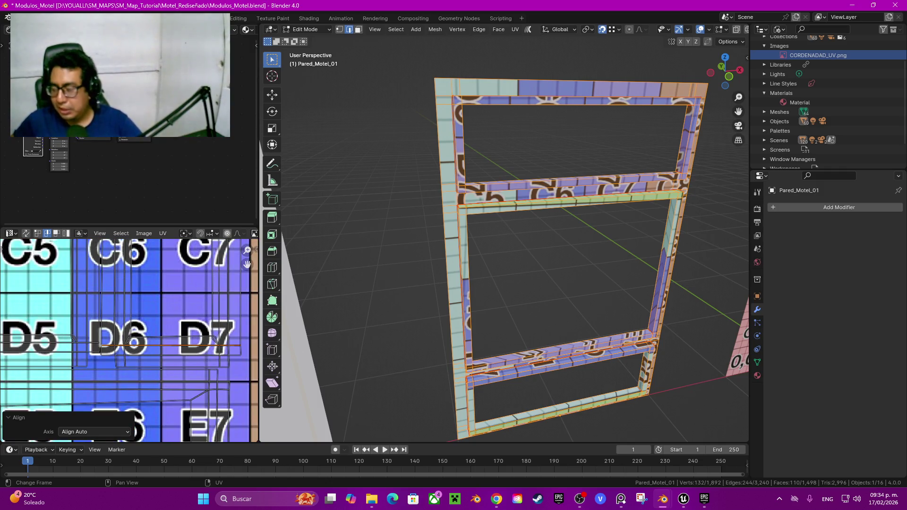
Straighten a bent UV edge path in the A7 cell with Align Auto
{"action": "middle_click_drag", "start_coordinate": [127, 264], "coordinate": [109, 420]}
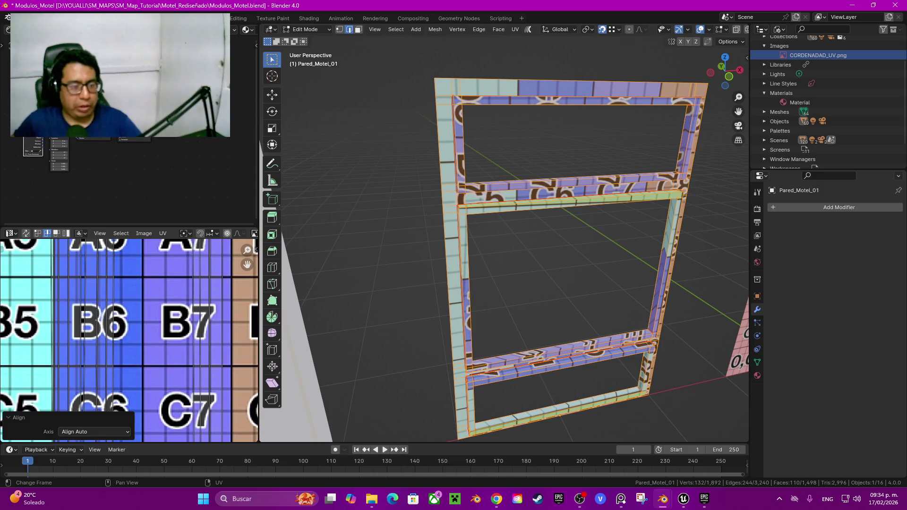
{"action": "scroll", "coordinate": [129, 340], "scroll_direction": "down", "scroll_amount": 2}
{"action": "middle_click_drag", "start_coordinate": [130, 340], "coordinate": [77, 340]}
{"action": "scroll", "coordinate": [130, 340], "scroll_direction": "up", "scroll_amount": 4}
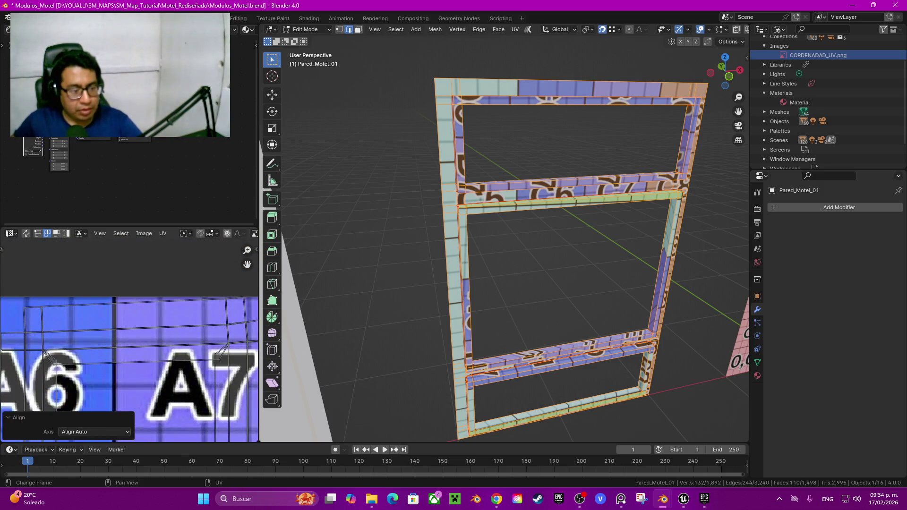
{"action": "key", "text": "ctrl+z"}
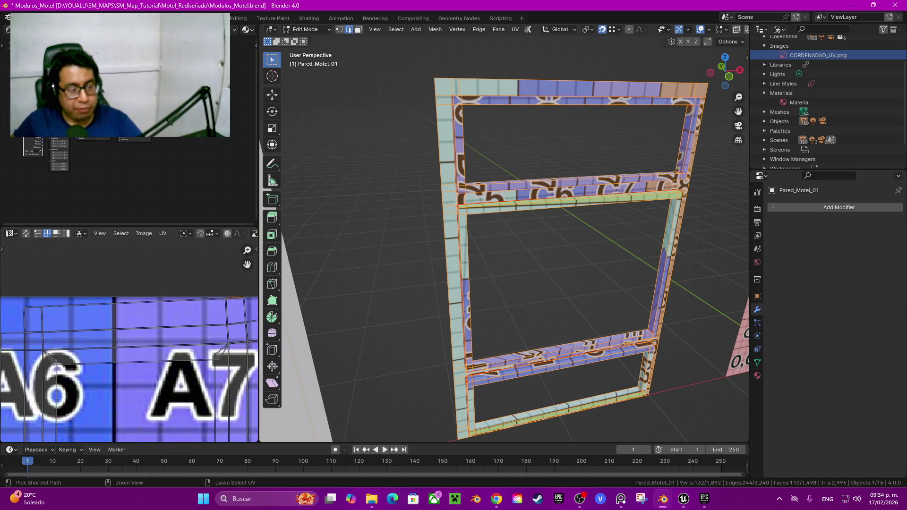
{"action": "left_click", "coordinate": [215, 351], "text": "ctrl"}
{"action": "key", "text": "shift+w"}
{"action": "left_click", "coordinate": [156, 326]}
Straighten two more UV edge paths around the A6 and A7 cells
{"action": "middle_click_drag", "start_coordinate": [156, 331], "coordinate": [92, 318]}
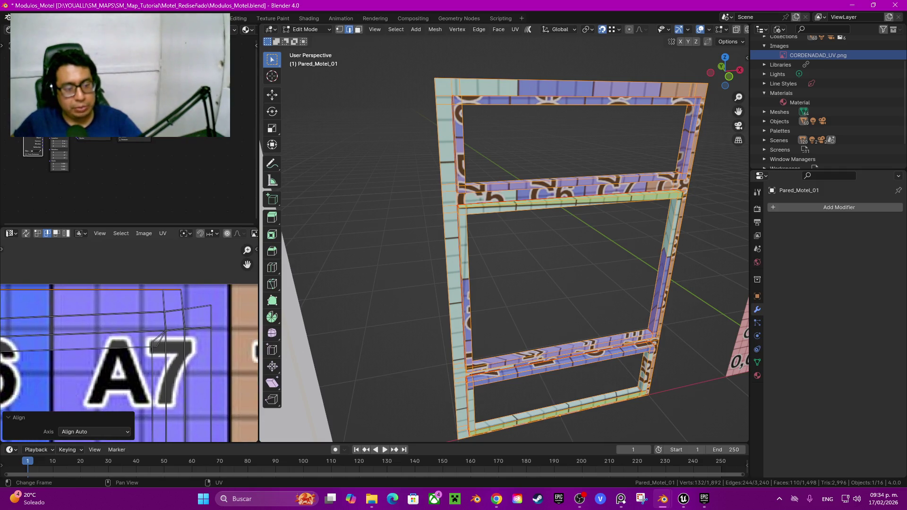
{"action": "mouse_move", "coordinate": [5, 336]}
{"action": "middle_mouse_down"}
{"action": "mouse_move", "coordinate": [97, 335]}
{"action": "mouse_move", "coordinate": [86, 324]}
{"action": "mouse_move", "coordinate": [16, 317]}
{"action": "middle_mouse_up"}
{"action": "left_click", "coordinate": [98, 336], "text": "ctrl"}
{"action": "key", "text": "shift+w"}
{"action": "left_click", "coordinate": [98, 334]}
{"action": "left_click", "coordinate": [156, 312], "text": "ctrl"}
{"action": "key", "text": "q"}
{"action": "left_click", "coordinate": [165, 309]}
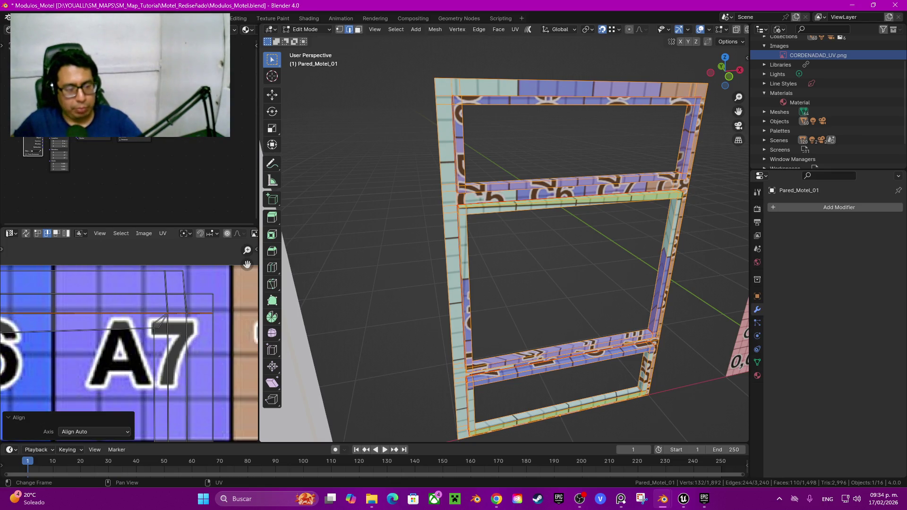
Straighten the bent UV edge path in the D7 cell with Align Auto
{"action": "scroll", "coordinate": [155, 321], "scroll_direction": "down", "scroll_amount": 2}
{"action": "scroll", "coordinate": [141, 331], "scroll_direction": "down", "scroll_amount": 1}
{"action": "middle_click_drag", "start_coordinate": [118, 359], "coordinate": [118, 341]}
{"action": "scroll", "coordinate": [118, 359], "scroll_direction": "up", "scroll_amount": 5}
{"action": "middle_click_drag", "start_coordinate": [189, 326], "coordinate": [104, 274]}
{"action": "left_click", "coordinate": [186, 340], "text": "ctrl"}
{"action": "key", "text": "q"}
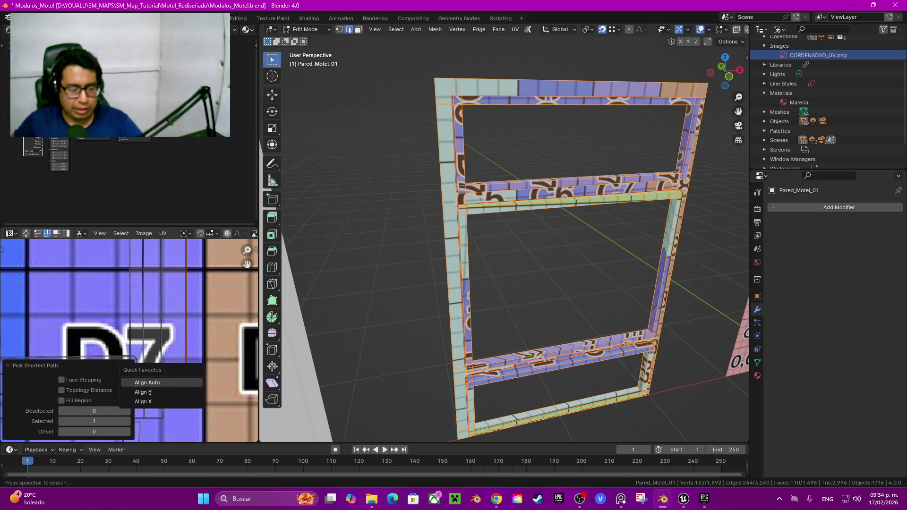
{"action": "left_click", "coordinate": [147, 383]}
Straighten the UV edge near the top of the A7 cell
{"action": "scroll", "coordinate": [132, 340], "scroll_direction": "down", "scroll_amount": 4}
{"action": "middle_click_drag", "start_coordinate": [118, 331], "coordinate": [133, 368]}
{"action": "scroll", "coordinate": [132, 340], "scroll_direction": "down", "scroll_amount": 3}
{"action": "scroll", "coordinate": [132, 340], "scroll_direction": "up", "scroll_amount": 5}
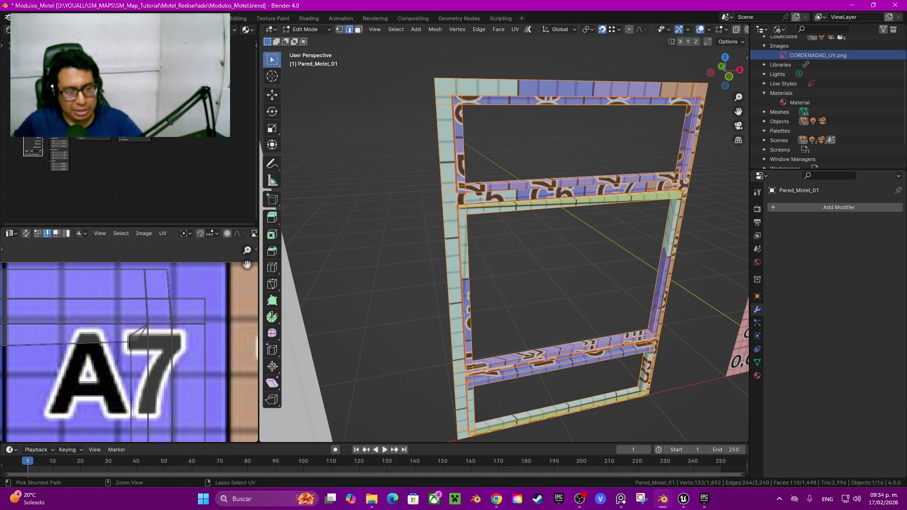
{"action": "left_click", "coordinate": [145, 283], "text": "ctrl"}
{"action": "key", "text": "q"}
{"action": "left_click", "coordinate": [128, 284]}
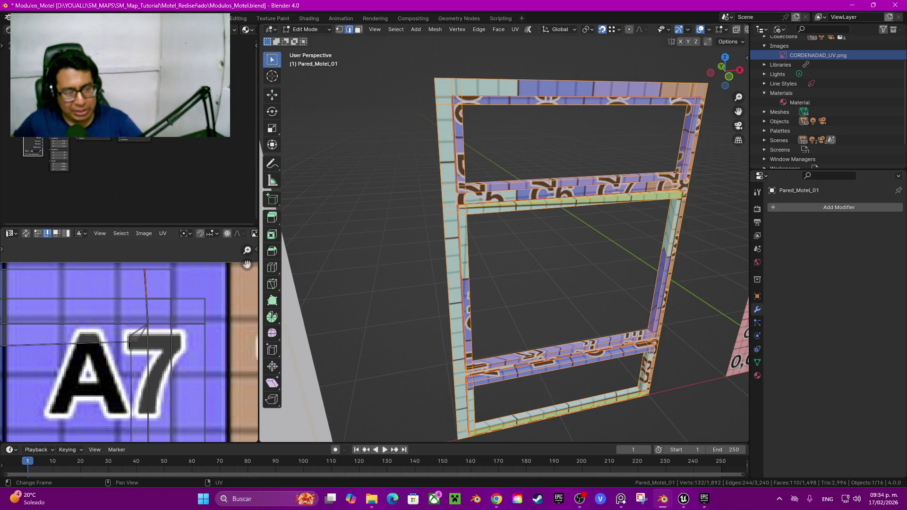
Straighten the vertical UV edge path running through the D7 cell
{"action": "scroll", "coordinate": [129, 340], "scroll_direction": "down", "scroll_amount": 3}
{"action": "middle_click_drag", "start_coordinate": [128, 378], "coordinate": [151, 118]}
{"action": "middle_click_drag", "start_coordinate": [142, 340], "coordinate": [136, 306]}
{"action": "scroll", "coordinate": [155, 312], "scroll_direction": "up", "scroll_amount": 3}
{"action": "left_click", "coordinate": [173, 321], "text": "ctrl"}
{"action": "key", "text": "q"}
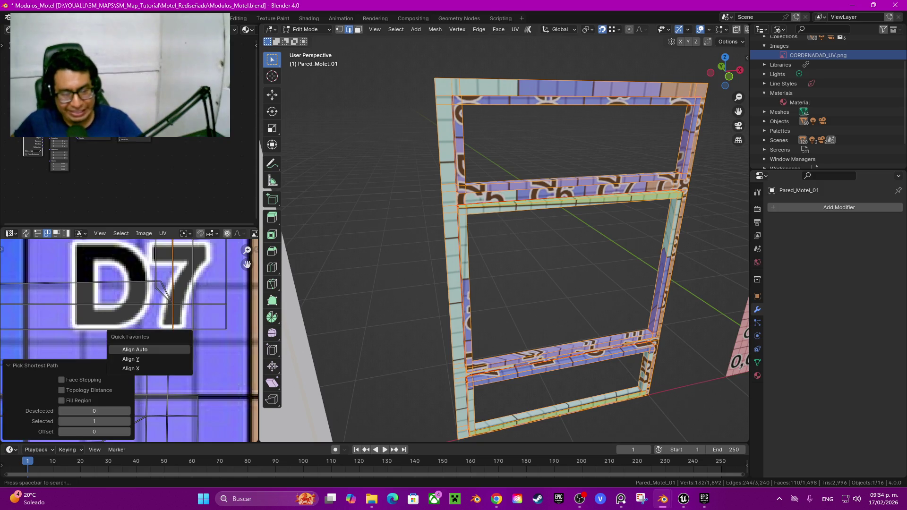
{"action": "left_click", "coordinate": [135, 350]}
Straighten the vertical UV edge in the D6 cell with Align Auto
{"action": "middle_click_drag", "start_coordinate": [129, 340], "coordinate": [175, 340]}
{"action": "scroll", "coordinate": [142, 340], "scroll_direction": "down", "scroll_amount": 2}
{"action": "middle_click_drag", "start_coordinate": [94, 330], "coordinate": [156, 331]}
{"action": "scroll", "coordinate": [147, 340], "scroll_direction": "up", "scroll_amount": 2}
{"action": "left_click", "coordinate": [115, 307]}
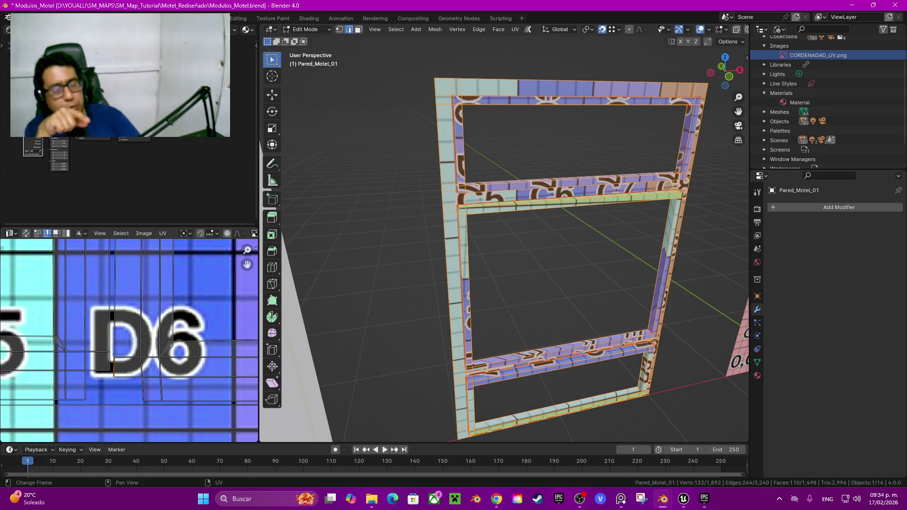
{"action": "middle_click_drag", "start_coordinate": [127, 302], "coordinate": [135, 425]}
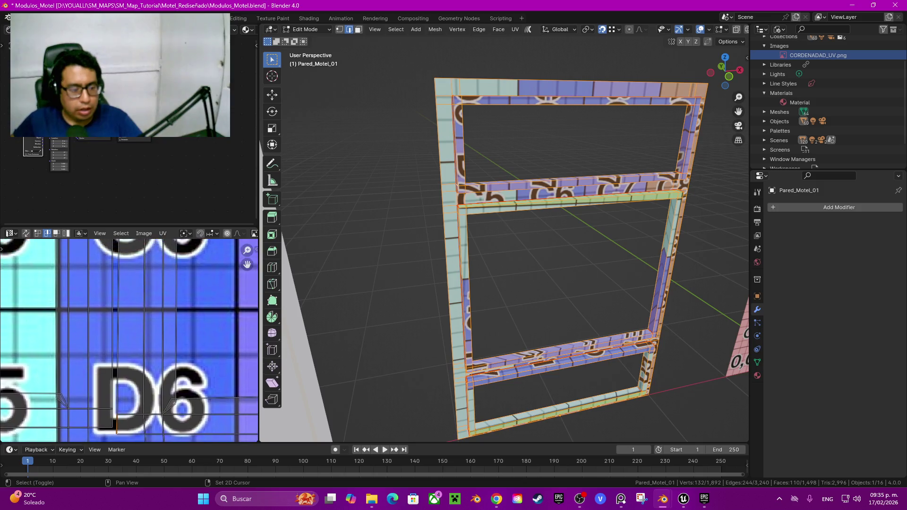
{"action": "middle_click_drag", "start_coordinate": [132, 331], "coordinate": [132, 404]}
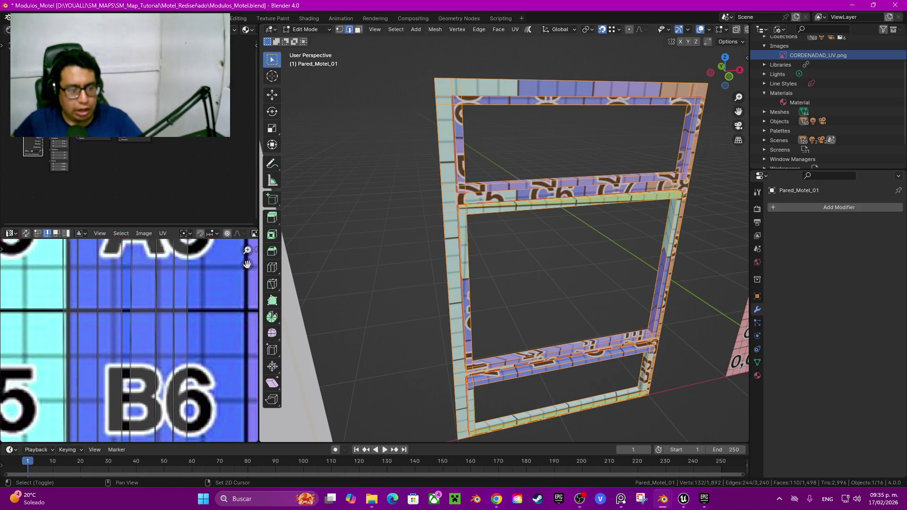
{"action": "key", "text": "shift+w"}
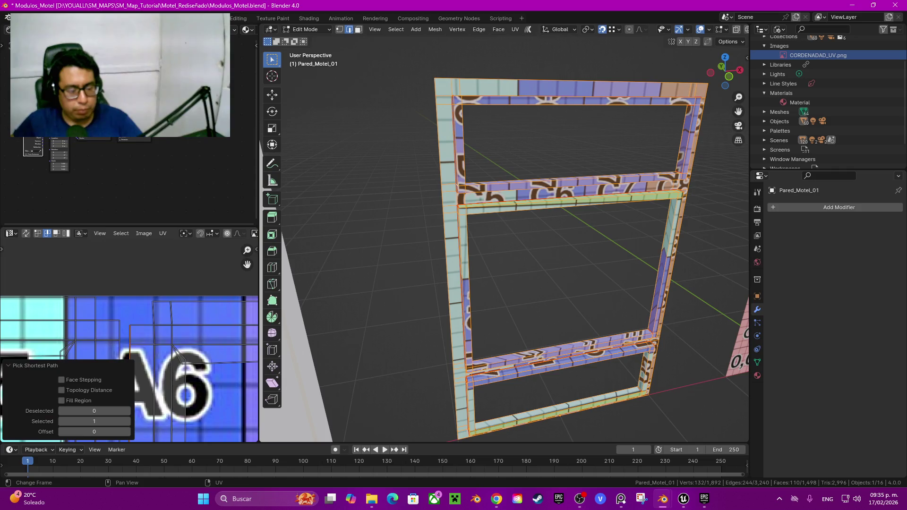
{"action": "left_click", "coordinate": [29, 401]}
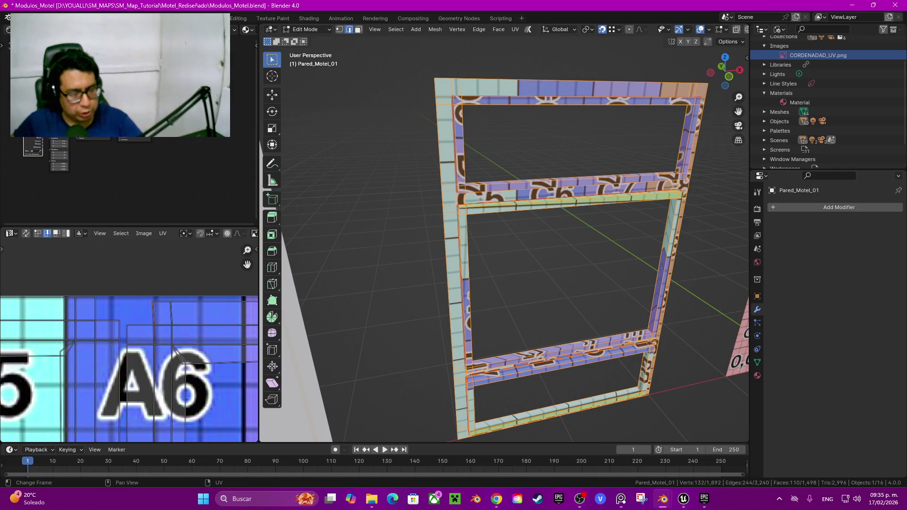
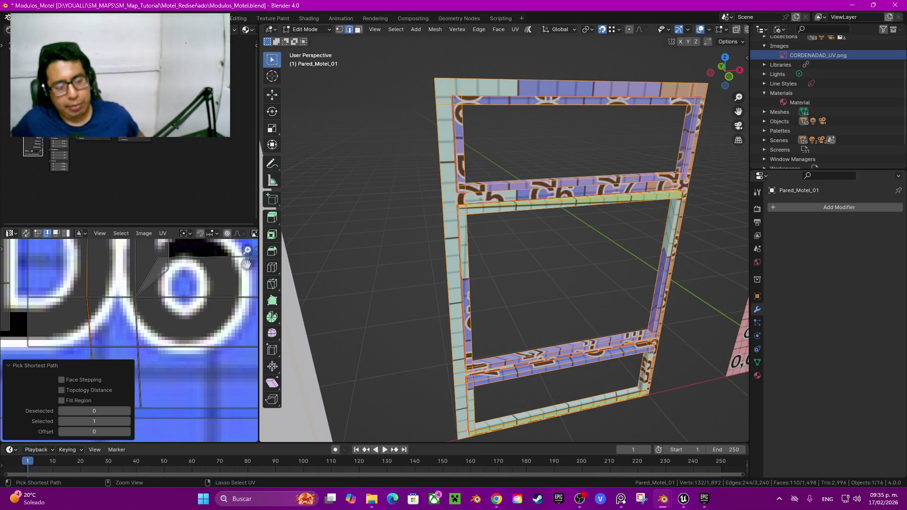
Straighten the currently selected frame-strip UV edge with Align Auto
{"action": "key", "text": "q"}
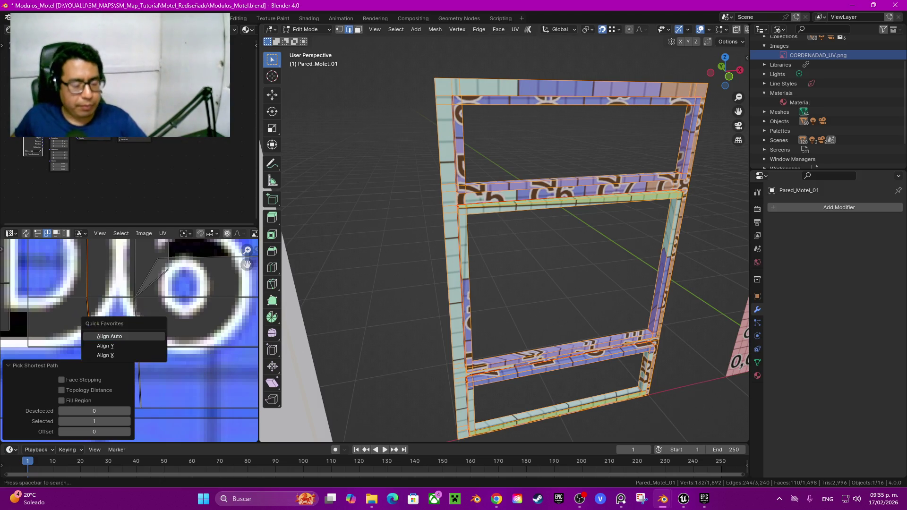
{"action": "key", "text": "Return"}
{"action": "scroll", "coordinate": [129, 340], "scroll_direction": "down", "scroll_amount": 2}
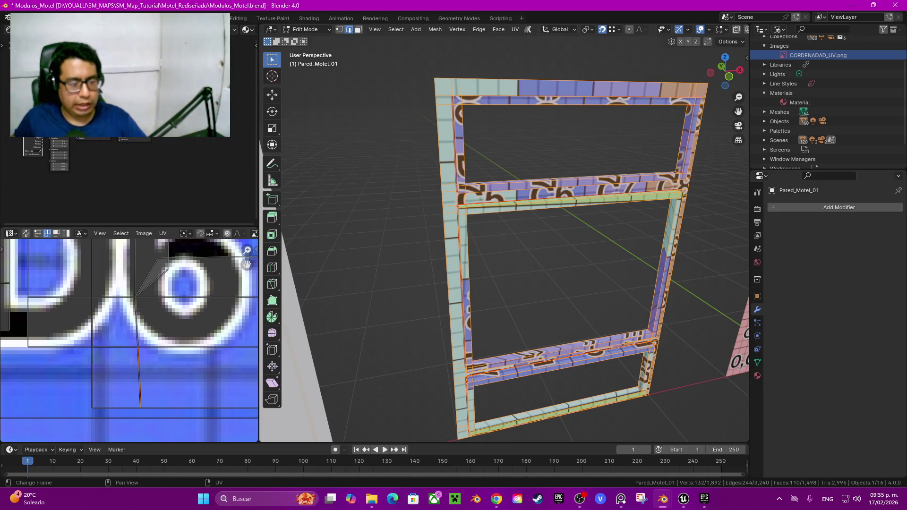
{"action": "scroll", "coordinate": [129, 340], "scroll_direction": "down", "scroll_amount": 2}
{"action": "scroll", "coordinate": [129, 340], "scroll_direction": "up", "scroll_amount": 2, "text": "shift"}
{"action": "scroll", "coordinate": [129, 340], "scroll_direction": "up", "scroll_amount": 2}
{"action": "scroll", "coordinate": [129, 340], "scroll_direction": "up", "scroll_amount": 2, "text": "shift"}
{"action": "scroll", "coordinate": [129, 340], "scroll_direction": "up", "scroll_amount": 2, "text": "shift"}
{"action": "scroll", "coordinate": [129, 340], "scroll_direction": "up", "scroll_amount": 2, "text": "shift"}
{"action": "scroll", "coordinate": [129, 341], "scroll_direction": "up", "scroll_amount": 2, "text": "shift"}
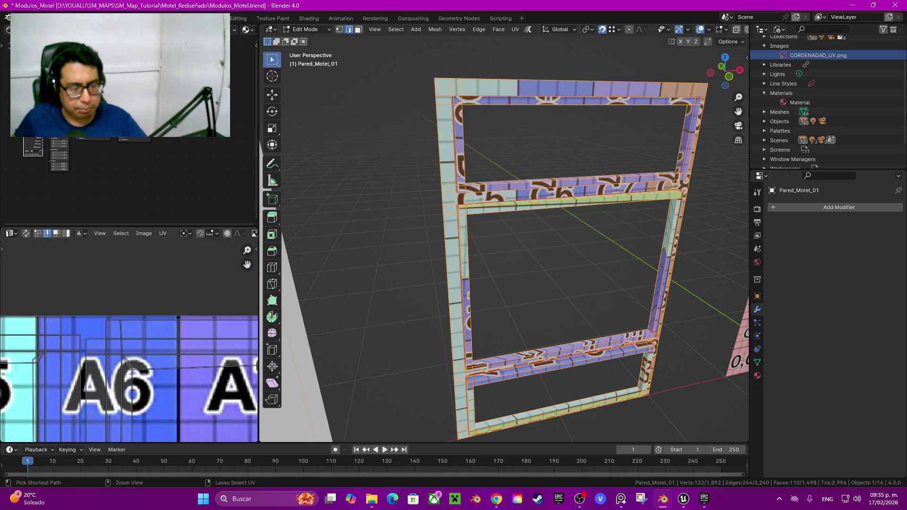
Align Auto the vertical UV edge beside A6 and the horizontal edge right of A6
{"action": "left_click", "coordinate": [121, 378], "text": "ctrl"}
{"action": "key", "text": "q"}
{"action": "key", "text": "Return"}
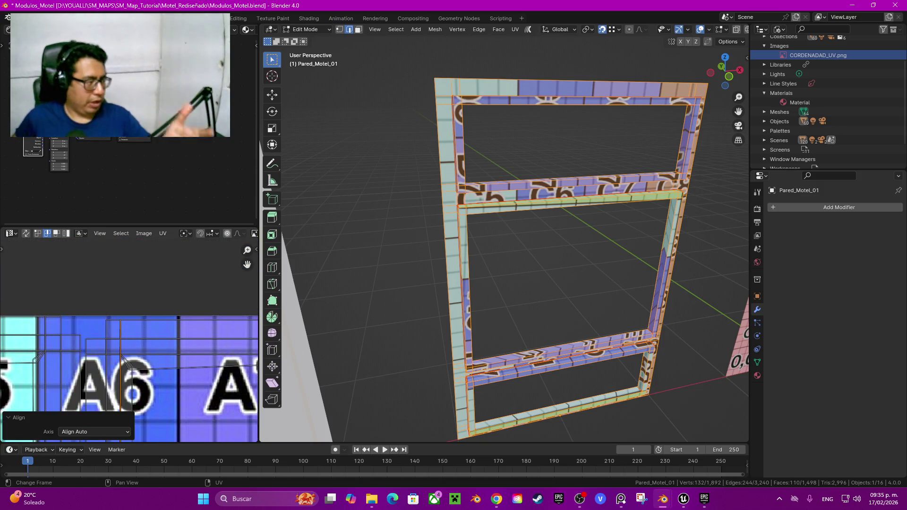
{"action": "scroll", "coordinate": [129, 344], "scroll_direction": "down", "scroll_amount": 2, "text": "shift"}
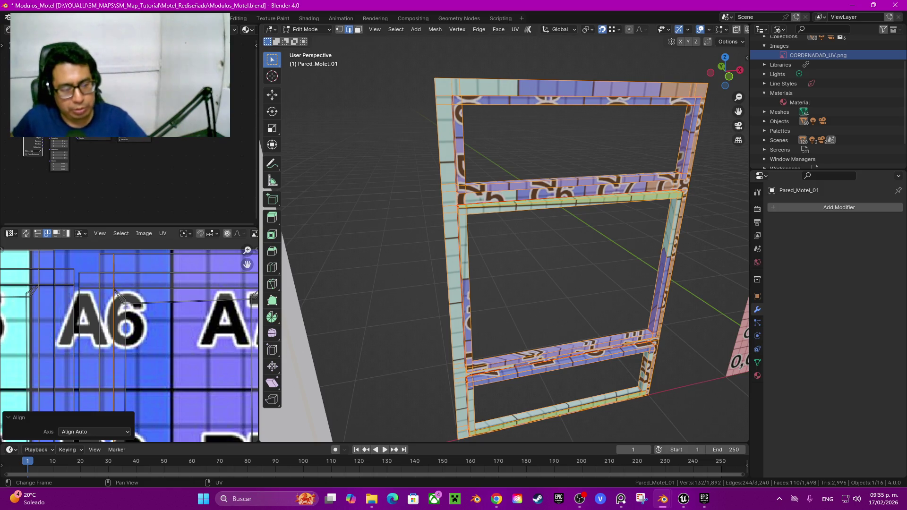
{"action": "left_click", "coordinate": [189, 301]}
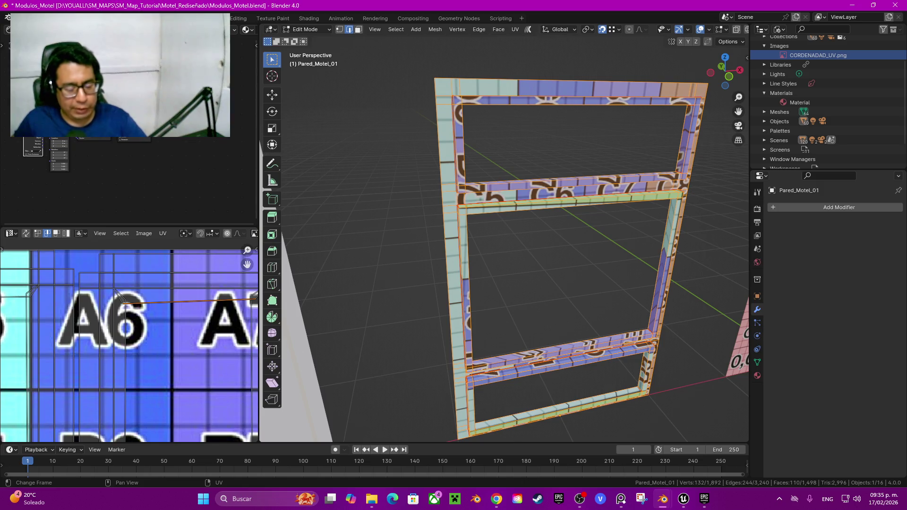
{"action": "key", "text": "shift+w"}
{"action": "left_click", "coordinate": [122, 299]}
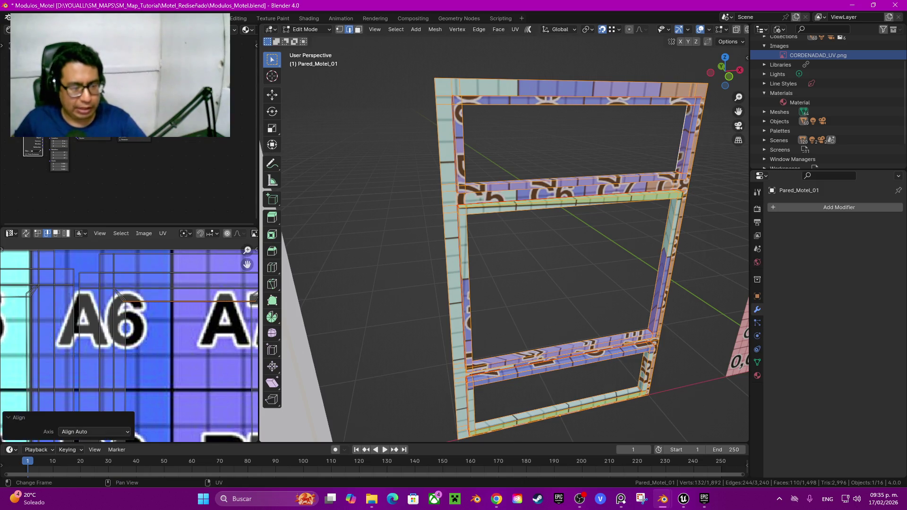
Straighten the vertical UV edges by the A7 tile and near A6 with Align Auto
{"action": "middle_click_drag", "start_coordinate": [142, 307], "coordinate": [102, 289]}
{"action": "scroll", "coordinate": [129, 340], "scroll_direction": "up", "scroll_amount": 2}
{"action": "middle_click_drag", "start_coordinate": [165, 331], "coordinate": [109, 326]}
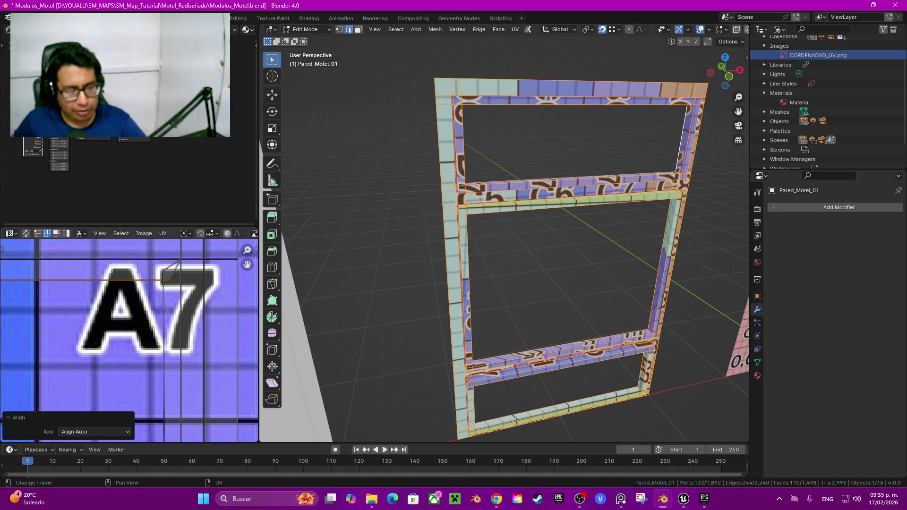
{"action": "left_click", "coordinate": [164, 340]}
{"action": "key", "text": "shift+w"}
{"action": "left_click", "coordinate": [120, 316]}
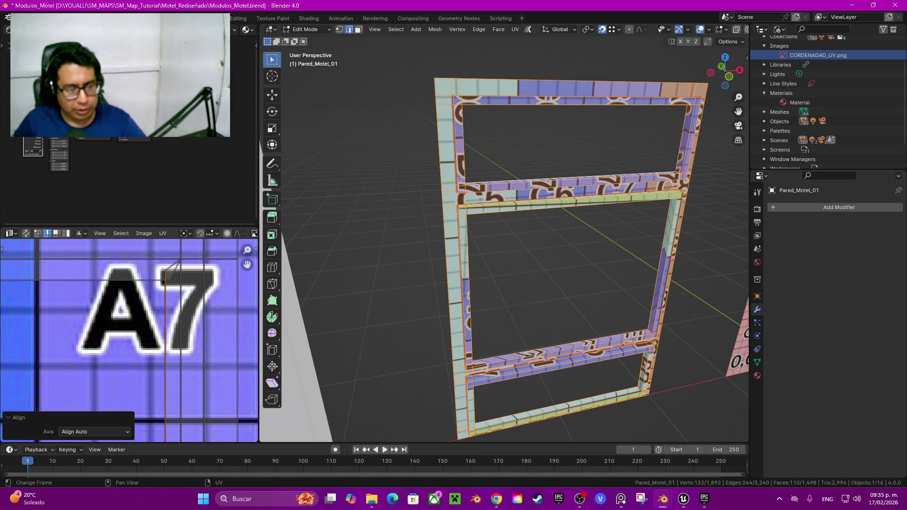
{"action": "middle_click_drag", "start_coordinate": [71, 326], "coordinate": [188, 326]}
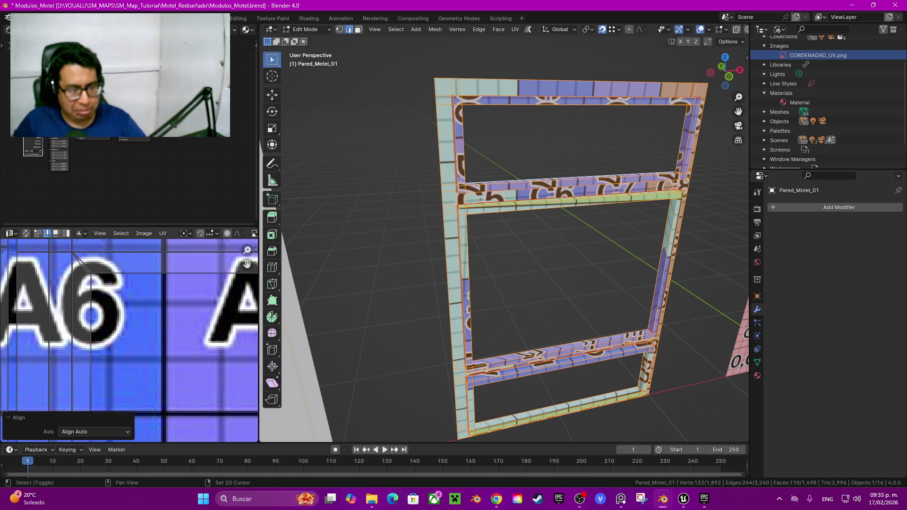
{"action": "left_click", "coordinate": [105, 320]}
{"action": "key", "text": "q"}
{"action": "left_click", "coordinate": [105, 319]}
Check the alignment axis around D6–D7 and select the crooked UV edge at D5
{"action": "middle_click_drag", "start_coordinate": [142, 416], "coordinate": [141, 246]}
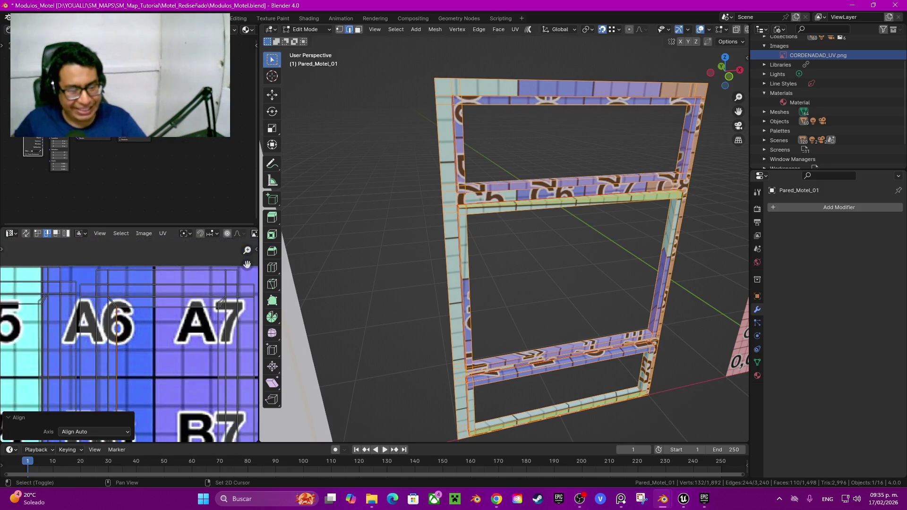
{"action": "middle_click_drag", "start_coordinate": [142, 416], "coordinate": [165, 321]}
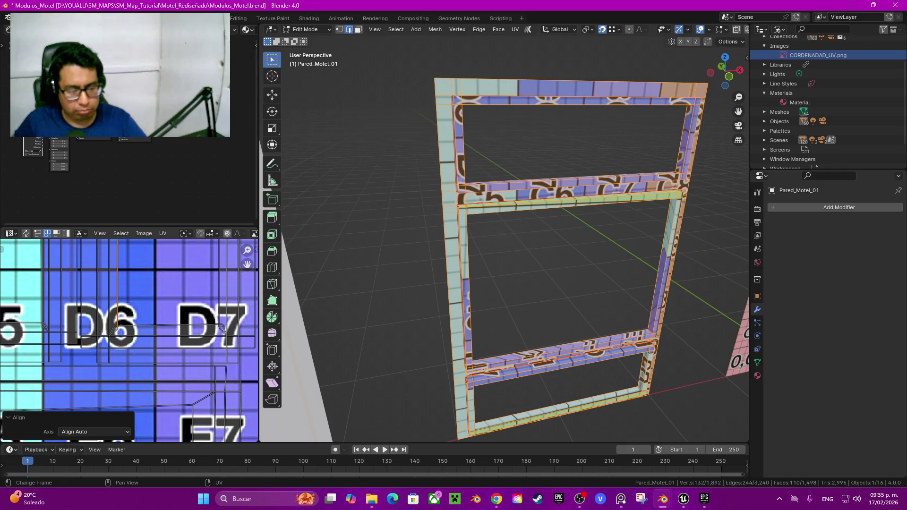
{"action": "left_click", "coordinate": [94, 432]}
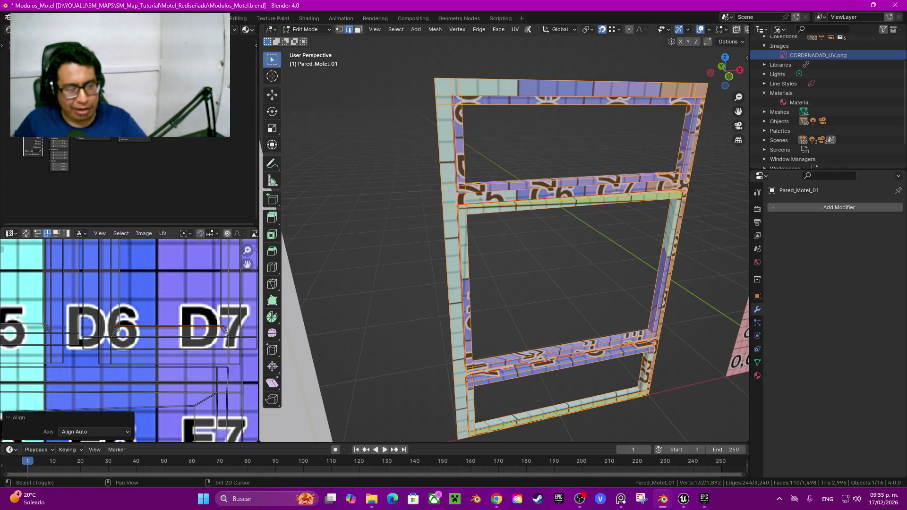
{"action": "middle_click_drag", "start_coordinate": [118, 326], "coordinate": [203, 347]}
{"action": "scroll", "coordinate": [90, 325], "scroll_direction": "up", "scroll_amount": 2}
{"action": "scroll", "coordinate": [90, 326], "scroll_direction": "up", "scroll_amount": 1}
{"action": "left_click", "coordinate": [89, 322], "text": "shift"}
Straighten the D5 edge and the next crooked strip edge with Align Auto
{"action": "key", "text": "q"}
{"action": "left_click", "coordinate": [89, 325]}
{"action": "key", "text": "q"}
{"action": "left_click", "coordinate": [174, 291]}
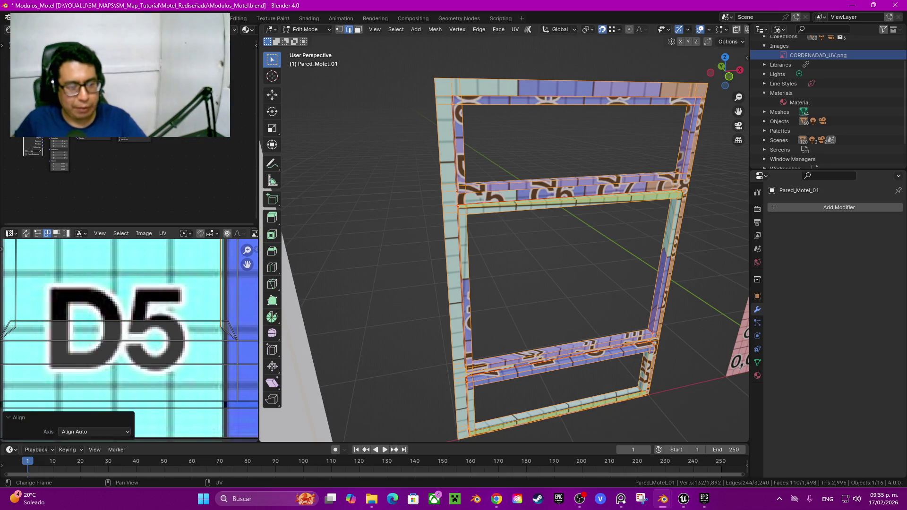
{"action": "middle_click_drag", "start_coordinate": [142, 302], "coordinate": [231, 329]}
{"action": "left_click", "coordinate": [105, 283]}
{"action": "key", "text": "q"}
{"action": "left_click", "coordinate": [75, 308]}
Align Auto the UV edge near A5, then zoom out over the A6 area
{"action": "scroll", "coordinate": [95, 326], "scroll_direction": "down", "scroll_amount": 2}
{"action": "scroll", "coordinate": [95, 326], "scroll_direction": "up", "scroll_amount": 1}
{"action": "middle_click_drag", "start_coordinate": [142, 265], "coordinate": [134, 425]}
{"action": "mouse_move", "coordinate": [141, 264]}
{"action": "middle_mouse_down"}
{"action": "mouse_move", "coordinate": [122, 425]}
{"action": "mouse_move", "coordinate": [144, 425]}
{"action": "middle_mouse_up"}
{"action": "middle_click_drag", "start_coordinate": [95, 265], "coordinate": [114, 344]}
{"action": "middle_click_drag", "start_coordinate": [113, 302], "coordinate": [95, 364]}
{"action": "key", "text": "q"}
{"action": "left_click", "coordinate": [105, 371]}
{"action": "middle_click_drag", "start_coordinate": [189, 377], "coordinate": [62, 297]}
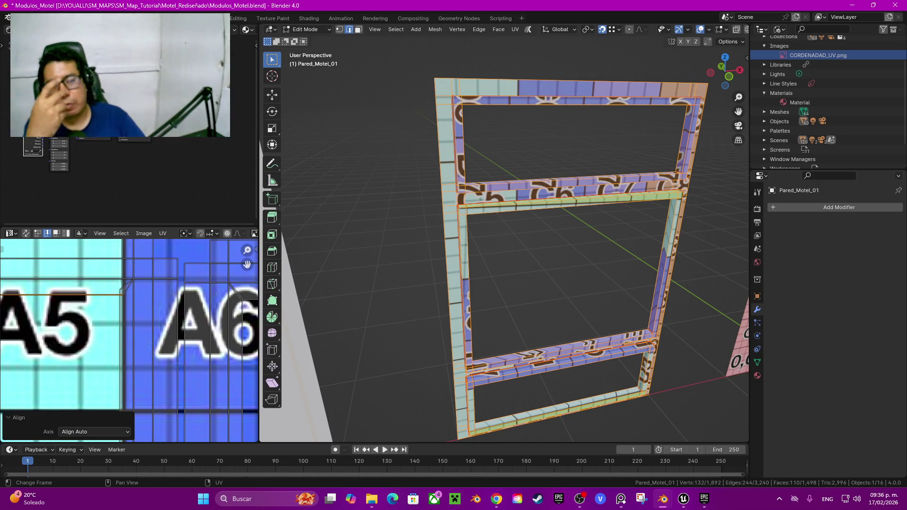
{"action": "scroll", "coordinate": [129, 340], "scroll_direction": "down", "scroll_amount": 3}
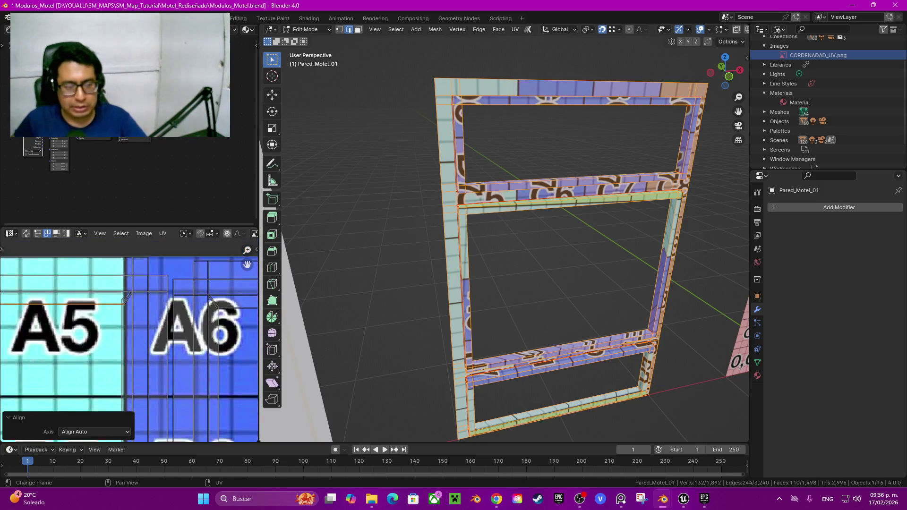
{"action": "scroll", "coordinate": [129, 340], "scroll_direction": "down", "scroll_amount": 2}
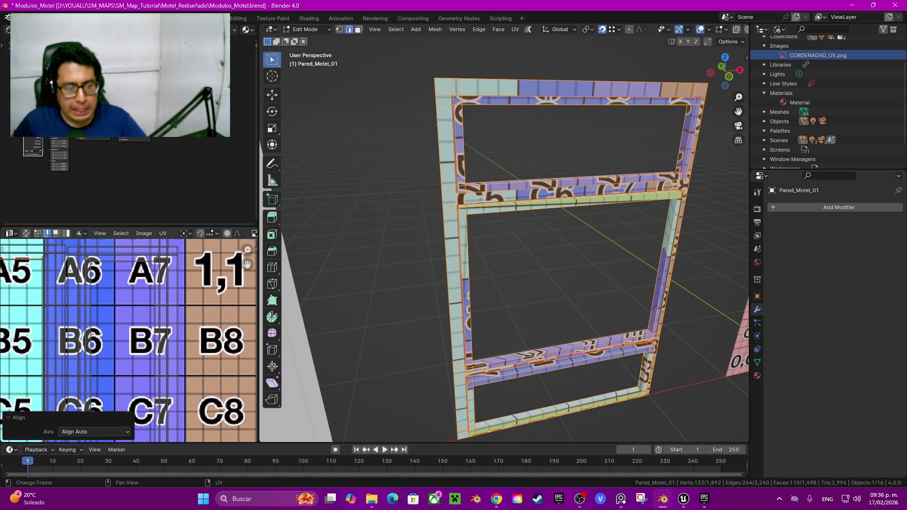
{"action": "scroll", "coordinate": [128, 341], "scroll_direction": "down", "scroll_amount": 1}
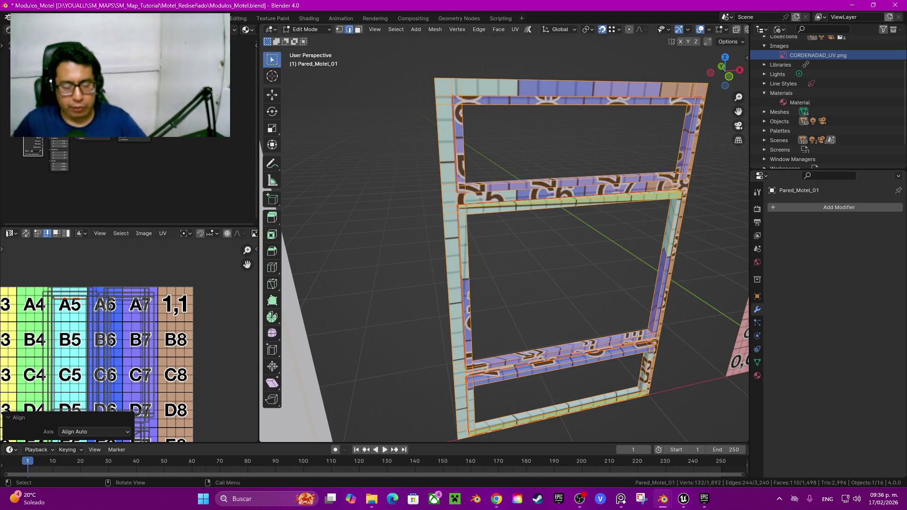
Select the whole frame-strip UV island lying along column A5 with L
{"action": "middle_click_drag", "start_coordinate": [118, 340], "coordinate": [162, 316]}
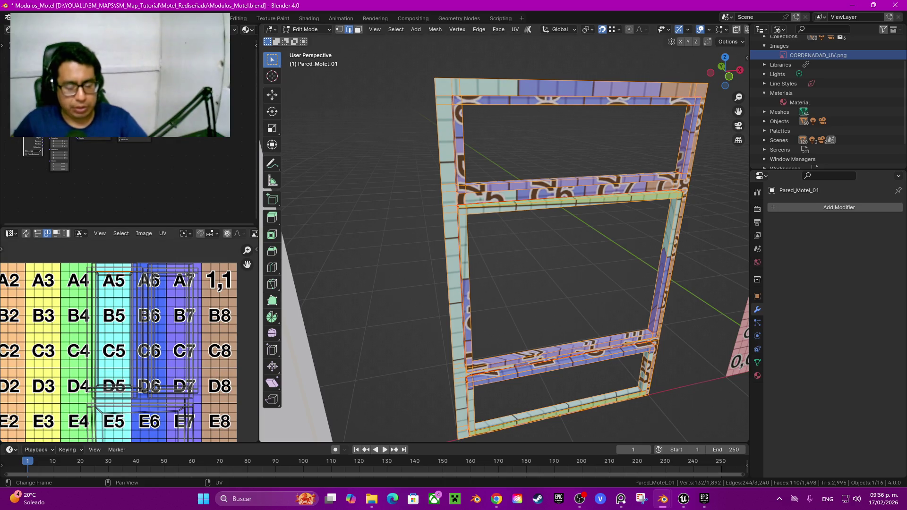
{"action": "key", "text": "l"}
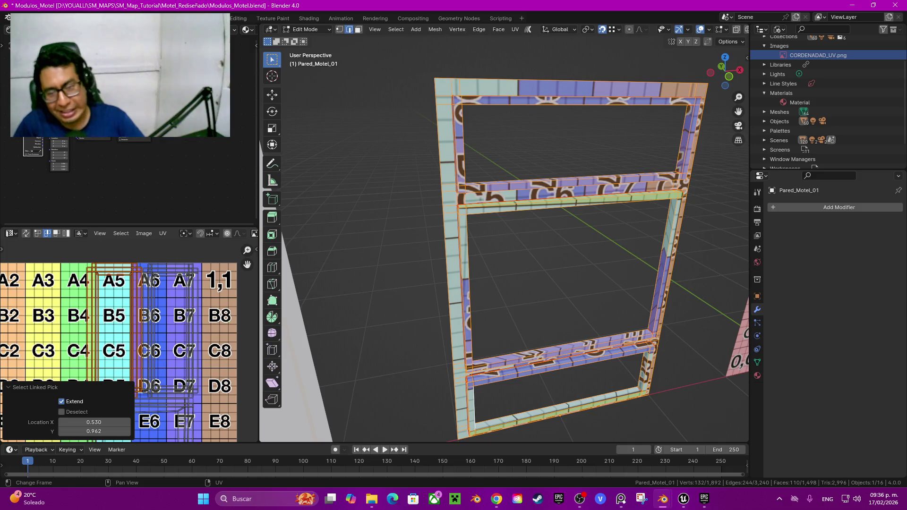
Rotate the selected strip island -90° and move it up and left
{"action": "type", "text": "r"}
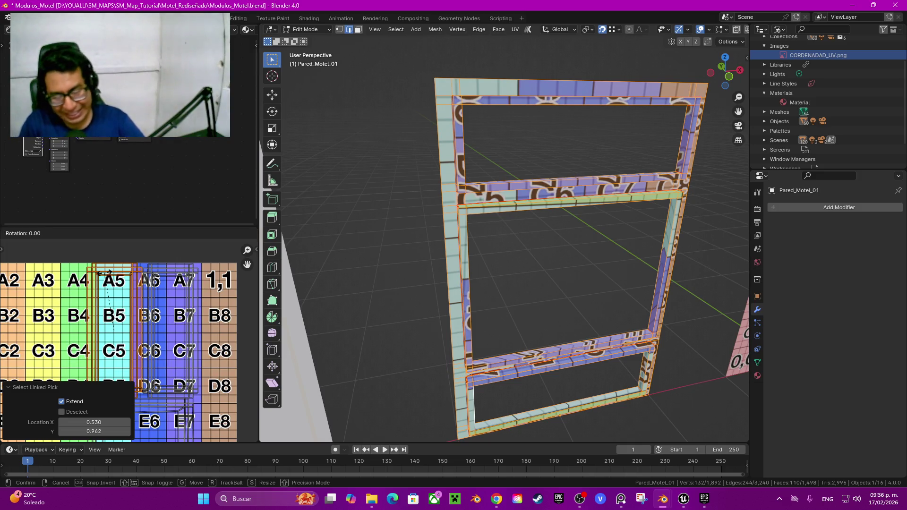
{"action": "type", "text": "90"}
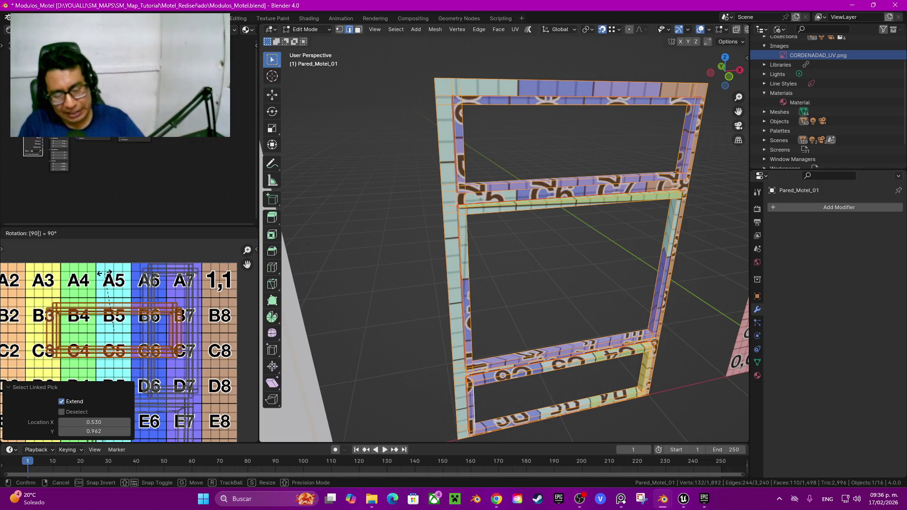
{"action": "key", "text": "minus"}
{"action": "key", "text": "Return"}
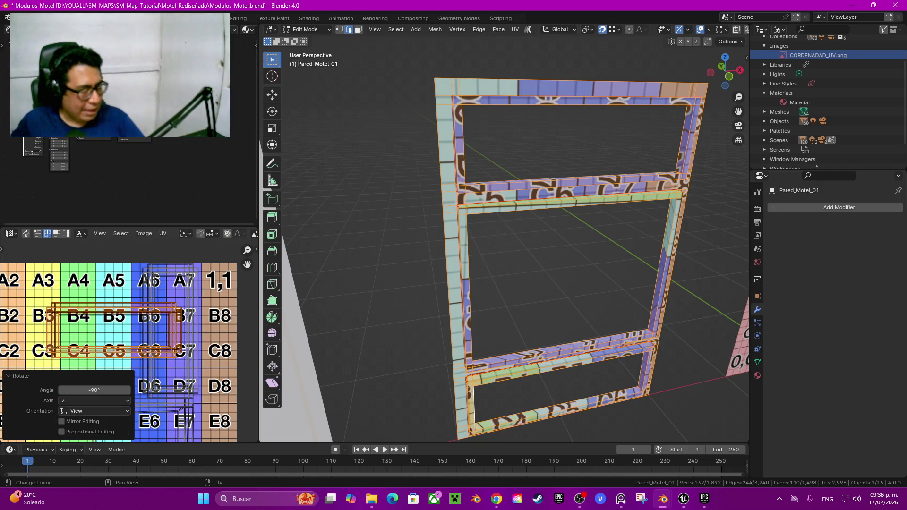
{"action": "left_click_drag", "start_coordinate": [247, 264], "coordinate": [326, 261]}
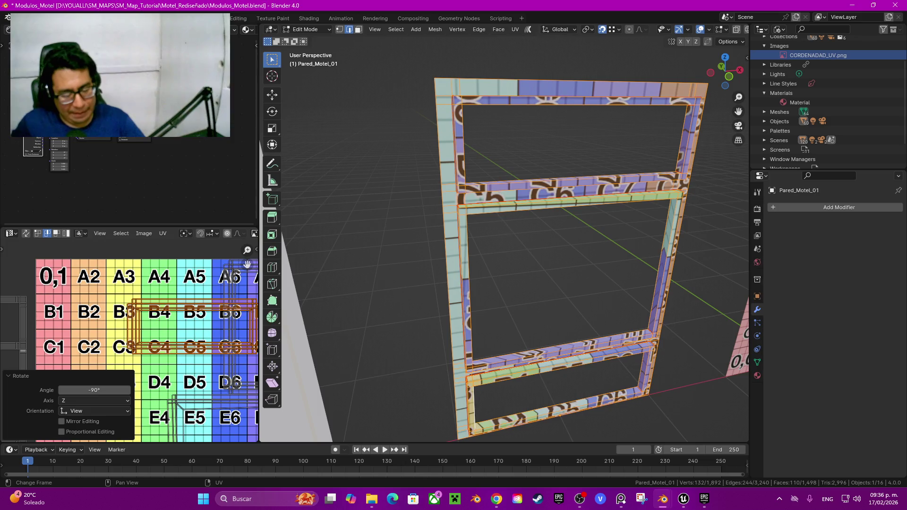
{"action": "key", "text": "g"}
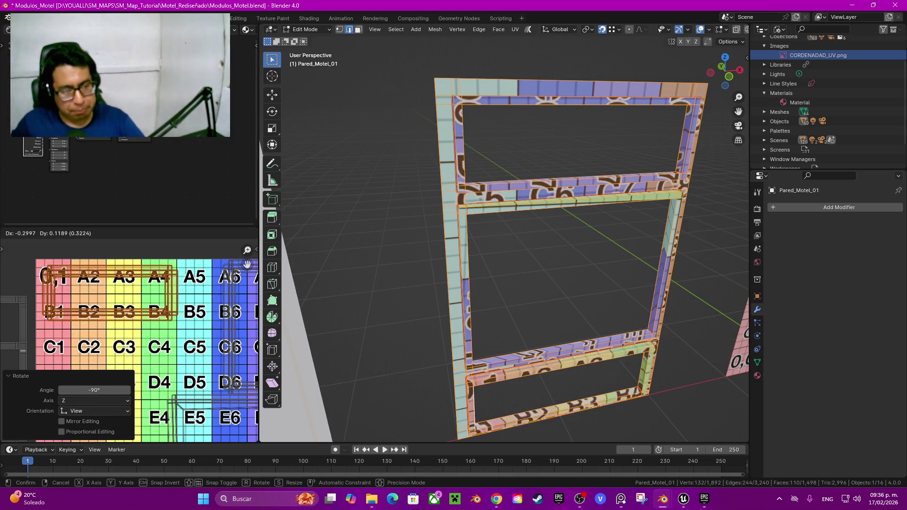
{"action": "key", "text": "Return"}
Select the A6–D7 strip island, rotate it 90° and raise it one row
{"action": "left_click_drag", "start_coordinate": [247, 264], "coordinate": [151, 255]}
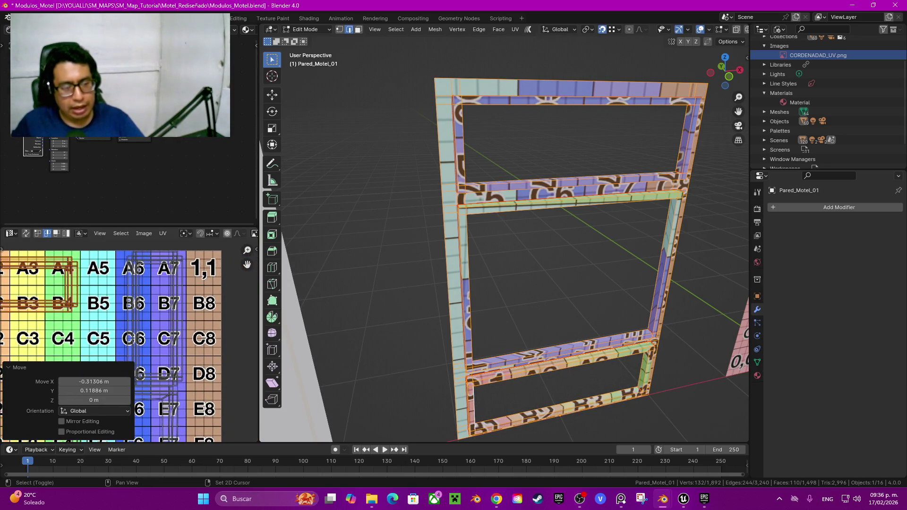
{"action": "key", "text": "l"}
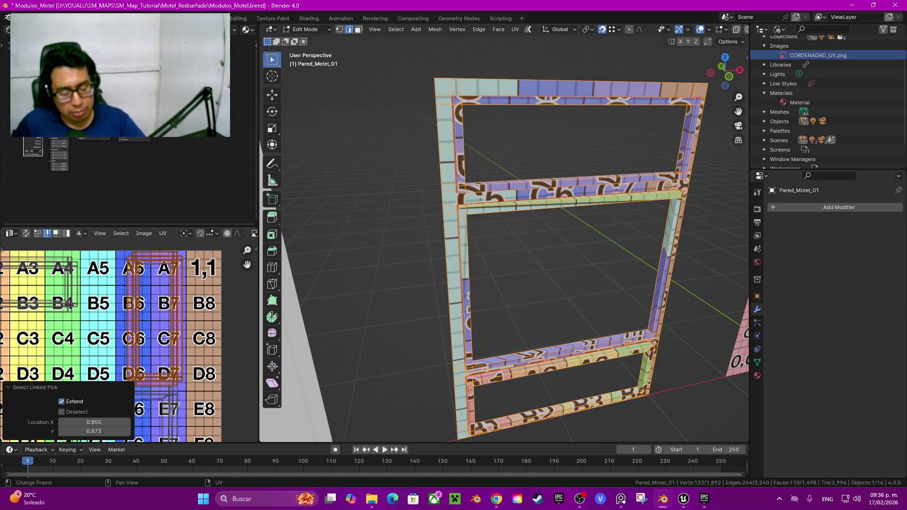
{"action": "key", "text": "r"}
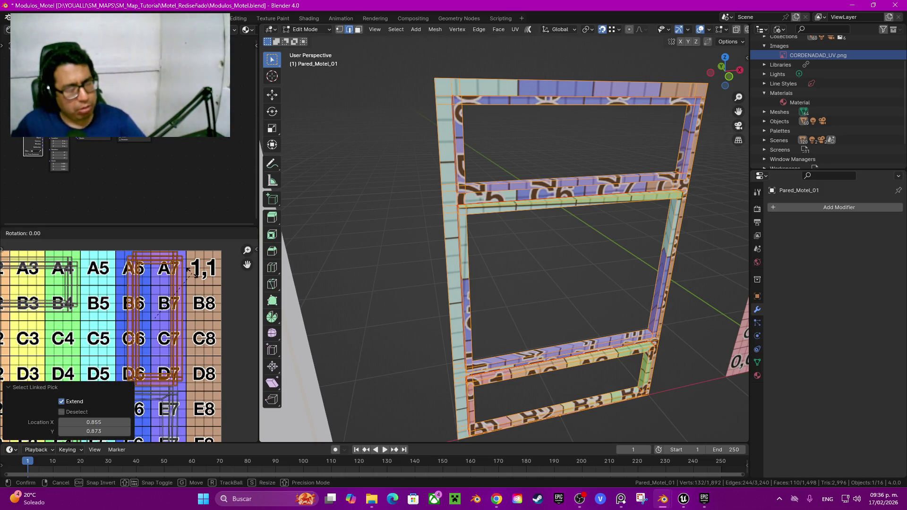
{"action": "type", "text": "9"}
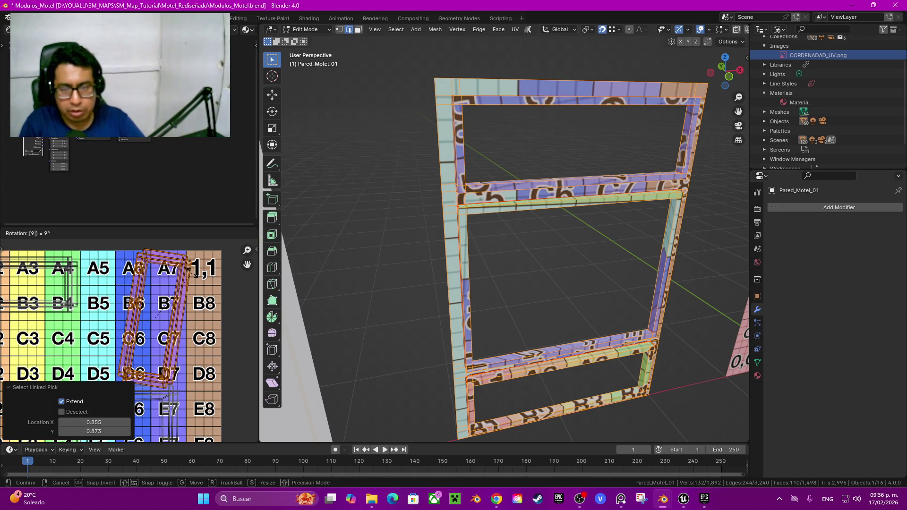
{"action": "type", "text": "0"}
{"action": "key", "text": "Return"}
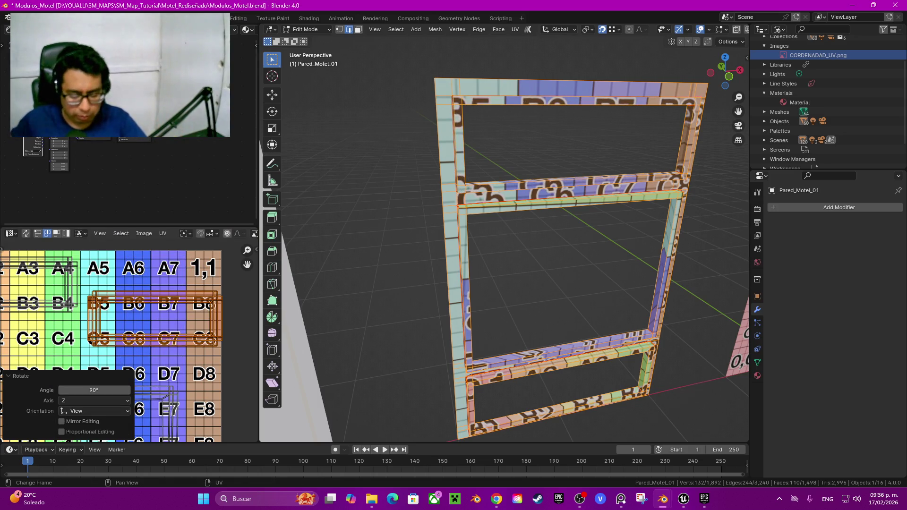
{"action": "key", "text": "g"}
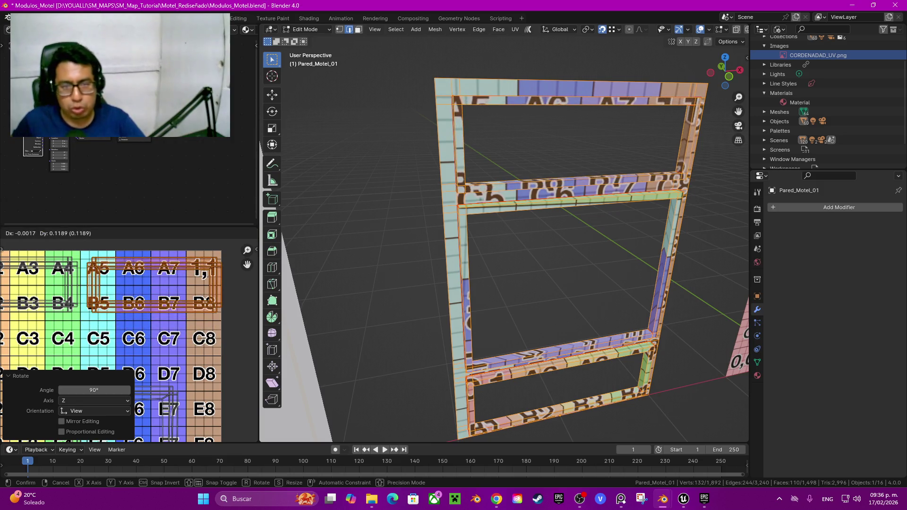
{"action": "key", "text": "Return"}
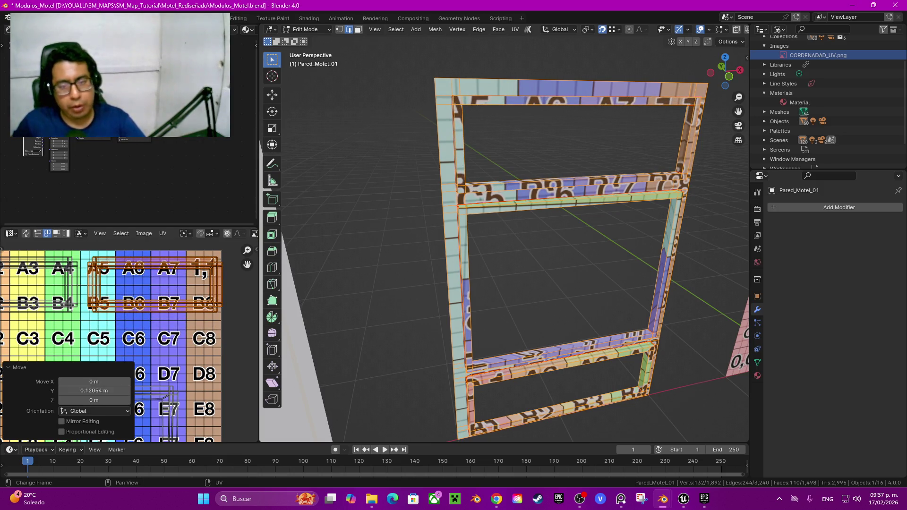
Select an edge of the frame UV island and straighten it with Align Auto
{"action": "left_click_drag", "start_coordinate": [246, 265], "coordinate": [311, 128]}
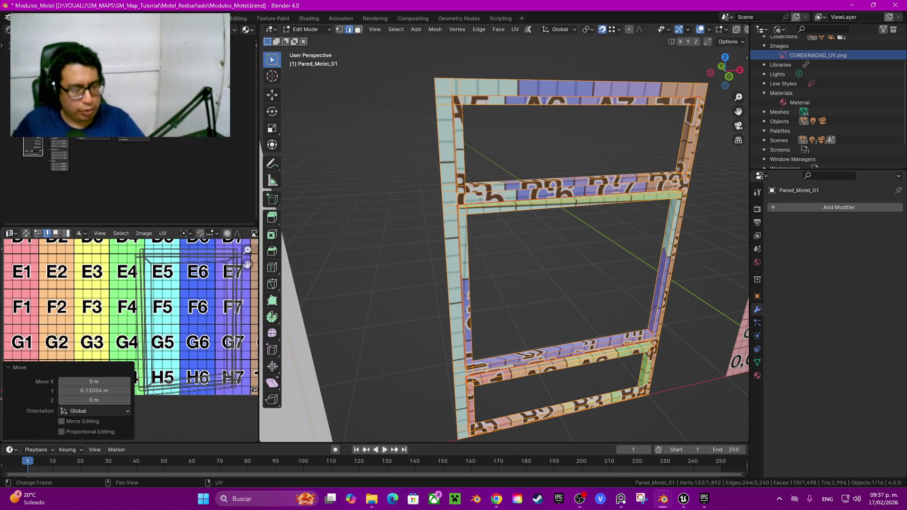
{"action": "scroll", "coordinate": [246, 265], "scroll_direction": "up", "scroll_amount": 2}
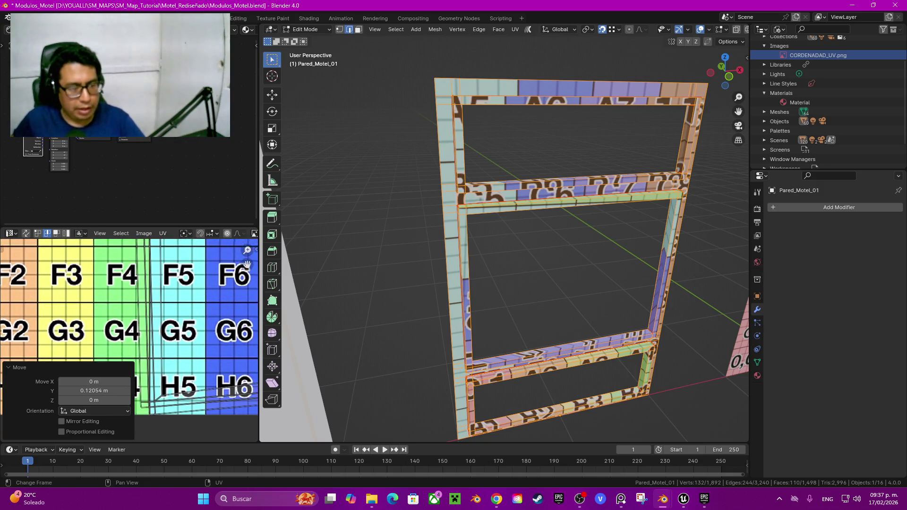
{"action": "left_click", "coordinate": [138, 293]}
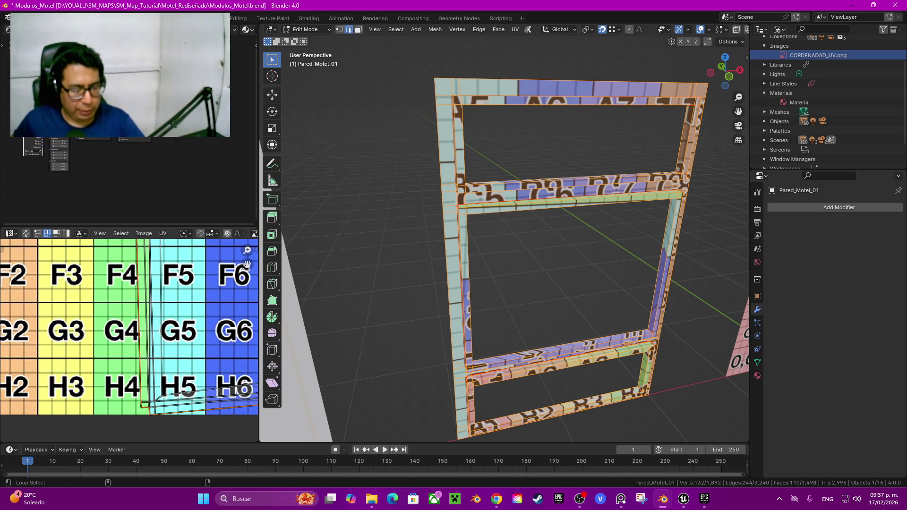
{"action": "left_click_drag", "start_coordinate": [247, 264], "coordinate": [220, 181]}
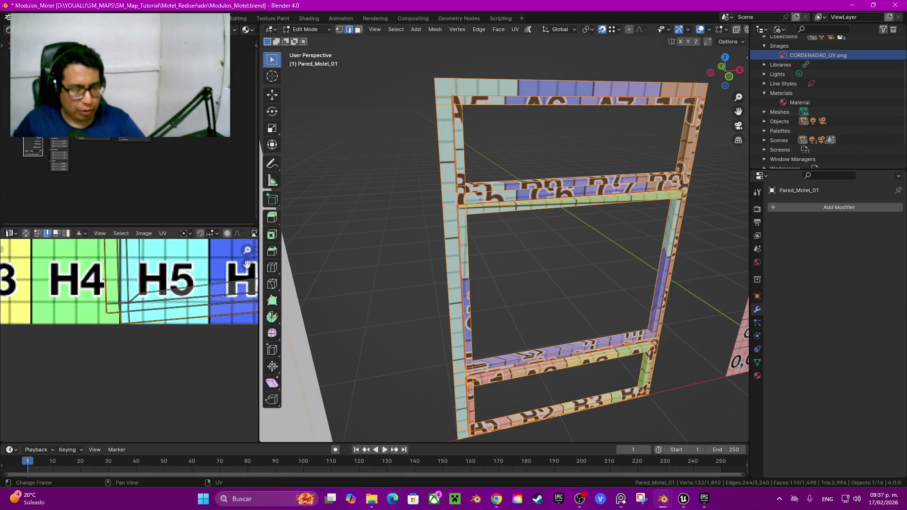
{"action": "scroll", "coordinate": [118, 314], "scroll_direction": "up", "scroll_amount": 2}
{"action": "scroll", "coordinate": [129, 340], "scroll_direction": "down", "scroll_amount": 2}
{"action": "scroll", "coordinate": [129, 340], "scroll_direction": "up", "scroll_amount": 2}
{"action": "key", "text": "shift+w"}
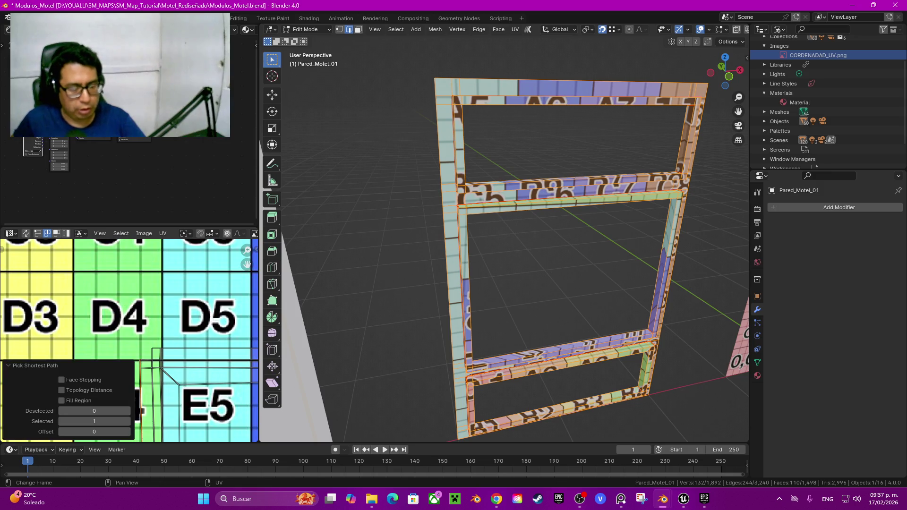
{"action": "left_click", "coordinate": [89, 363]}
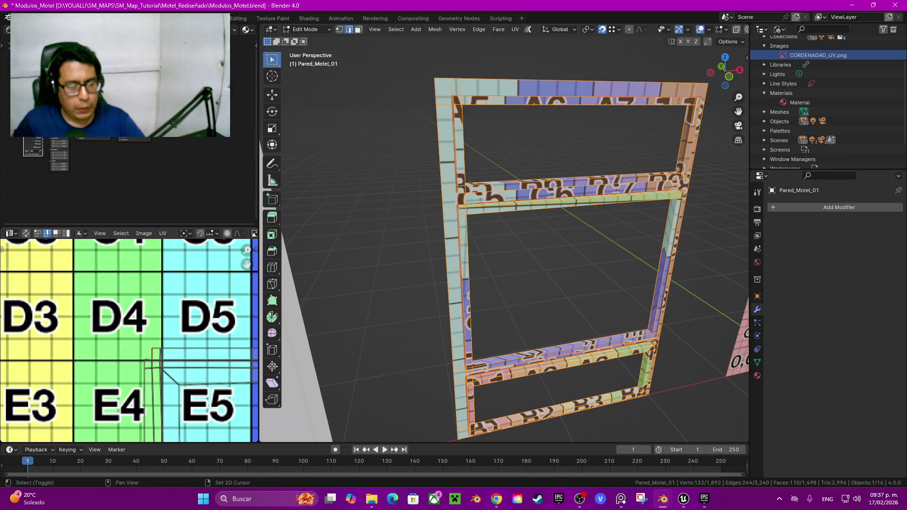
Straighten the UV edge near the H4–H5 tiles with Align Auto
{"action": "left_click_drag", "start_coordinate": [246, 264], "coordinate": [205, 5]}
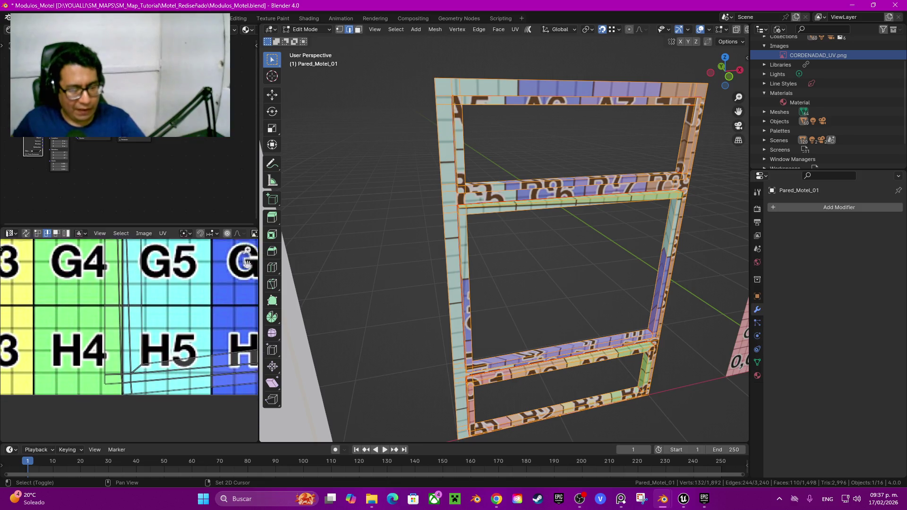
{"action": "scroll", "coordinate": [129, 331], "scroll_direction": "up", "scroll_amount": 5}
{"action": "left_click", "coordinate": [112, 303], "text": "ctrl"}
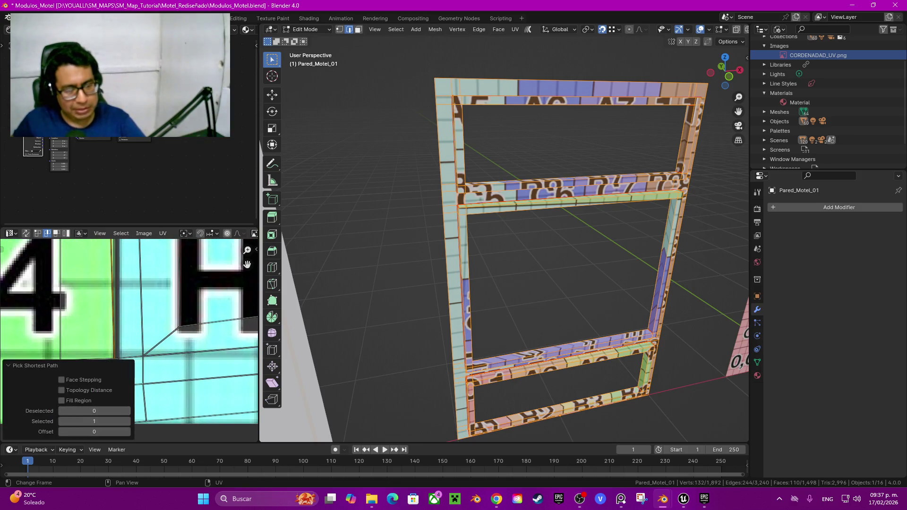
{"action": "key", "text": "shift+w"}
{"action": "key", "text": "Return"}
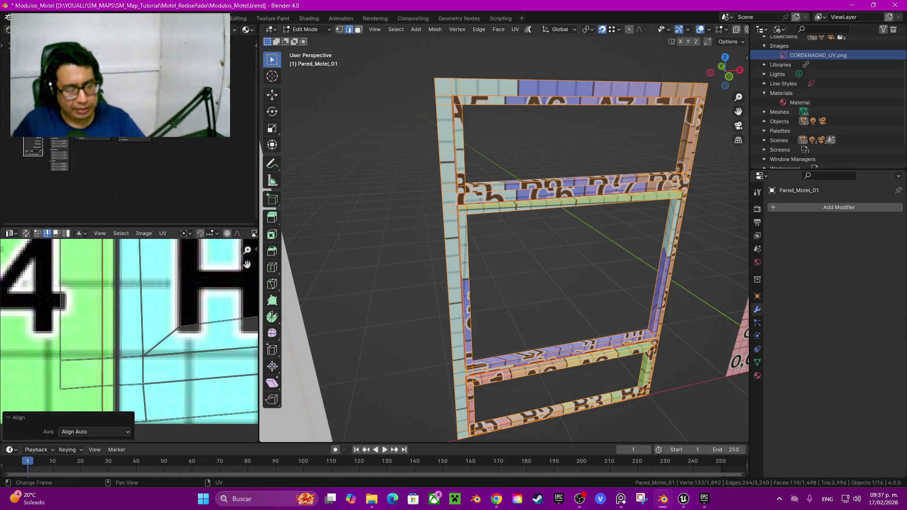
Select the vertical UV edge path near E4/E5 and auto-align it straight
{"action": "scroll", "coordinate": [129, 341], "scroll_direction": "down", "scroll_amount": 1}
{"action": "scroll", "coordinate": [129, 340], "scroll_direction": "down", "scroll_amount": 1}
{"action": "scroll", "coordinate": [129, 340], "scroll_direction": "down", "scroll_amount": 1}
{"action": "scroll", "coordinate": [129, 340], "scroll_direction": "down", "scroll_amount": 2}
{"action": "left_click_drag", "start_coordinate": [247, 265], "coordinate": [247, 283]}
{"action": "scroll", "coordinate": [247, 265], "scroll_direction": "up", "scroll_amount": 1}
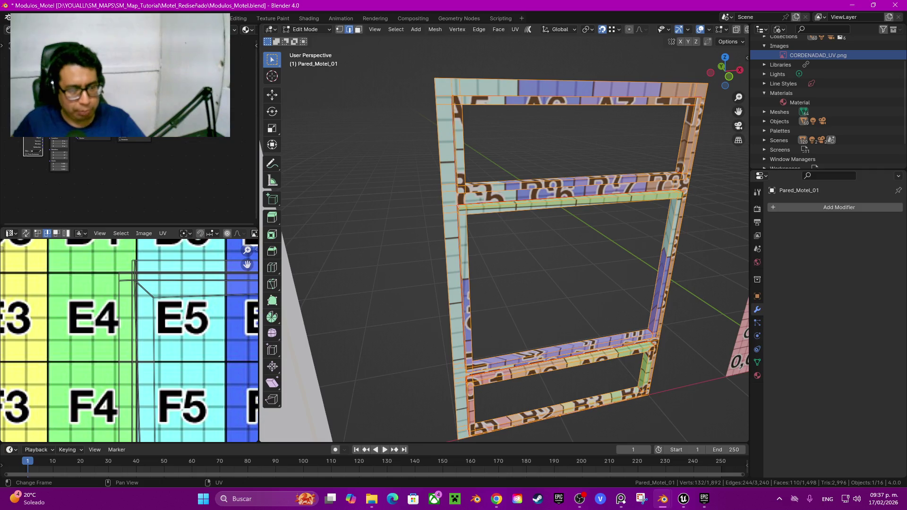
{"action": "scroll", "coordinate": [129, 340], "scroll_direction": "up", "scroll_amount": 2, "text": "shift"}
{"action": "scroll", "coordinate": [128, 340], "scroll_direction": "up", "scroll_amount": 3}
{"action": "scroll", "coordinate": [129, 340], "scroll_direction": "up", "scroll_amount": 1}
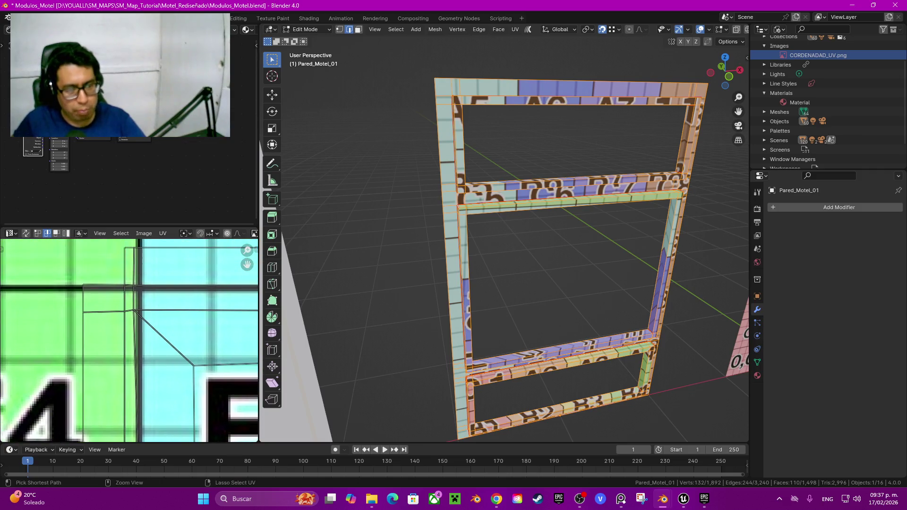
{"action": "left_click", "coordinate": [135, 285], "text": "ctrl"}
{"action": "key", "text": "ctrl+z"}
{"action": "left_click", "coordinate": [135, 330], "text": "ctrl"}
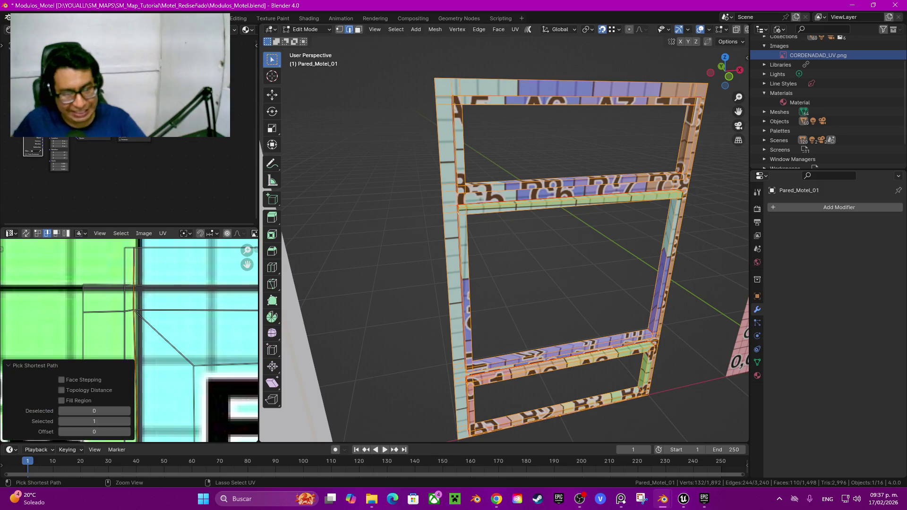
{"action": "key", "text": "q"}
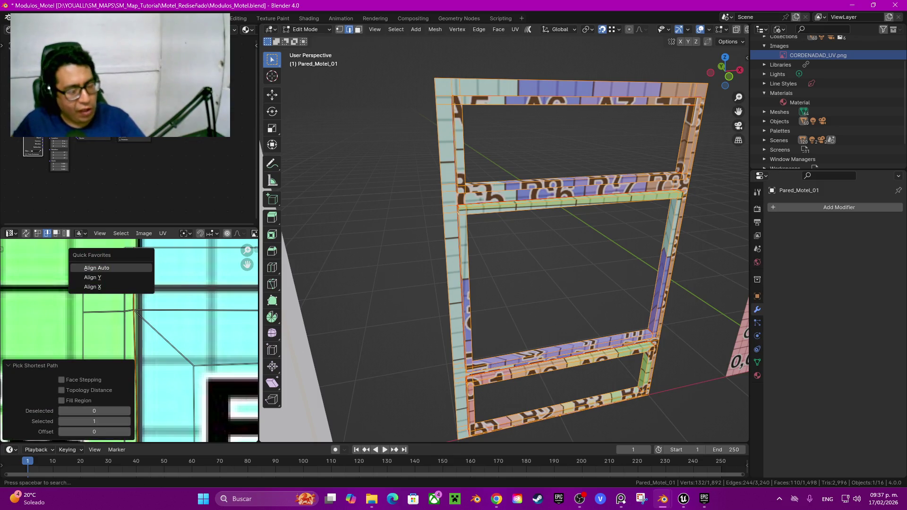
{"action": "key", "text": "Return"}
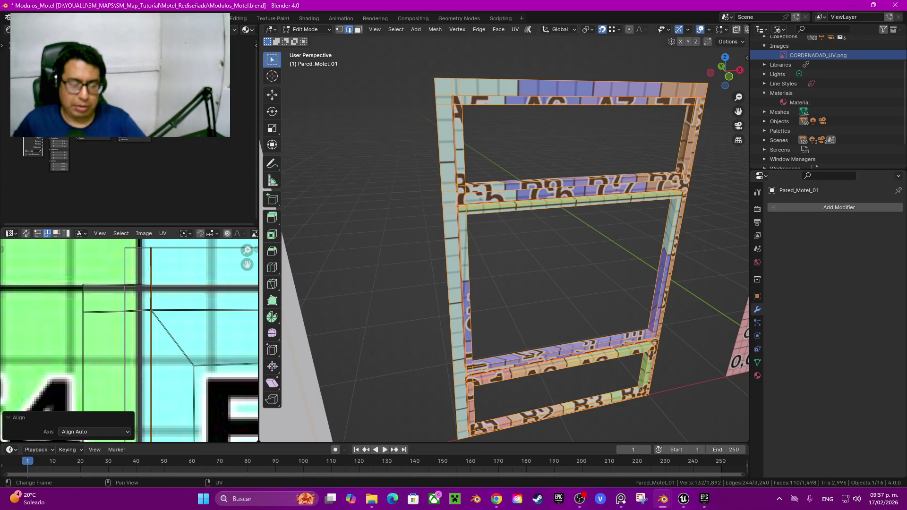
Select all UVs around the E6–H7 tiles and run Align Auto on them
{"action": "scroll", "coordinate": [129, 340], "scroll_direction": "down", "scroll_amount": 2}
{"action": "middle_click_drag", "start_coordinate": [165, 355], "coordinate": [75, 319]}
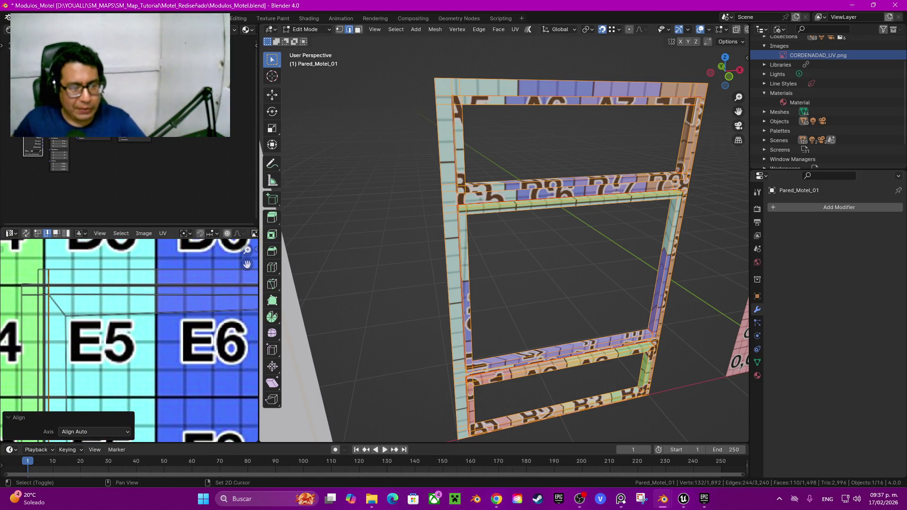
{"action": "scroll", "coordinate": [129, 340], "scroll_direction": "down", "scroll_amount": 2}
{"action": "scroll", "coordinate": [129, 341], "scroll_direction": "up", "scroll_amount": 2}
{"action": "middle_click_drag", "start_coordinate": [213, 330], "coordinate": [47, 340]}
{"action": "mouse_move", "coordinate": [520, 260]}
{"action": "middle_mouse_down", "text": "shift"}
{"action": "mouse_move", "coordinate": [506, 271]}
{"action": "mouse_move", "coordinate": [534, 245]}
{"action": "middle_mouse_up", "text": "shift"}
{"action": "middle_click_drag", "start_coordinate": [142, 331], "coordinate": [104, 357]}
{"action": "key", "text": "a"}
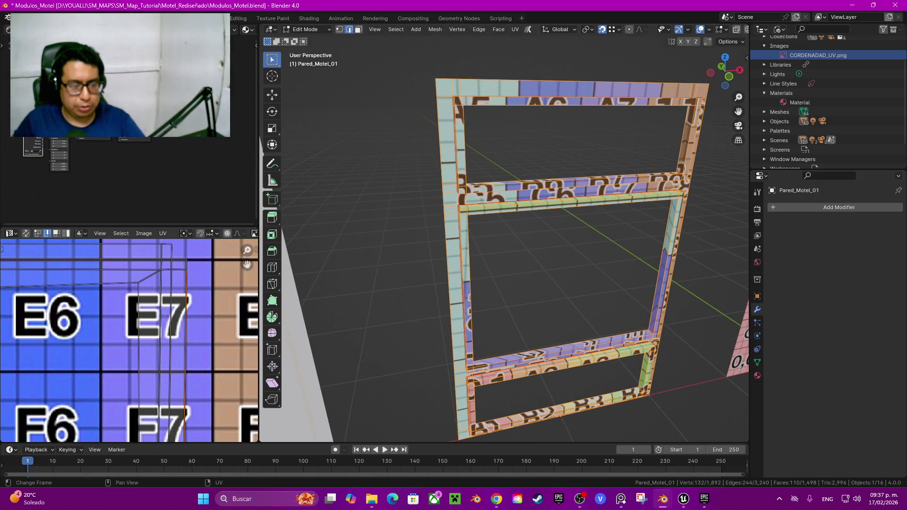
{"action": "scroll", "coordinate": [129, 340], "scroll_direction": "down", "scroll_amount": 2}
{"action": "middle_click_drag", "start_coordinate": [129, 340], "coordinate": [132, 265]}
{"action": "scroll", "coordinate": [129, 340], "scroll_direction": "up", "scroll_amount": 2}
{"action": "scroll", "coordinate": [151, 352], "scroll_direction": "up", "scroll_amount": 1}
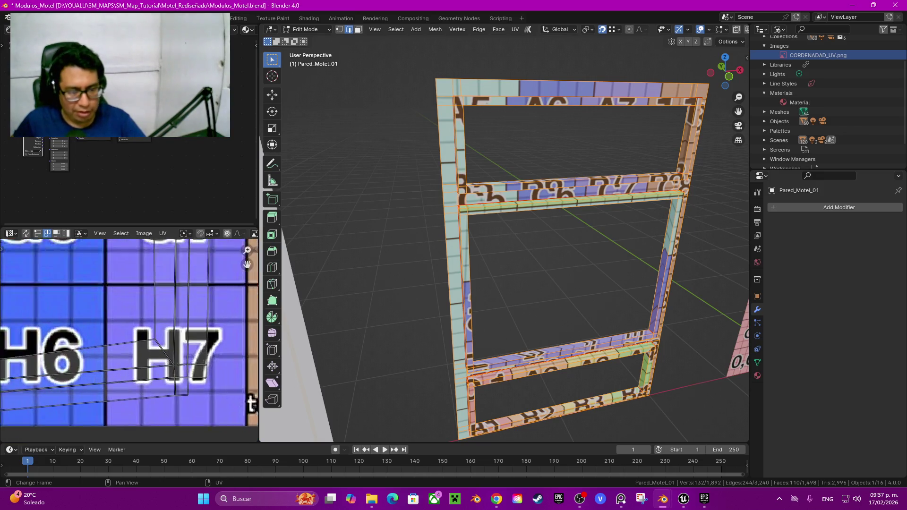
{"action": "scroll", "coordinate": [151, 351], "scroll_direction": "up", "scroll_amount": 1}
{"action": "scroll", "coordinate": [151, 352], "scroll_direction": "up", "scroll_amount": 1}
{"action": "right_click", "coordinate": [66, 368]}
{"action": "mouse_move", "coordinate": [104, 371]}
{"action": "left_click", "coordinate": [170, 373]}
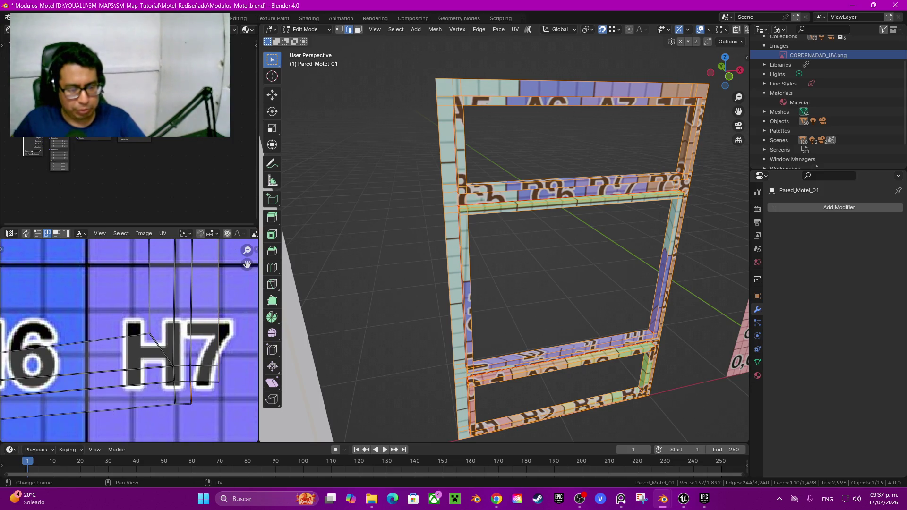
Straighten the vertical UV edge running from D7/E7 to H7 with Align Auto
{"action": "scroll", "coordinate": [129, 340], "scroll_direction": "down", "scroll_amount": 2}
{"action": "scroll", "coordinate": [129, 340], "scroll_direction": "up", "scroll_amount": 2}
{"action": "scroll", "coordinate": [129, 340], "scroll_direction": "up", "scroll_amount": 3, "text": "shift"}
{"action": "scroll", "coordinate": [129, 340], "scroll_direction": "up", "scroll_amount": 2, "text": "shift"}
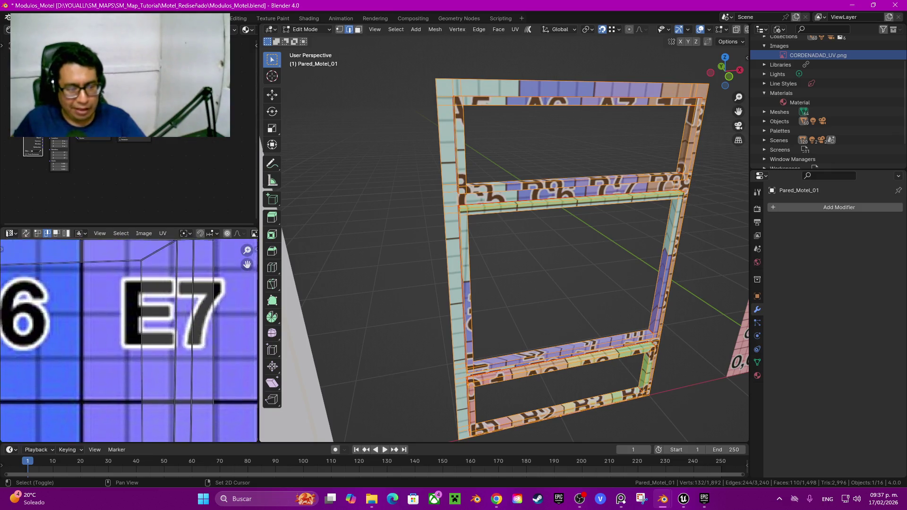
{"action": "scroll", "coordinate": [129, 340], "scroll_direction": "up", "scroll_amount": 2, "text": "shift"}
{"action": "left_click", "coordinate": [183, 330], "text": "ctrl"}
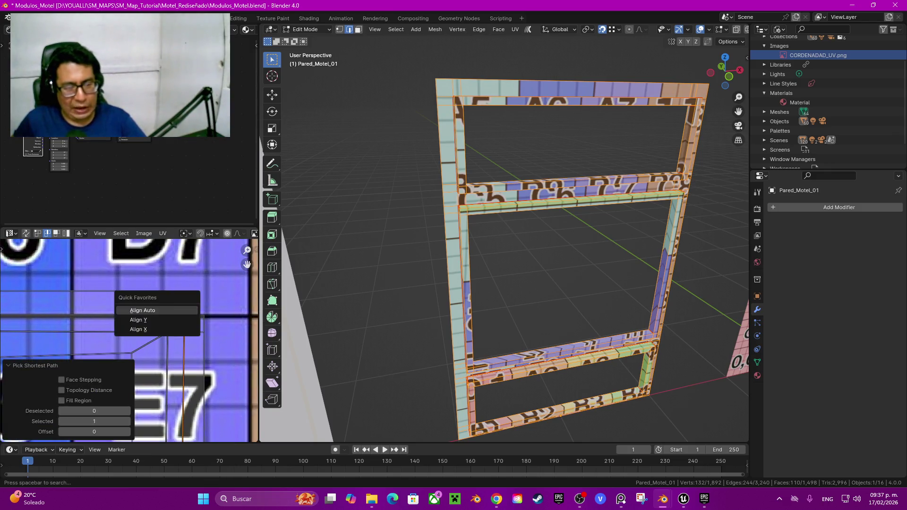
{"action": "scroll", "coordinate": [141, 331], "scroll_direction": "down", "scroll_amount": 2}
{"action": "scroll", "coordinate": [129, 340], "scroll_direction": "down", "scroll_amount": 1, "text": "shift"}
{"action": "scroll", "coordinate": [129, 340], "scroll_direction": "down", "scroll_amount": 2, "text": "shift"}
{"action": "scroll", "coordinate": [129, 340], "scroll_direction": "down", "scroll_amount": 2, "text": "shift"}
{"action": "scroll", "coordinate": [129, 340], "scroll_direction": "up", "scroll_amount": 3}
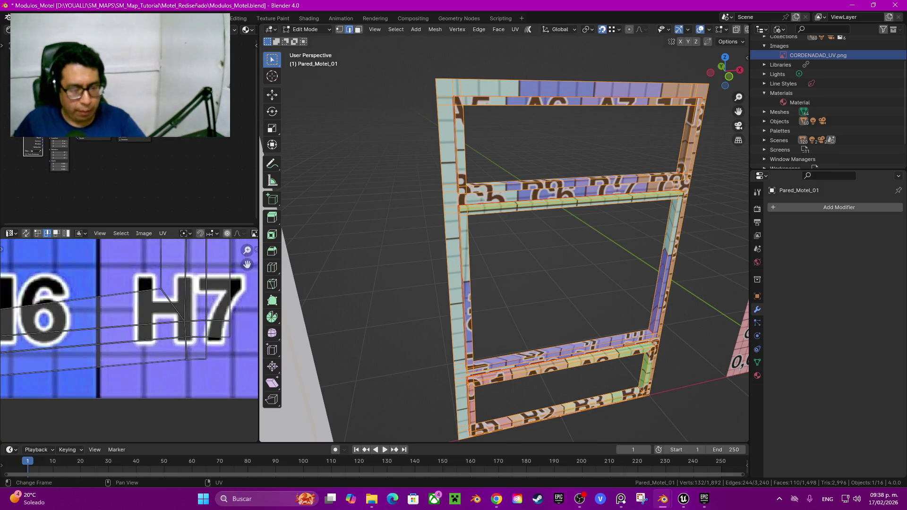
{"action": "left_click", "coordinate": [185, 321], "text": "ctrl"}
{"action": "key", "text": "q"}
{"action": "left_click", "coordinate": [142, 347]}
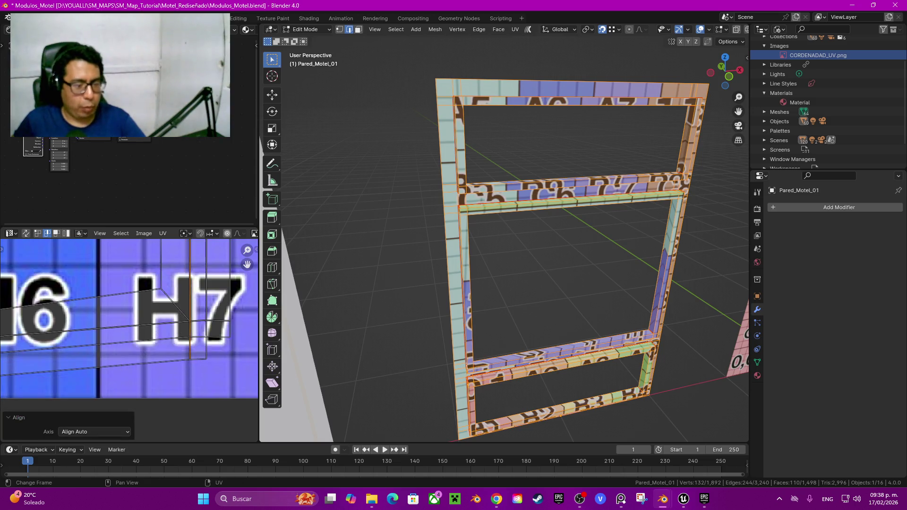
Auto-align the lower horizontal UV edge near H5
{"action": "left_click", "coordinate": [94, 367]}
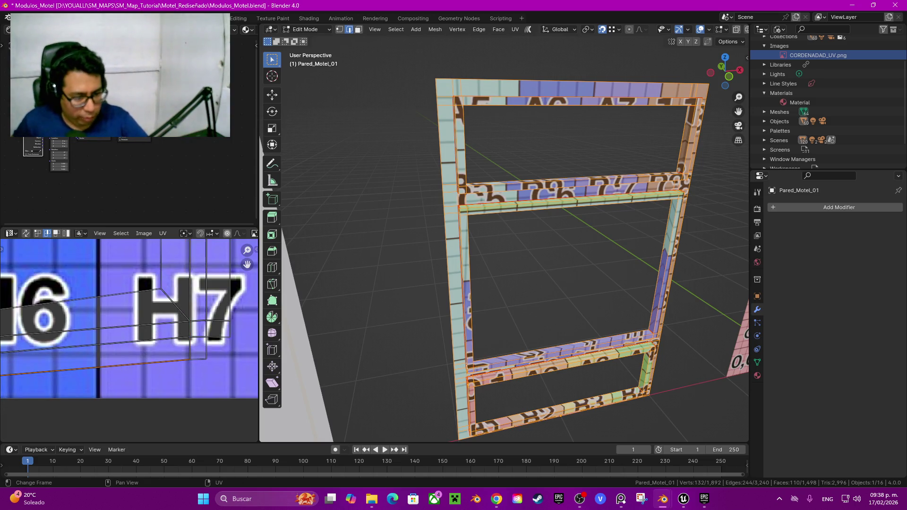
{"action": "scroll", "coordinate": [129, 317], "scroll_direction": "down", "scroll_amount": 3}
{"action": "scroll", "coordinate": [129, 316], "scroll_direction": "up", "scroll_amount": 2}
{"action": "scroll", "coordinate": [129, 316], "scroll_direction": "up", "scroll_amount": 3}
{"action": "scroll", "coordinate": [129, 293], "scroll_direction": "left", "scroll_amount": 2, "text": "ctrl"}
{"action": "left_click", "coordinate": [47, 344], "text": "ctrl"}
{"action": "key", "text": "q"}
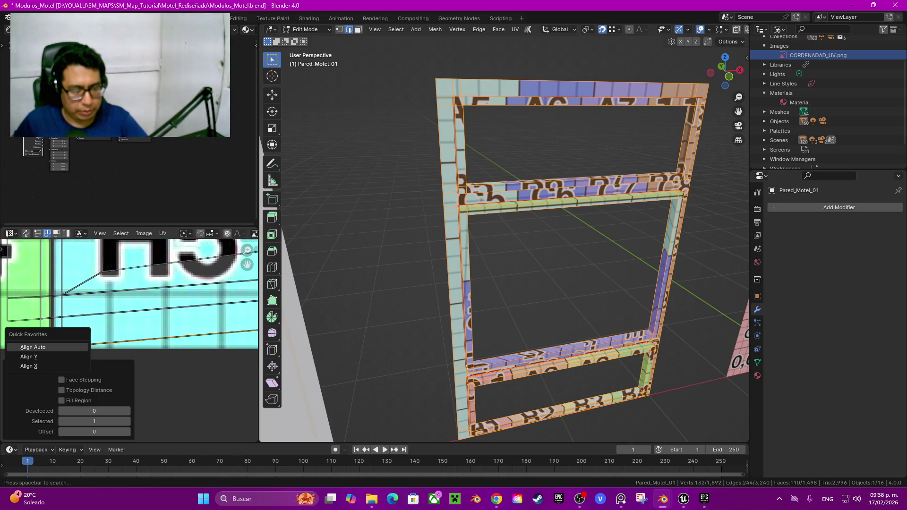
{"action": "key", "text": "Return"}
Clear the UV selection, then auto-align the edge near H4/H5
{"action": "scroll", "coordinate": [129, 297], "scroll_direction": "down", "scroll_amount": 2}
{"action": "scroll", "coordinate": [129, 297], "scroll_direction": "right", "scroll_amount": 2, "text": "ctrl"}
{"action": "scroll", "coordinate": [128, 298], "scroll_direction": "right", "scroll_amount": 1, "text": "ctrl"}
{"action": "scroll", "coordinate": [129, 297], "scroll_direction": "up", "scroll_amount": 2}
{"action": "scroll", "coordinate": [129, 301], "scroll_direction": "right", "scroll_amount": 1, "text": "ctrl"}
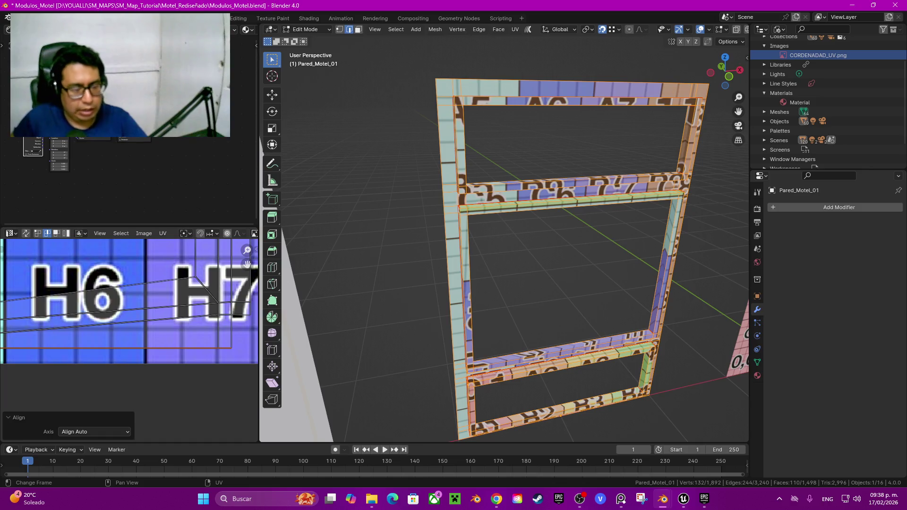
{"action": "left_click", "coordinate": [129, 301]}
{"action": "scroll", "coordinate": [129, 301], "scroll_direction": "left", "scroll_amount": 3, "text": "ctrl"}
{"action": "scroll", "coordinate": [129, 301], "scroll_direction": "left", "scroll_amount": 3, "text": "ctrl"}
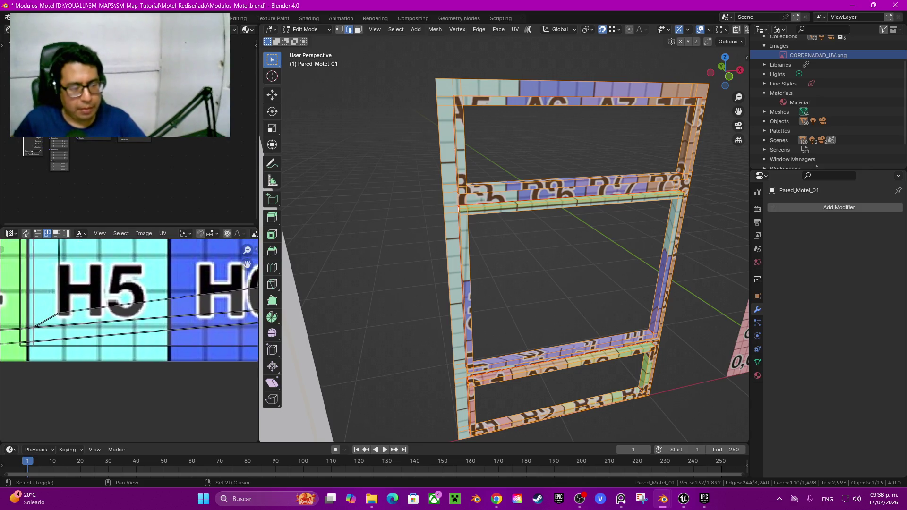
{"action": "scroll", "coordinate": [129, 300], "scroll_direction": "left", "scroll_amount": 3, "text": "ctrl"}
{"action": "left_click", "coordinate": [91, 347], "text": "ctrl"}
{"action": "key", "text": "q"}
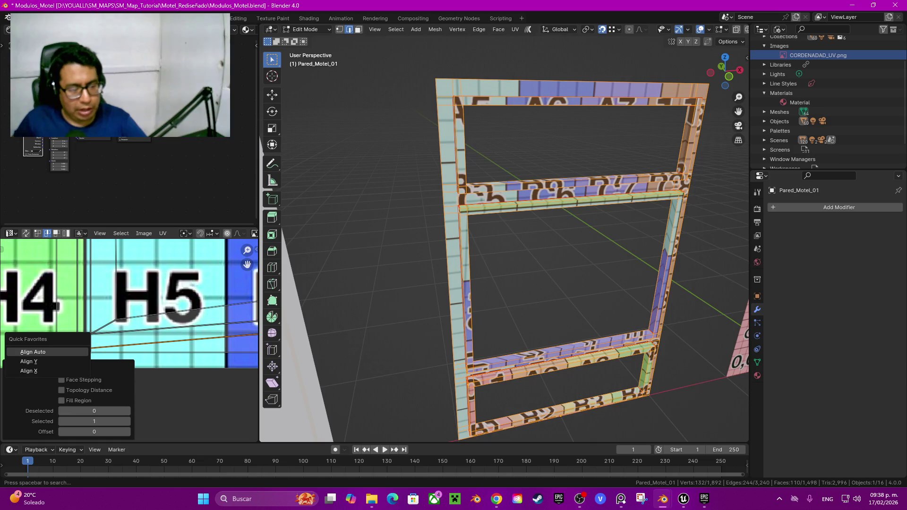
{"action": "left_click", "coordinate": [33, 352]}
Zoom in on the wall frame's top-right corner
{"action": "scroll", "coordinate": [129, 303], "scroll_direction": "right", "scroll_amount": 3, "text": "ctrl"}
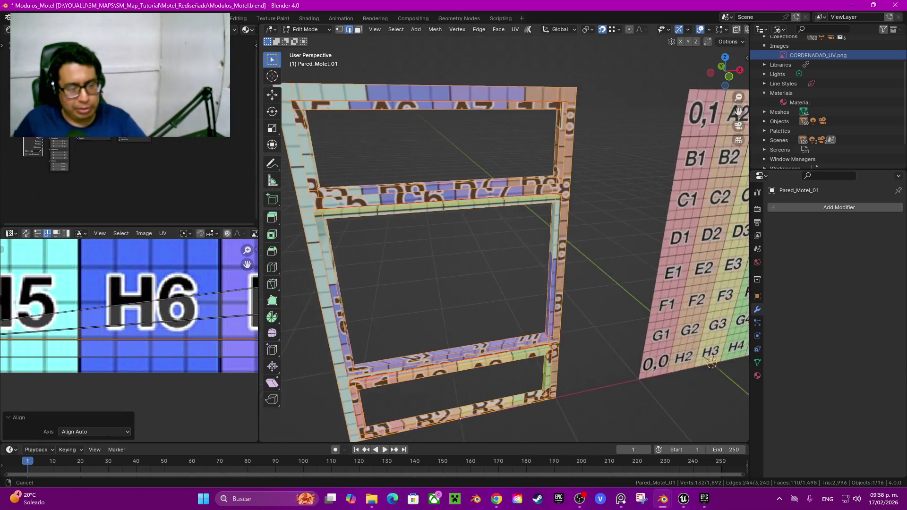
{"action": "scroll", "coordinate": [247, 264], "scroll_direction": "right", "scroll_amount": 3, "text": "ctrl"}
{"action": "scroll", "coordinate": [246, 264], "scroll_direction": "right", "scroll_amount": 3, "text": "ctrl"}
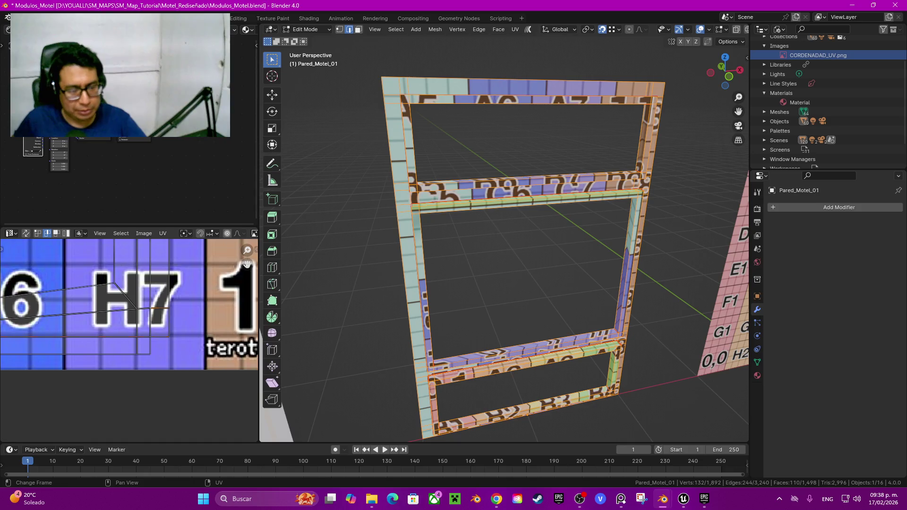
{"action": "scroll", "coordinate": [246, 265], "scroll_direction": "left", "scroll_amount": 3, "text": "ctrl"}
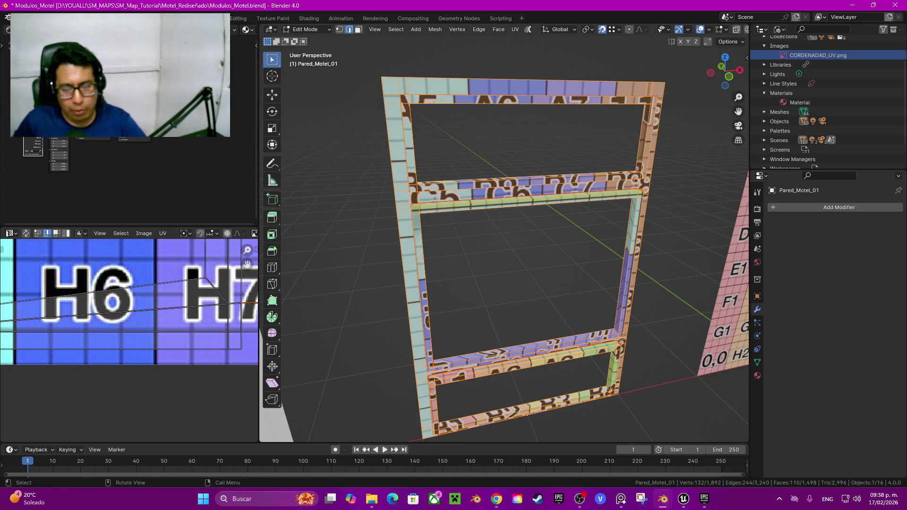
{"action": "scroll", "coordinate": [365, 274], "scroll_direction": "up", "scroll_amount": 3}
{"action": "mouse_move", "coordinate": [425, 284]}
{"action": "middle_mouse_down"}
{"action": "mouse_move", "coordinate": [496, 255]}
{"action": "mouse_move", "coordinate": [425, 283]}
{"action": "middle_mouse_up"}
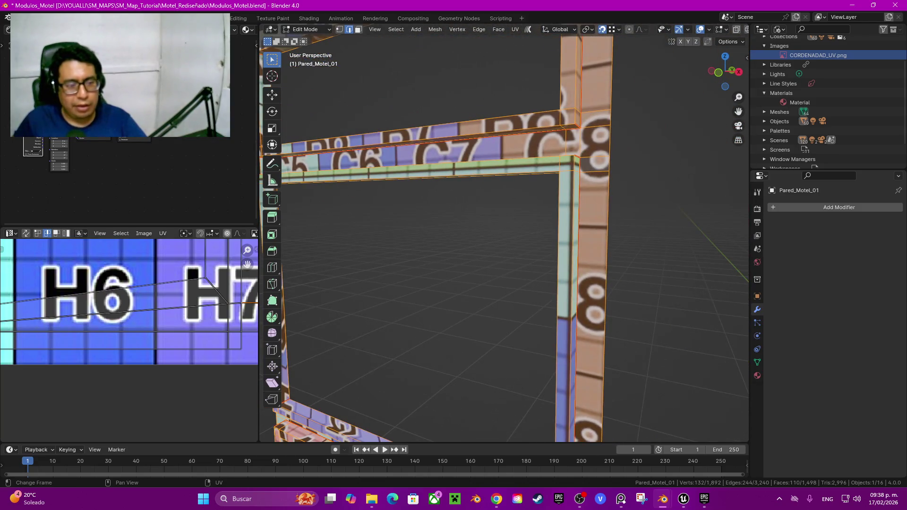
Pick the frame island's edge path near H5, trial Align Auto, then undo it
{"action": "scroll", "coordinate": [247, 264], "scroll_direction": "down", "scroll_amount": 2}
{"action": "scroll", "coordinate": [246, 263], "scroll_direction": "left", "scroll_amount": 3, "text": "ctrl"}
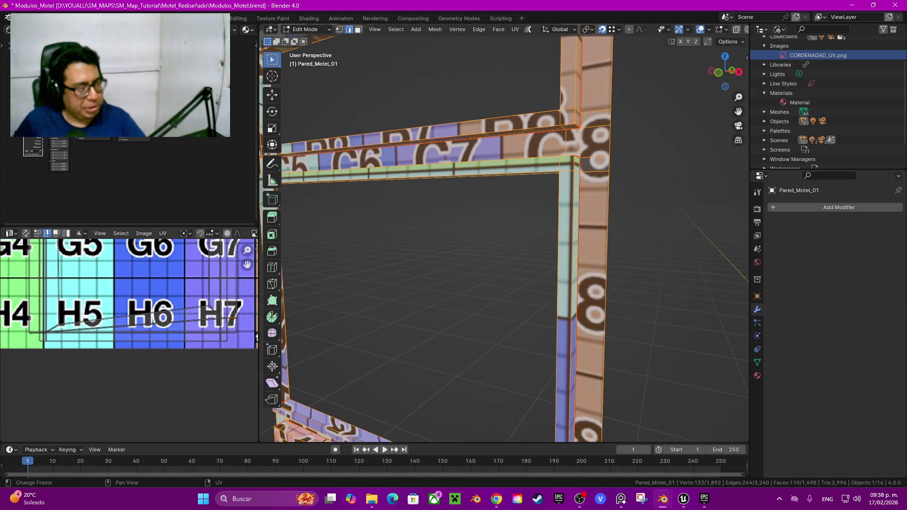
{"action": "scroll", "coordinate": [127, 307], "scroll_direction": "up", "scroll_amount": 2}
{"action": "scroll", "coordinate": [127, 307], "scroll_direction": "up", "scroll_amount": 2}
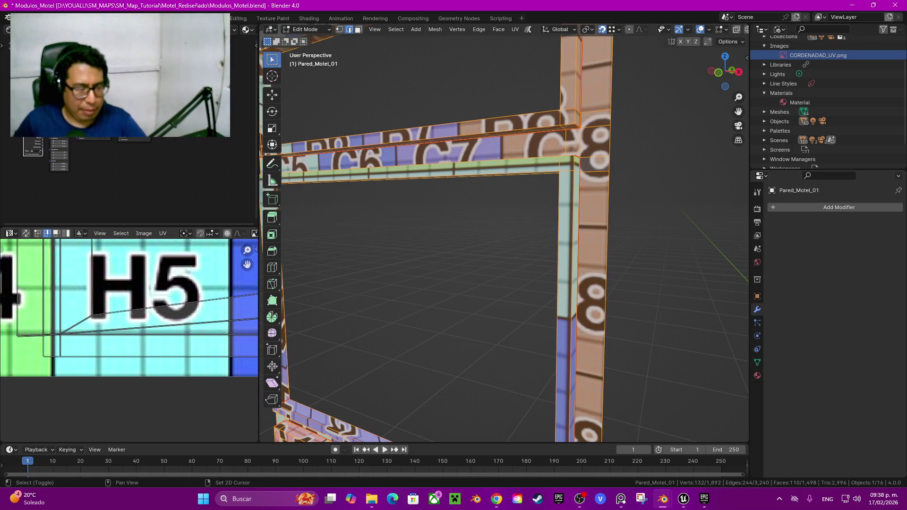
{"action": "left_click_drag", "start_coordinate": [247, 264], "coordinate": [271, 284]}
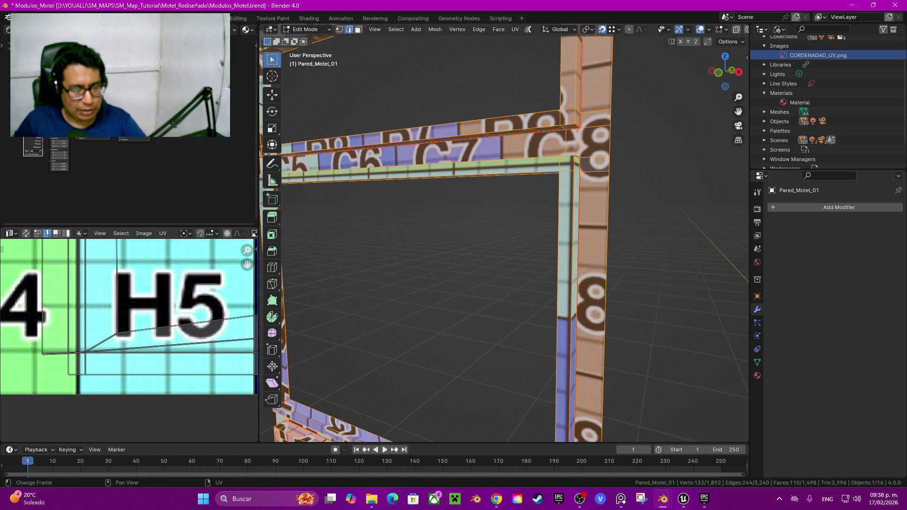
{"action": "left_click", "coordinate": [29, 347], "text": "ctrl"}
{"action": "scroll", "coordinate": [14, 340], "scroll_direction": "down", "scroll_amount": 2}
{"action": "scroll", "coordinate": [14, 340], "scroll_direction": "down", "scroll_amount": 2}
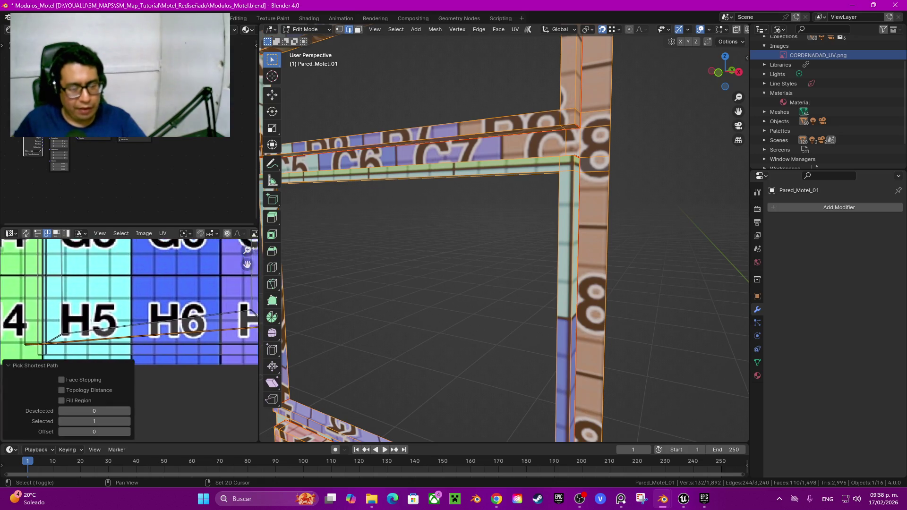
{"action": "middle_click_drag", "start_coordinate": [92, 347], "coordinate": [71, 346]}
{"action": "key", "text": "q"}
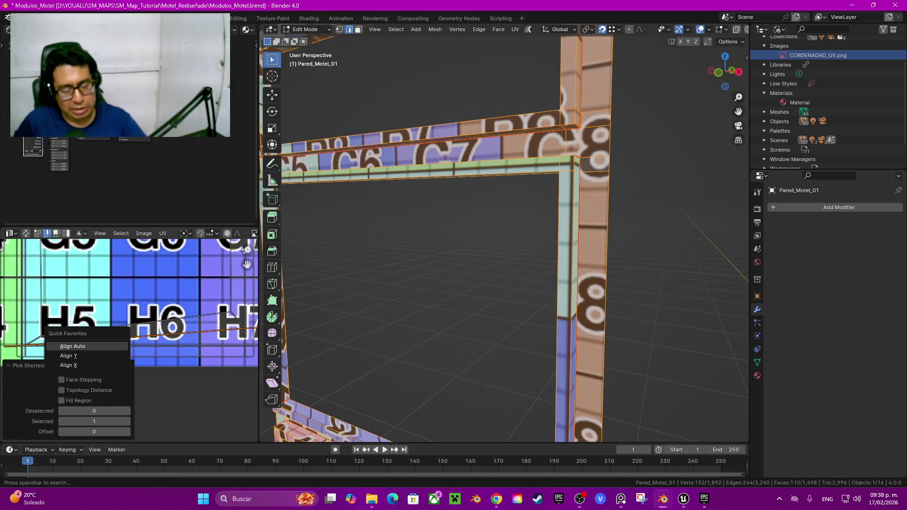
{"action": "left_click", "coordinate": [71, 346]}
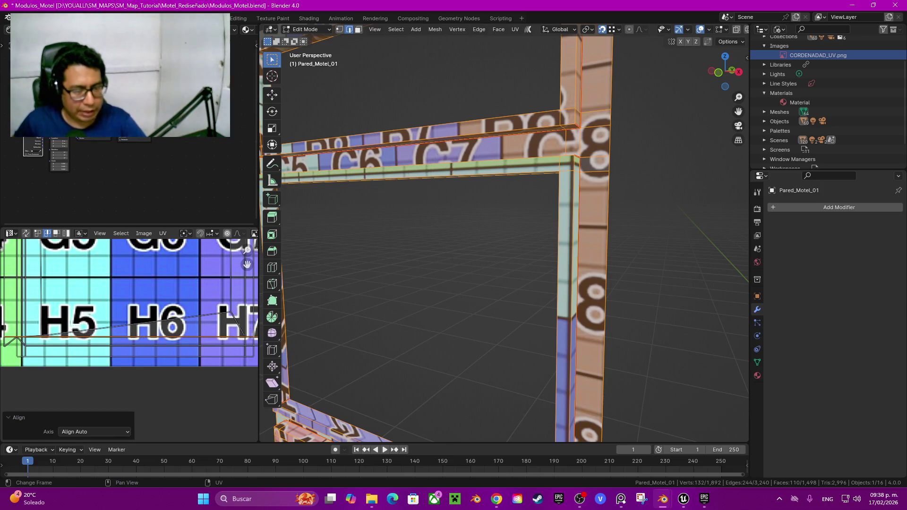
{"action": "key", "text": "ctrl+z"}
Pan and zoom across the G8 and H5–H7 tiles to inspect the frame strip
{"action": "middle_click_drag", "start_coordinate": [71, 346], "coordinate": [55, 346]}
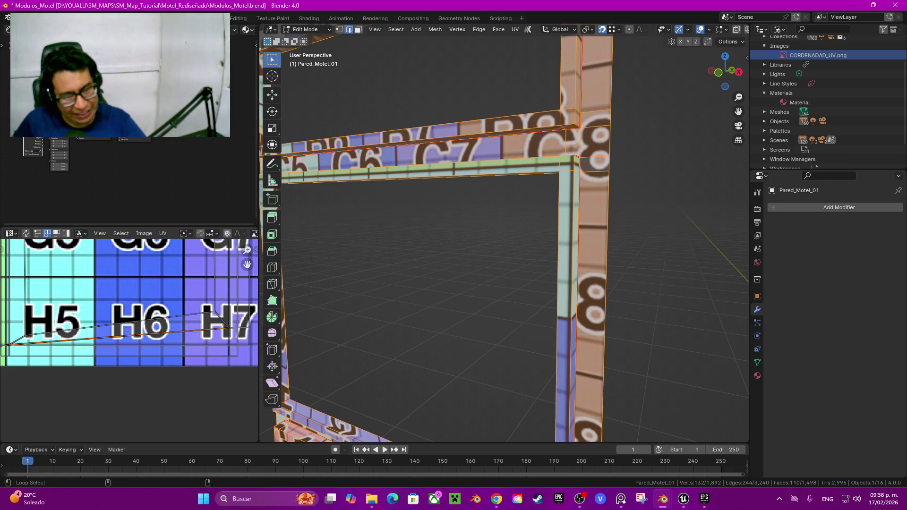
{"action": "middle_click_drag", "start_coordinate": [166, 271], "coordinate": [141, 271]}
{"action": "scroll", "coordinate": [141, 271], "scroll_direction": "up", "scroll_amount": 1}
{"action": "scroll", "coordinate": [140, 271], "scroll_direction": "down", "scroll_amount": 2}
{"action": "scroll", "coordinate": [172, 377], "scroll_direction": "down", "scroll_amount": 3}
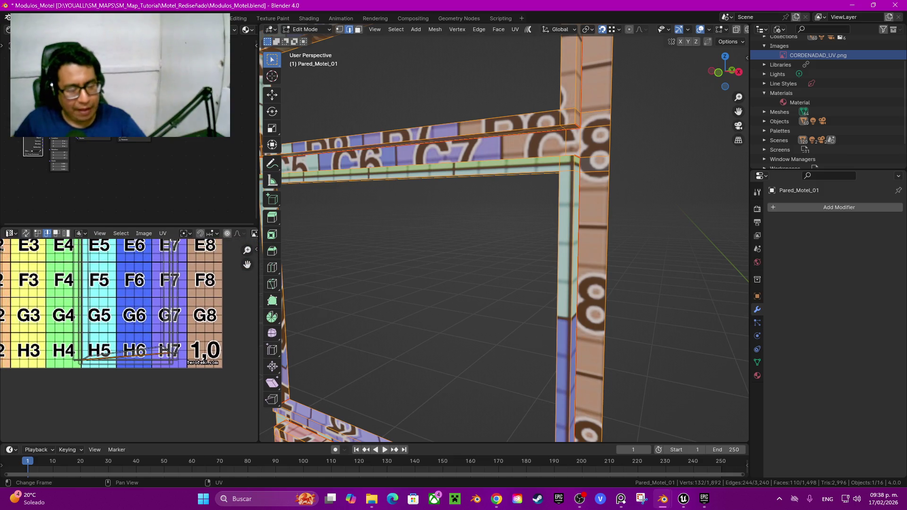
{"action": "scroll", "coordinate": [129, 341], "scroll_direction": "down", "scroll_amount": 2}
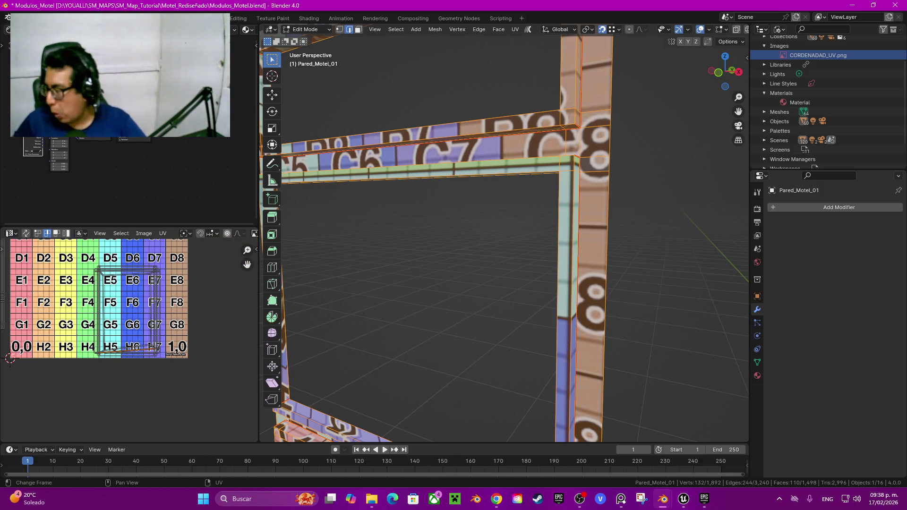
{"action": "scroll", "coordinate": [129, 340], "scroll_direction": "up", "scroll_amount": 4}
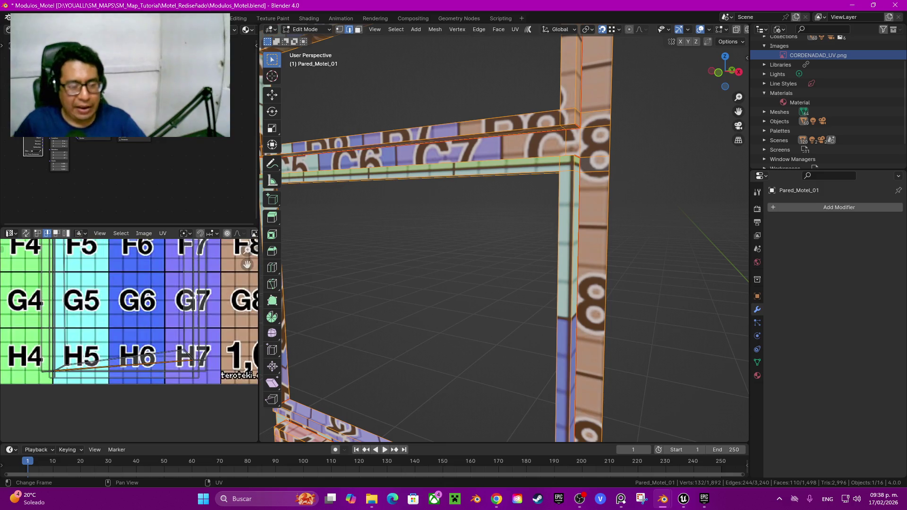
{"action": "scroll", "coordinate": [111, 352], "scroll_direction": "up", "scroll_amount": 5}
{"action": "middle_click_drag", "start_coordinate": [111, 352], "coordinate": [138, 352]}
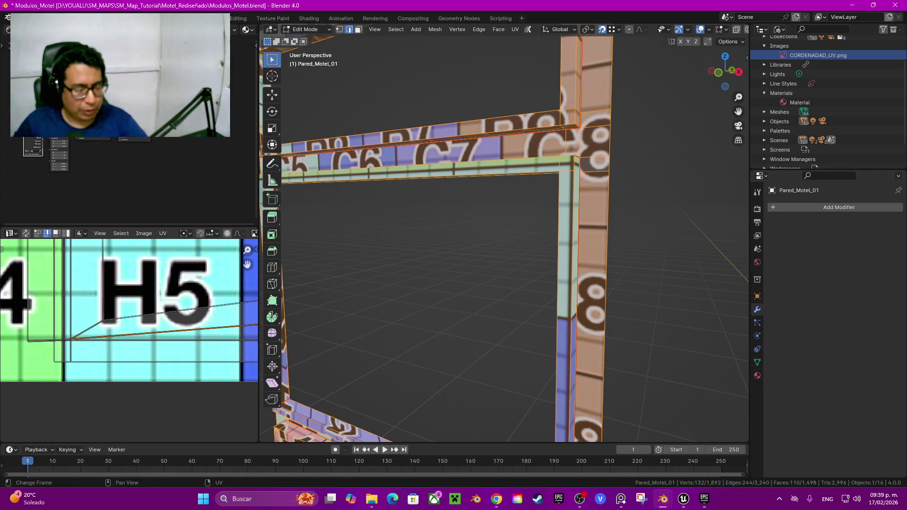
{"action": "middle_click_drag", "start_coordinate": [128, 312], "coordinate": [154, 308]}
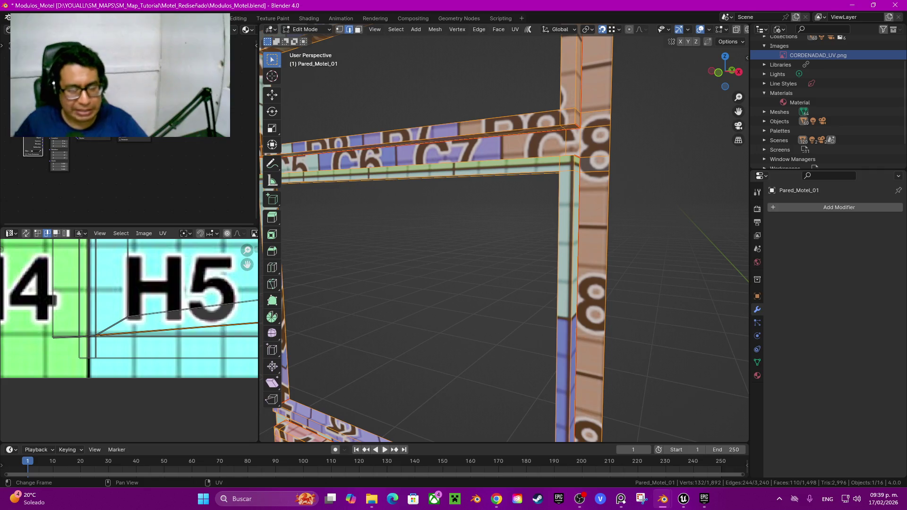
{"action": "scroll", "coordinate": [73, 340], "scroll_direction": "up", "scroll_amount": 2}
{"action": "scroll", "coordinate": [73, 341], "scroll_direction": "up", "scroll_amount": 1}
{"action": "scroll", "coordinate": [74, 341], "scroll_direction": "up", "scroll_amount": 1}
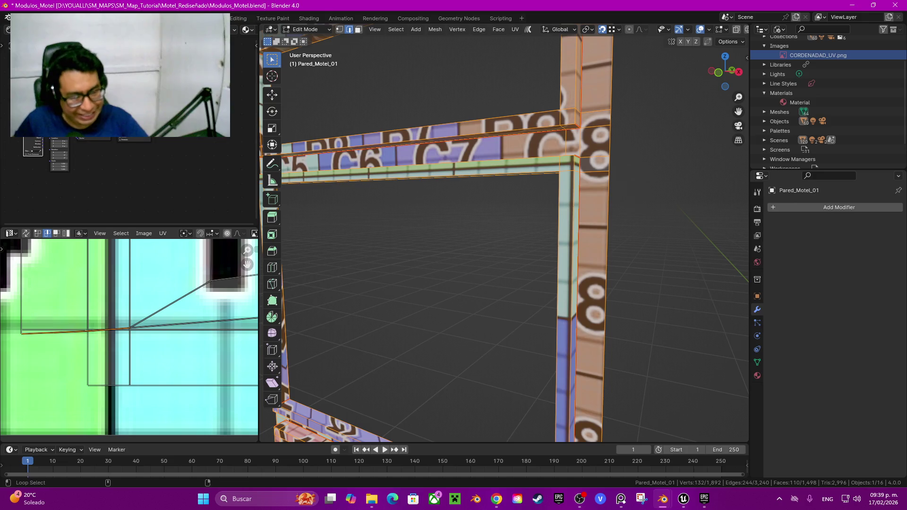
{"action": "middle_click_drag", "start_coordinate": [142, 354], "coordinate": [71, 284]}
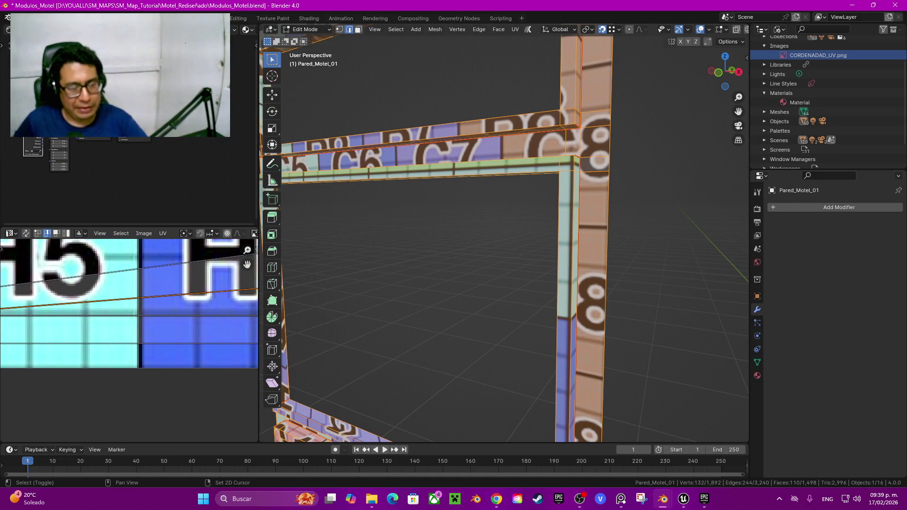
{"action": "middle_click_drag", "start_coordinate": [236, 322], "coordinate": [38, 345]}
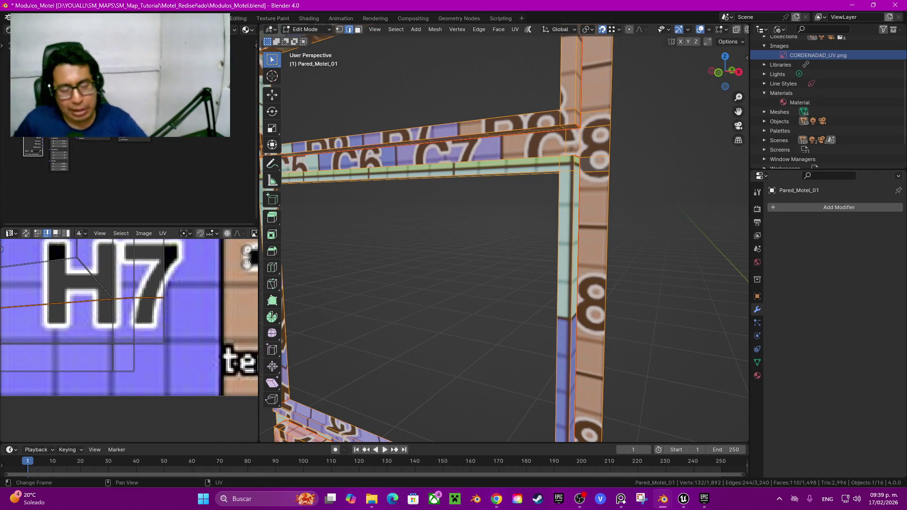
{"action": "key", "text": "u"}
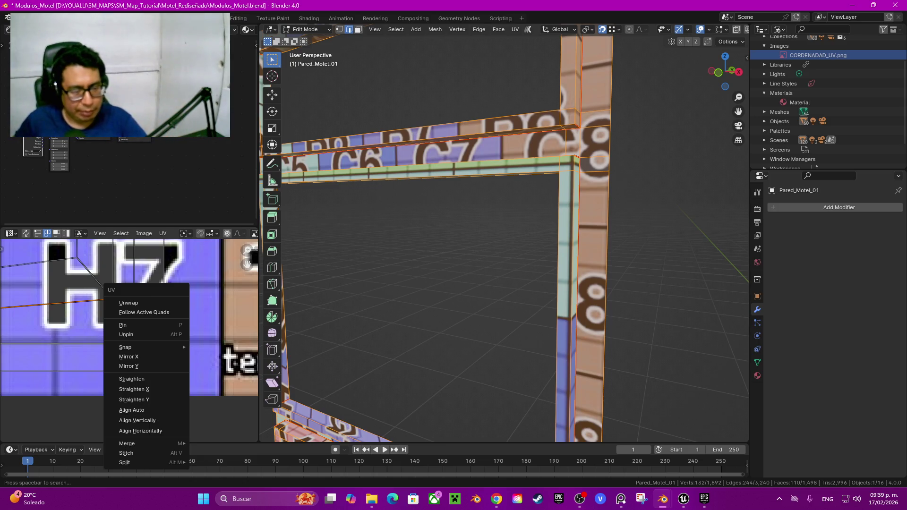
Try Align Auto from Quick Favorites on the UVs near H4–H5, then undo it
{"action": "key", "text": "q"}
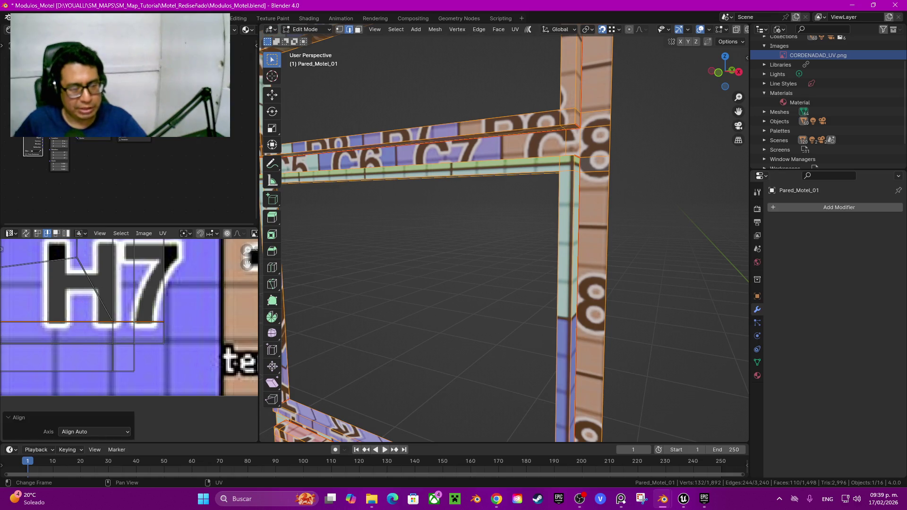
{"action": "scroll", "coordinate": [129, 316], "scroll_direction": "down", "scroll_amount": 2}
{"action": "middle_click_drag", "start_coordinate": [95, 302], "coordinate": [223, 303]}
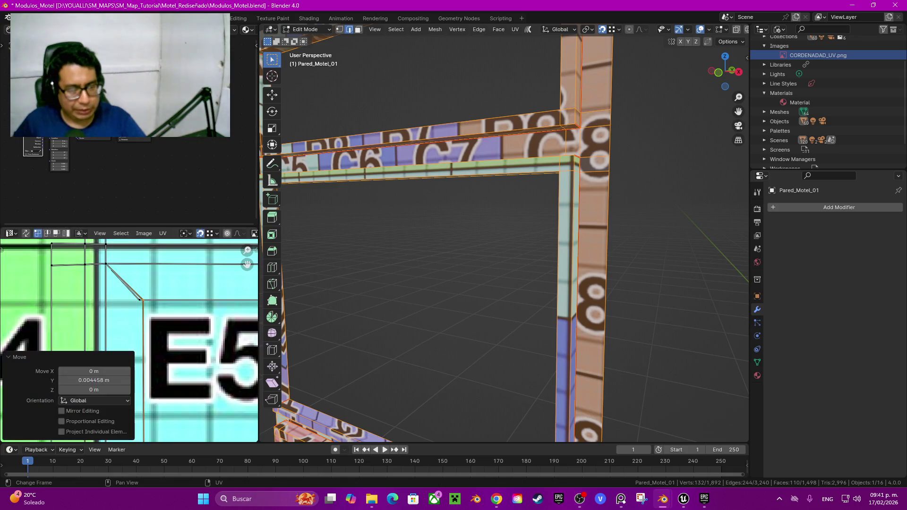
{"action": "key", "text": "ctrl+z"}
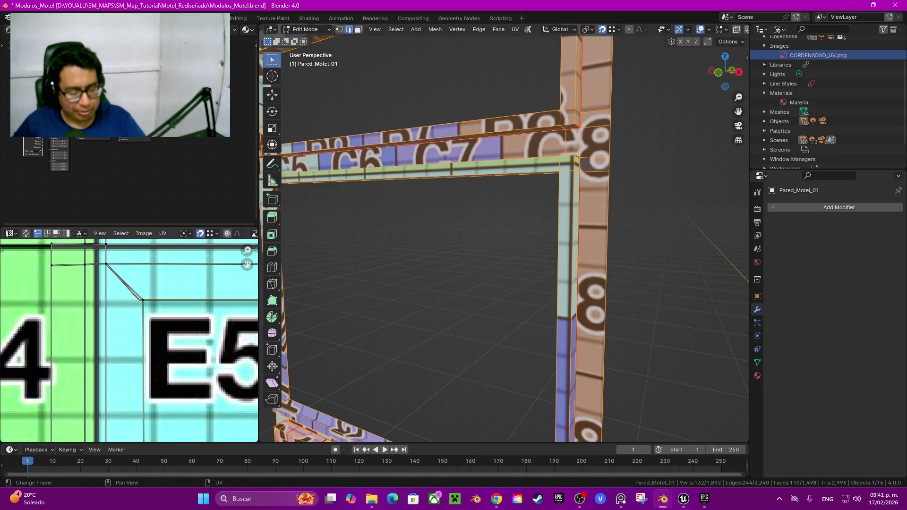
Move the picked UV vertices 0.0019 m along X and zoom out over the D–G rows
{"action": "key", "text": "g"}
{"action": "key", "text": "x"}
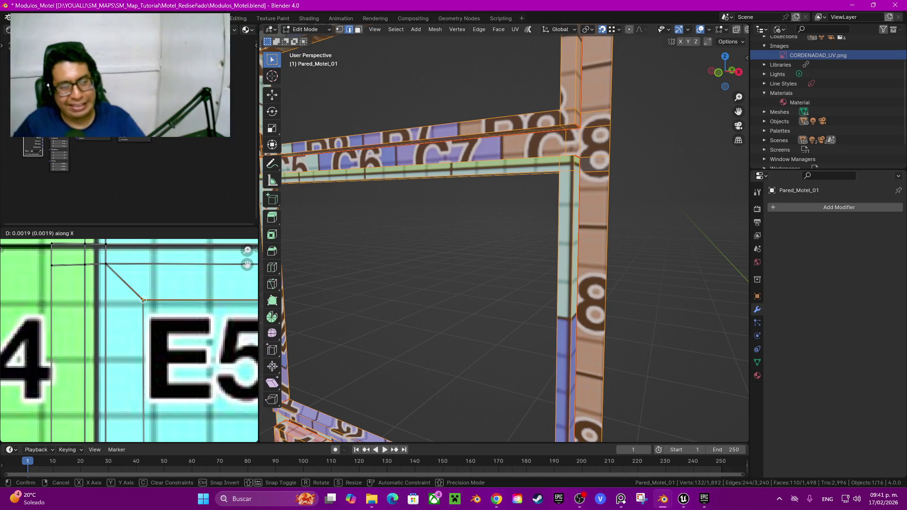
{"action": "left_click", "coordinate": [143, 299]}
{"action": "scroll", "coordinate": [105, 337], "scroll_direction": "down", "scroll_amount": 4}
{"action": "middle_click_drag", "start_coordinate": [105, 336], "coordinate": [65, 290]}
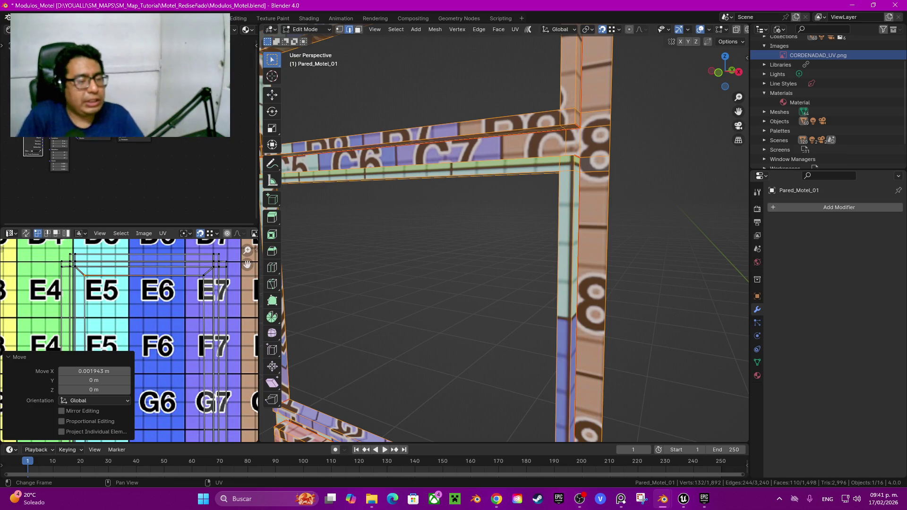
{"action": "scroll", "coordinate": [2, 378], "scroll_direction": "down", "scroll_amount": 3}
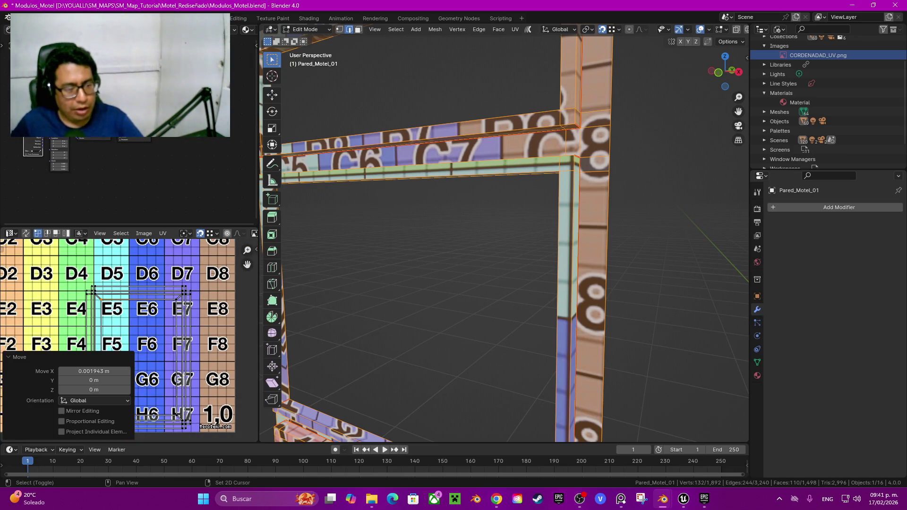
{"action": "scroll", "coordinate": [2, 390], "scroll_direction": "up", "scroll_amount": 1}
{"action": "scroll", "coordinate": [129, 340], "scroll_direction": "down", "scroll_amount": 3}
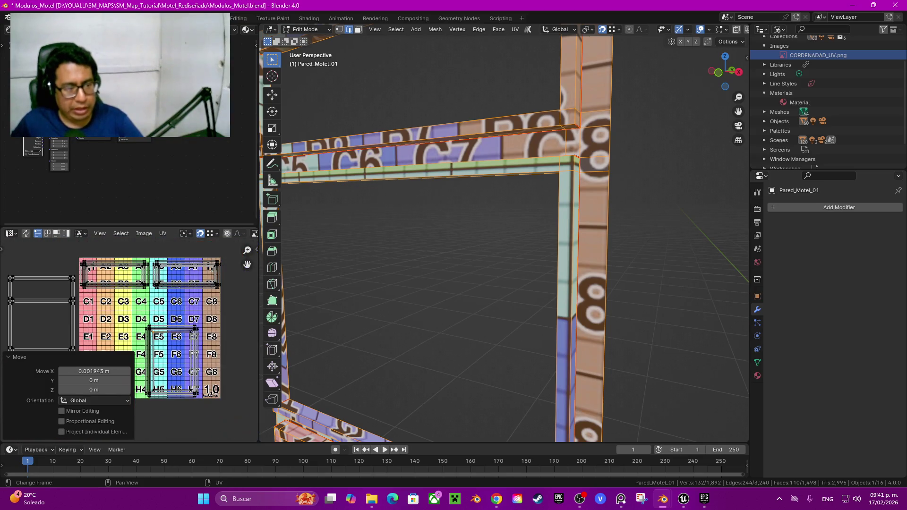
Select the E5–H7 island, rotate it 90°, and shift it up over the E–F rows
{"action": "middle_click_drag", "start_coordinate": [129, 340], "coordinate": [120, 353]}
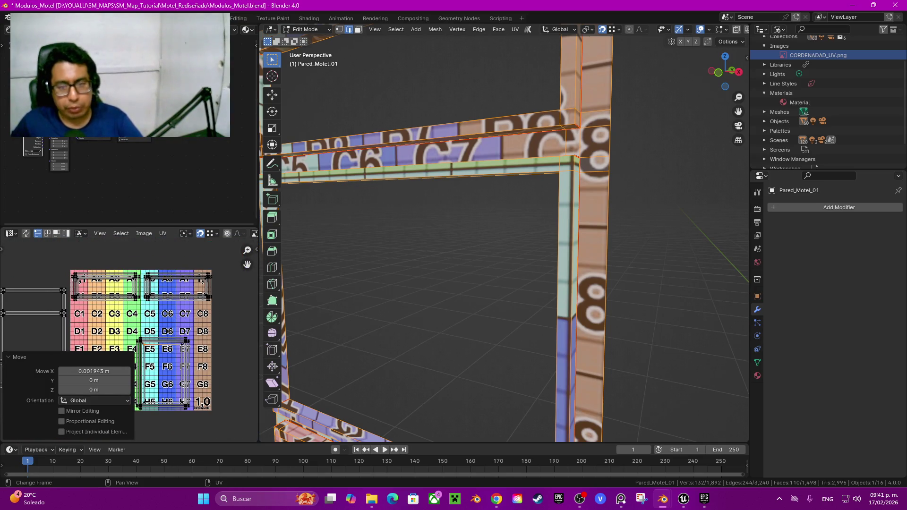
{"action": "key", "text": "l"}
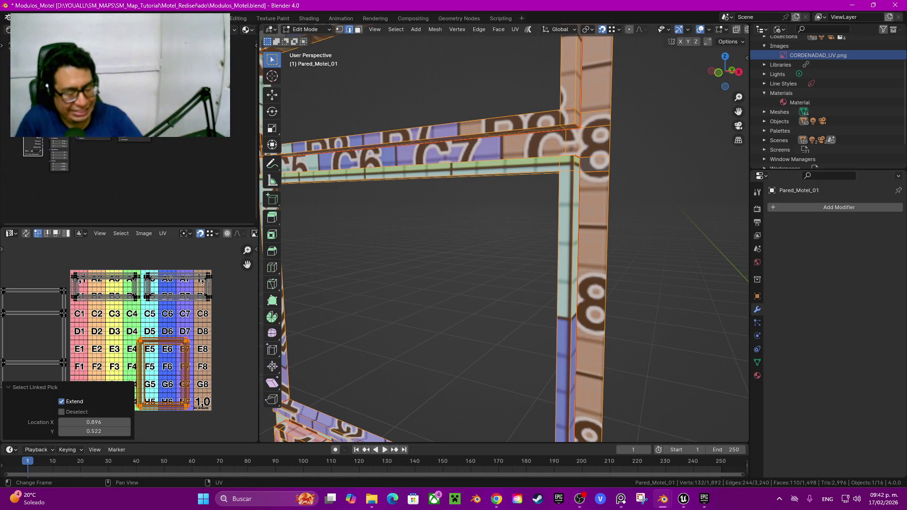
{"action": "type", "text": "r9"}
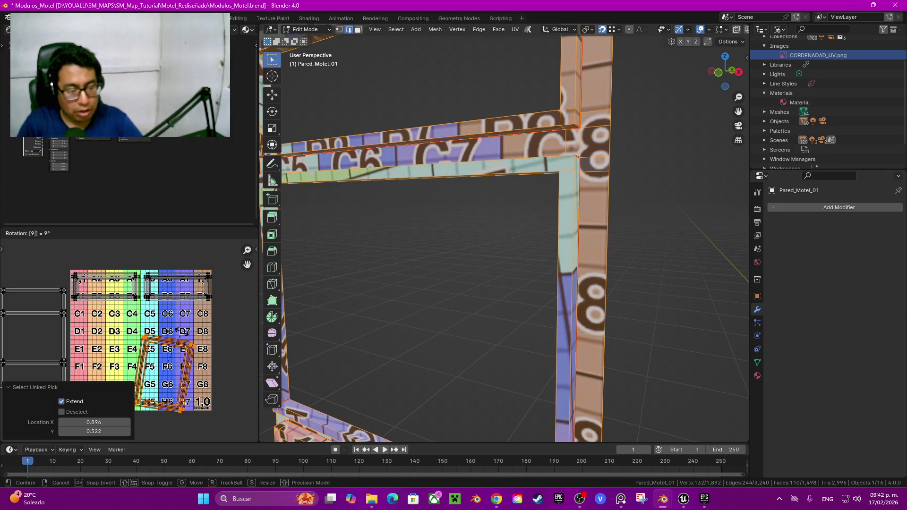
{"action": "type", "text": "0"}
{"action": "key", "text": "Return"}
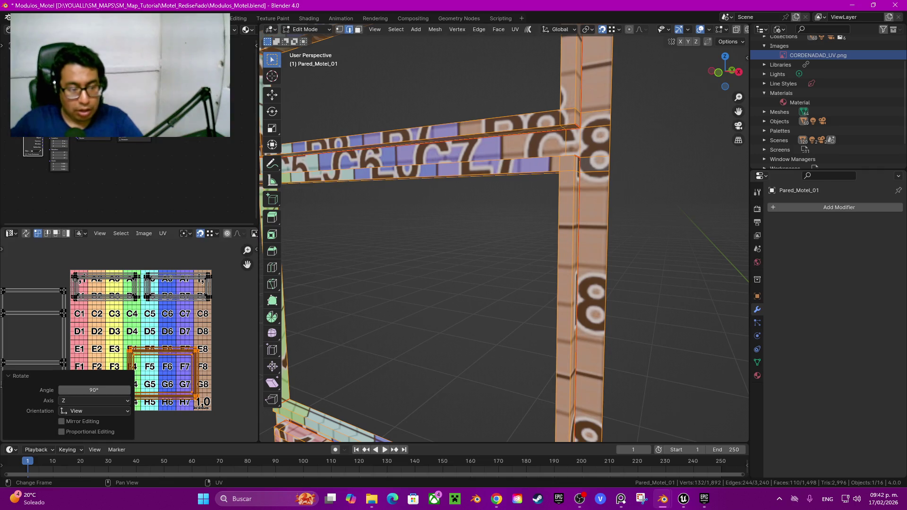
{"action": "key", "text": "g"}
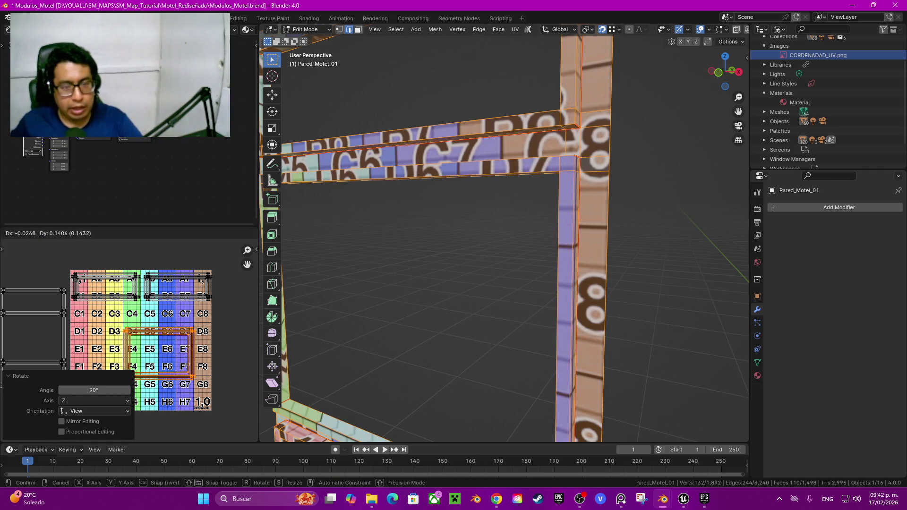
{"action": "key", "text": "Return"}
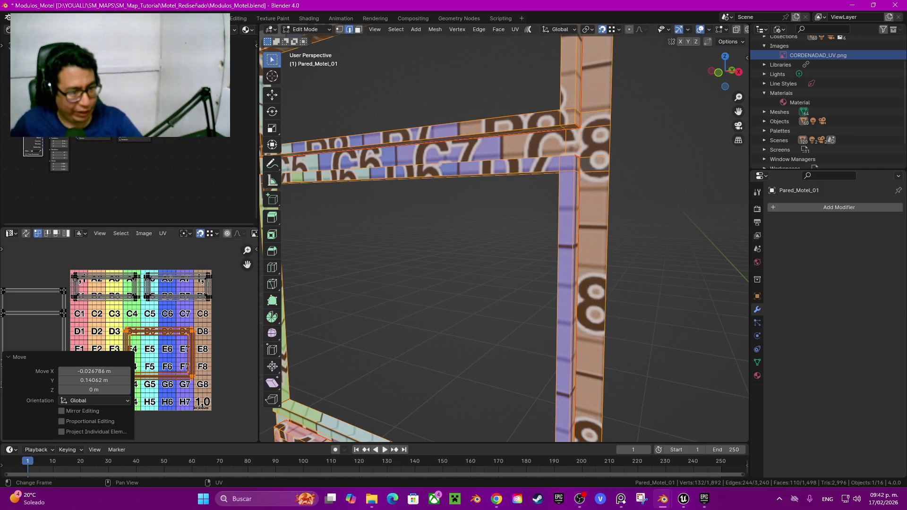
Select the linked UV island at the B8 corner and zoom in on its corner vertices
{"action": "scroll", "coordinate": [238, 262], "scroll_direction": "up", "scroll_amount": 2}
{"action": "scroll", "coordinate": [238, 262], "scroll_direction": "up", "scroll_amount": 2}
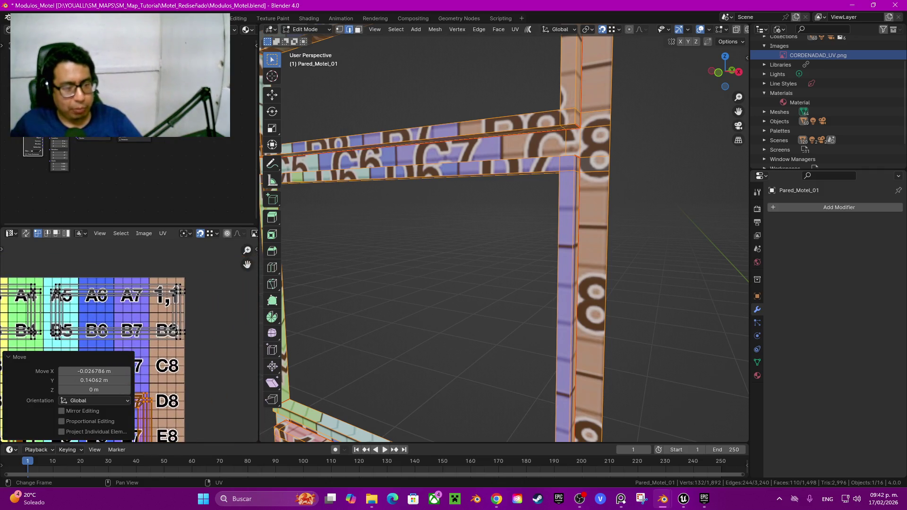
{"action": "left_click", "coordinate": [180, 334]}
{"action": "key", "text": "l"}
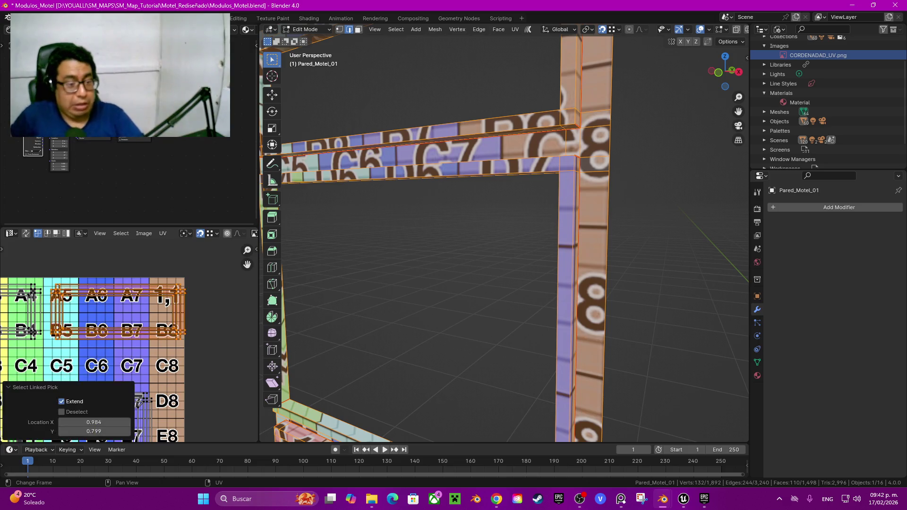
{"action": "scroll", "coordinate": [180, 334], "scroll_direction": "up", "scroll_amount": 3}
{"action": "scroll", "coordinate": [179, 333], "scroll_direction": "up", "scroll_amount": 2}
{"action": "scroll", "coordinate": [180, 333], "scroll_direction": "up", "scroll_amount": 2}
{"action": "scroll", "coordinate": [212, 331], "scroll_direction": "down", "scroll_amount": 2}
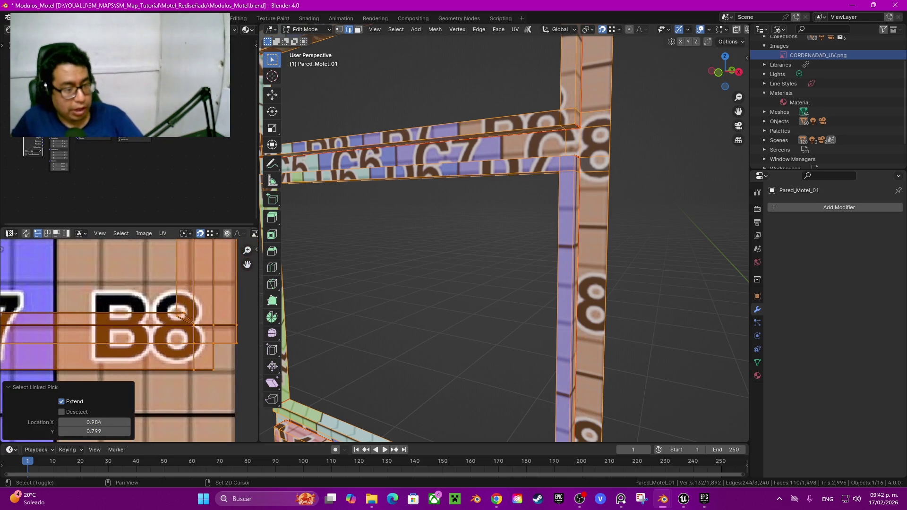
{"action": "scroll", "coordinate": [236, 331], "scroll_direction": "up", "scroll_amount": 4}
{"action": "middle_click_drag", "start_coordinate": [213, 307], "coordinate": [128, 343]}
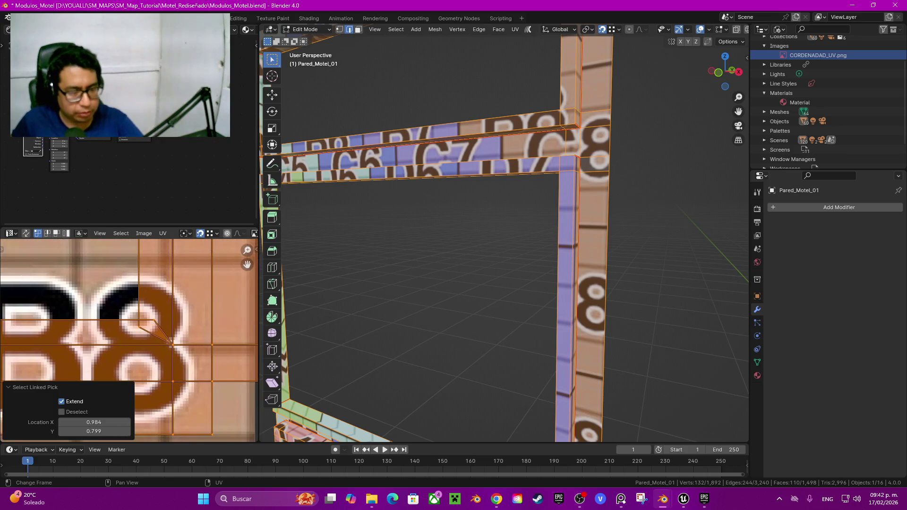
Straighten the B8 corner by sliding its stray vertex vertically, then horizontally into line
{"action": "left_click", "coordinate": [171, 345]}
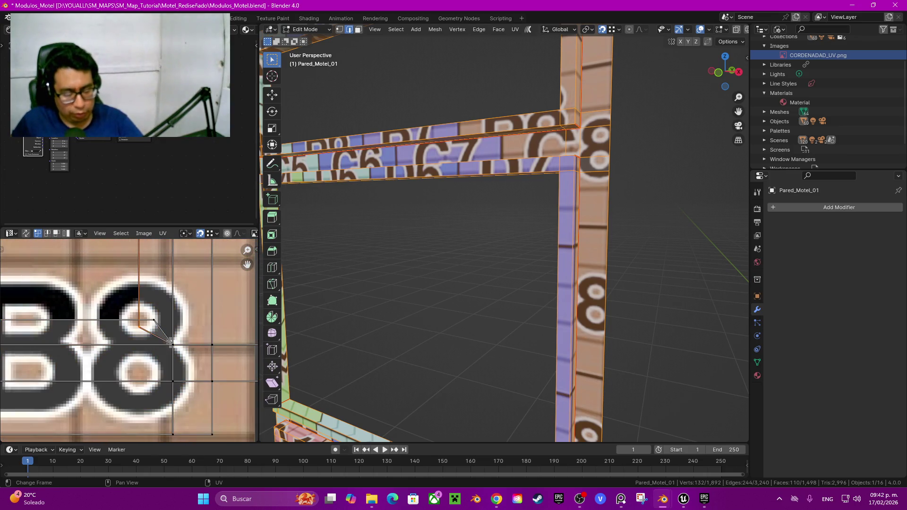
{"action": "key", "text": "g"}
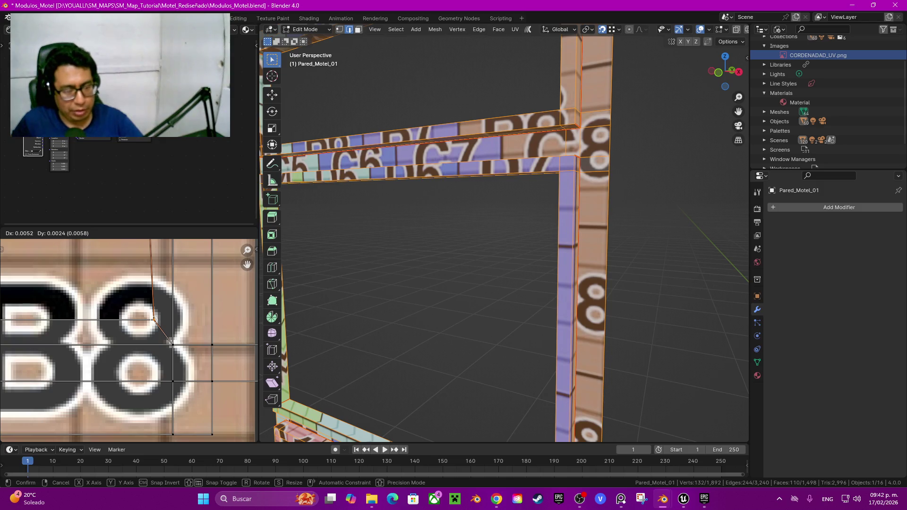
{"action": "key", "text": "y"}
{"action": "left_click", "coordinate": [153, 320]}
{"action": "left_click", "coordinate": [153, 320]}
{"action": "key", "text": "g"}
{"action": "key", "text": "x"}
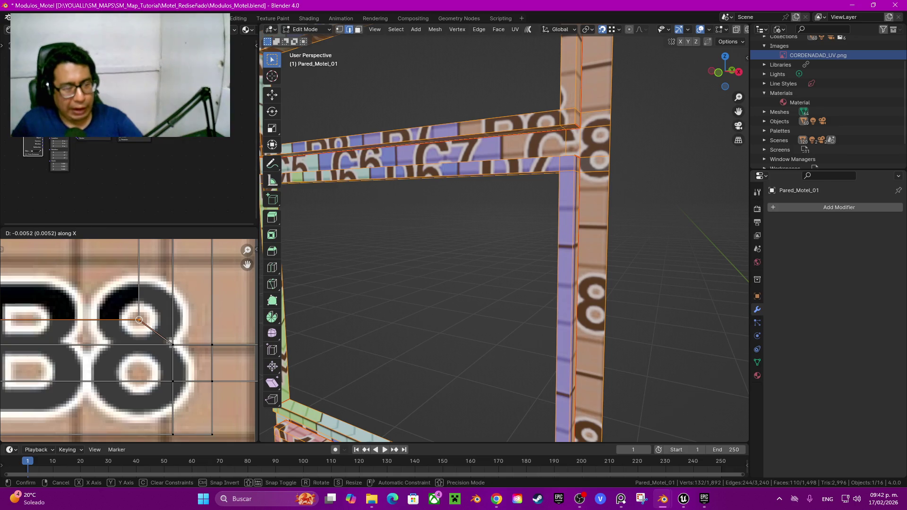
{"action": "key", "text": "Return"}
Nudge the B5 corner vertex slightly upward, discarding a trial horizontal move
{"action": "scroll", "coordinate": [129, 340], "scroll_direction": "up", "scroll_amount": 3}
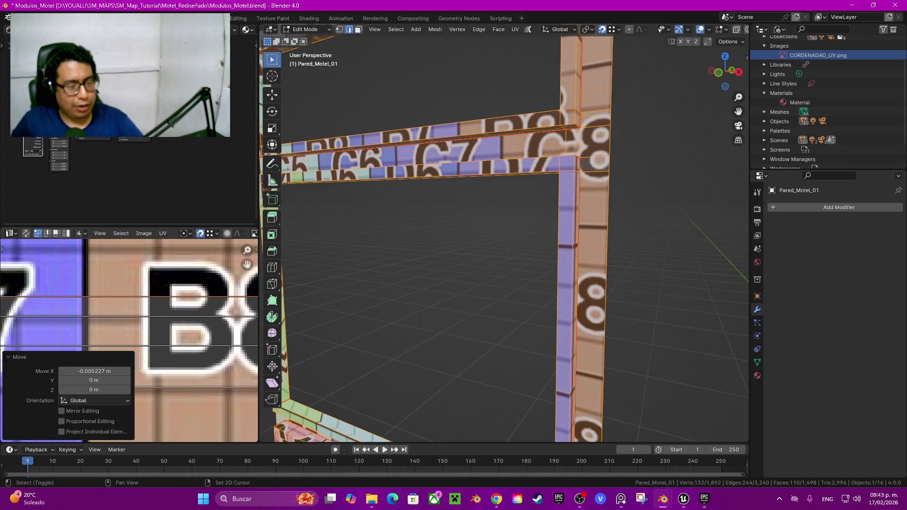
{"action": "scroll", "coordinate": [129, 340], "scroll_direction": "left", "scroll_amount": 2, "text": "ctrl"}
{"action": "scroll", "coordinate": [129, 340], "scroll_direction": "left", "scroll_amount": 2, "text": "ctrl"}
{"action": "scroll", "coordinate": [129, 340], "scroll_direction": "left", "scroll_amount": 2, "text": "ctrl"}
{"action": "scroll", "coordinate": [129, 340], "scroll_direction": "left", "scroll_amount": 2, "text": "ctrl"}
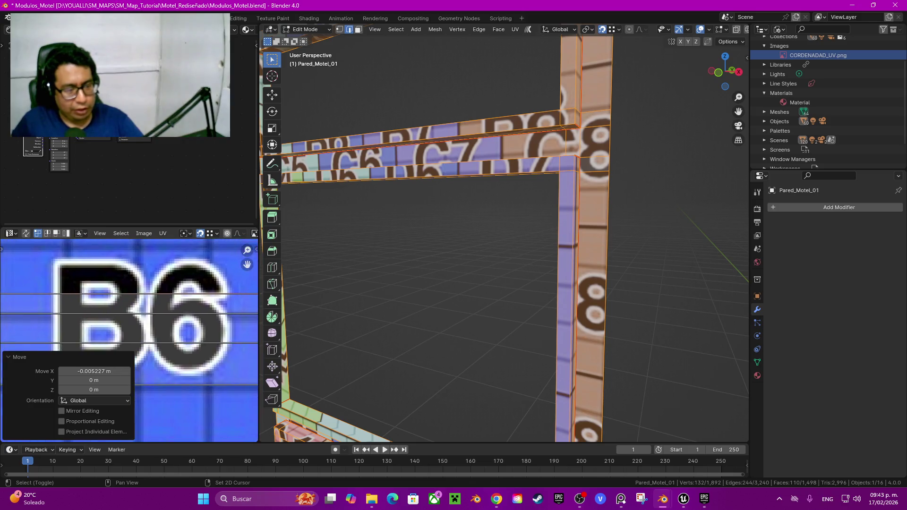
{"action": "scroll", "coordinate": [128, 340], "scroll_direction": "left", "scroll_amount": 3, "text": "ctrl"}
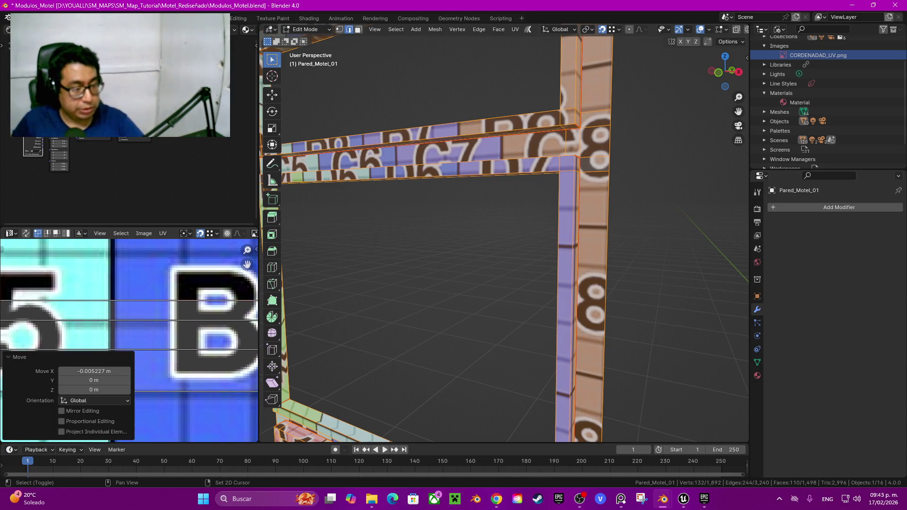
{"action": "scroll", "coordinate": [129, 340], "scroll_direction": "left", "scroll_amount": 3, "text": "ctrl"}
{"action": "scroll", "coordinate": [128, 340], "scroll_direction": "left", "scroll_amount": 2, "text": "ctrl"}
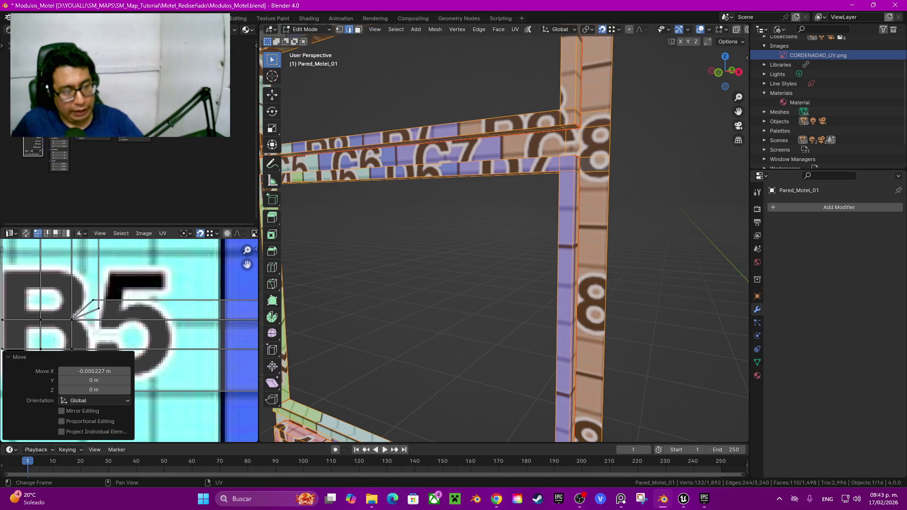
{"action": "key", "text": "ctrl+z"}
{"action": "scroll", "coordinate": [128, 340], "scroll_direction": "left", "scroll_amount": 1, "text": "ctrl"}
{"action": "scroll", "coordinate": [129, 340], "scroll_direction": "left", "scroll_amount": 1, "text": "ctrl"}
{"action": "key", "text": "g"}
{"action": "key", "text": "x"}
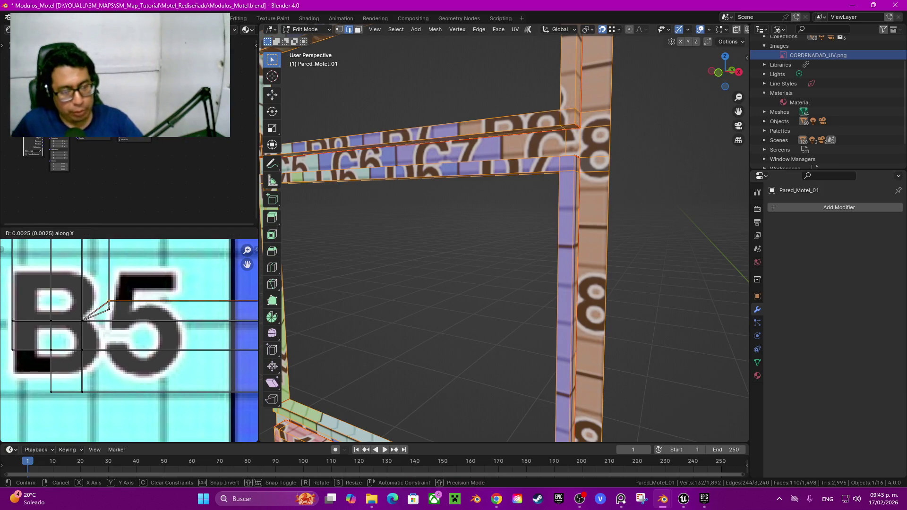
{"action": "key", "text": "Return"}
{"action": "key", "text": "ctrl+z"}
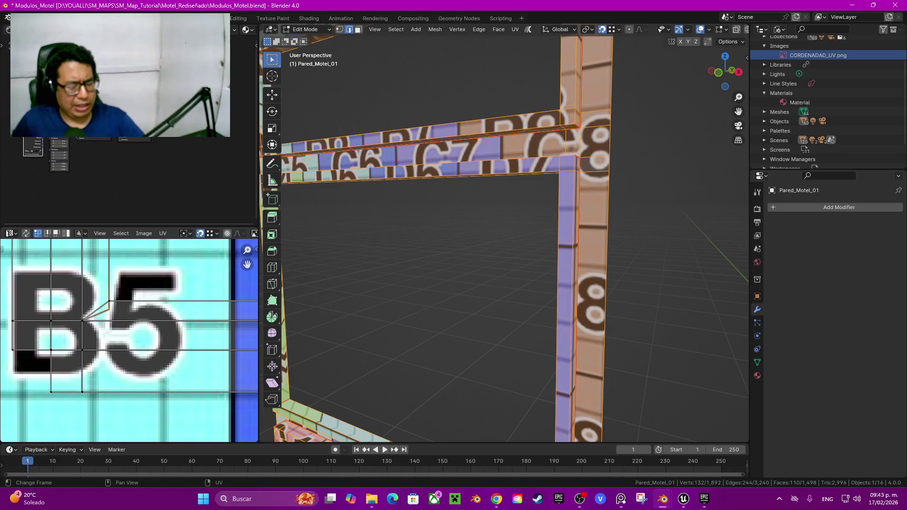
{"action": "key", "text": "g"}
{"action": "key", "text": "Return"}
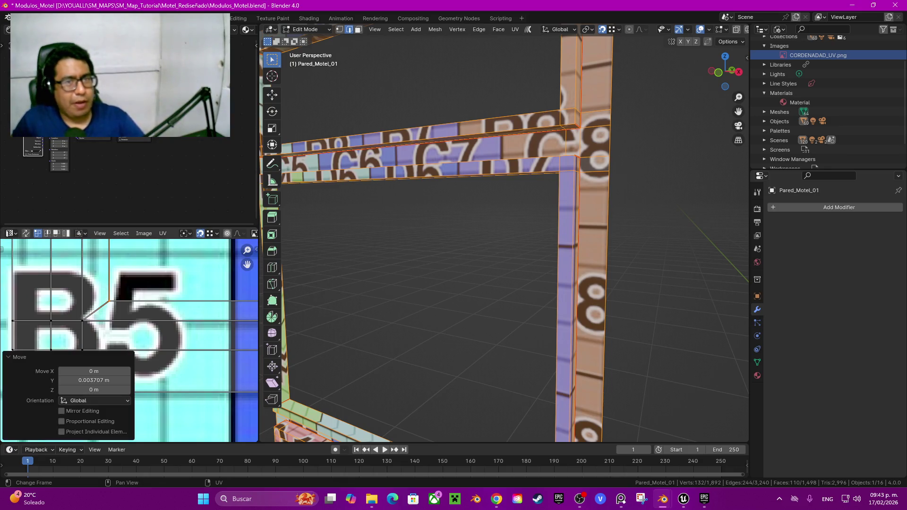
Slide the A5 corner vertex 0.003707 m along Y, then 0.004181 m along X
{"action": "scroll", "coordinate": [129, 340], "scroll_direction": "down", "scroll_amount": 5}
{"action": "scroll", "coordinate": [129, 340], "scroll_direction": "up", "scroll_amount": 2}
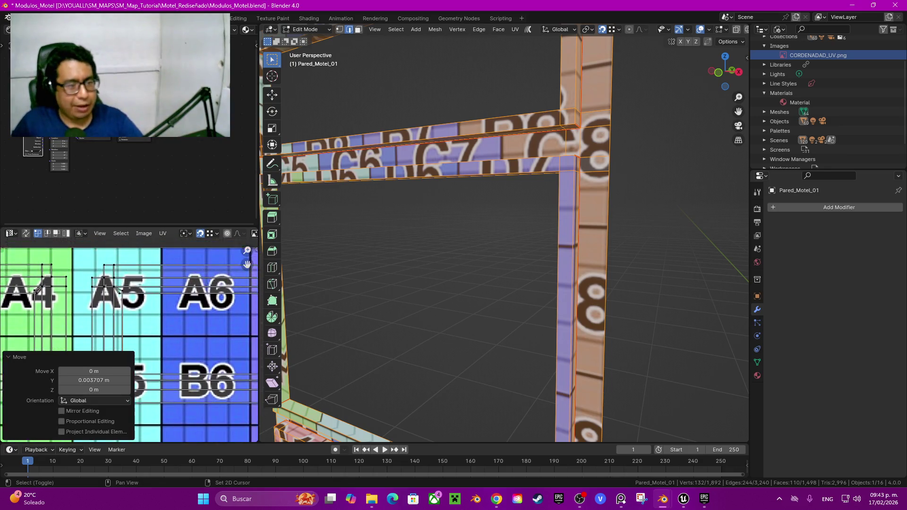
{"action": "scroll", "coordinate": [129, 340], "scroll_direction": "up", "scroll_amount": 5}
{"action": "scroll", "coordinate": [129, 340], "scroll_direction": "down", "scroll_amount": 2}
{"action": "scroll", "coordinate": [129, 340], "scroll_direction": "down", "scroll_amount": 2}
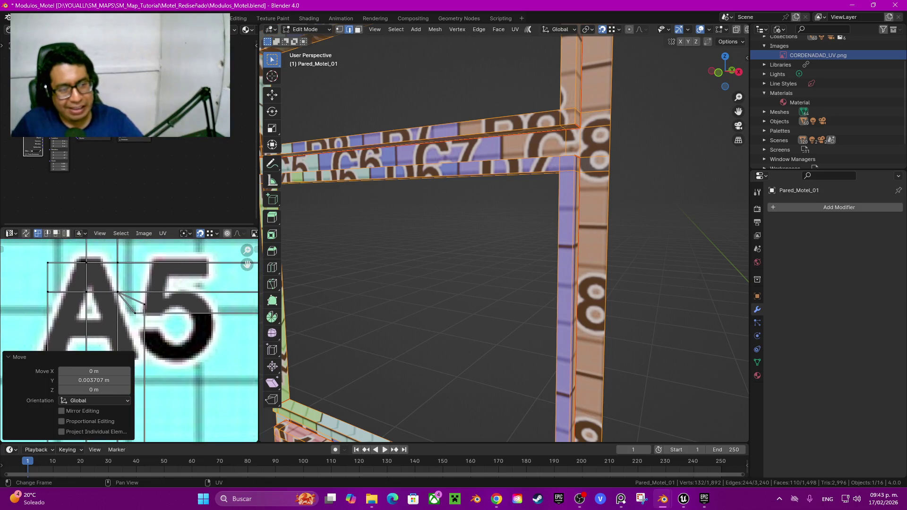
{"action": "left_click", "coordinate": [144, 326]}
{"action": "key", "text": "g"}
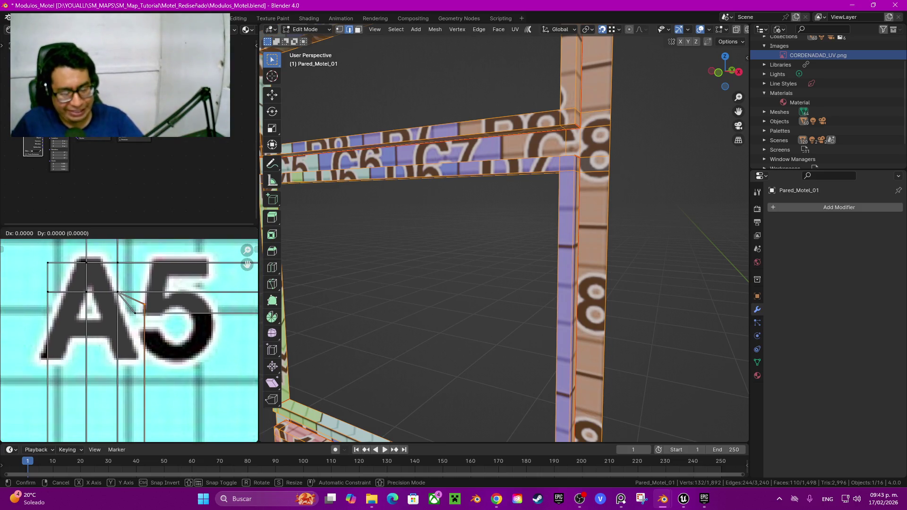
{"action": "key", "text": "Return"}
{"action": "left_click", "coordinate": [203, 313]}
{"action": "key", "text": "g"}
{"action": "key", "text": "Return"}
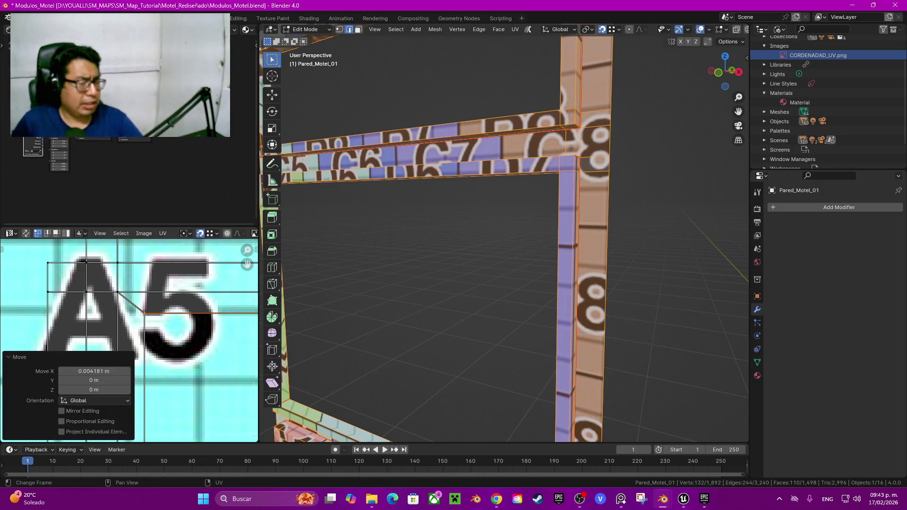
{"action": "scroll", "coordinate": [142, 307], "scroll_direction": "down", "scroll_amount": 2}
Nudge the edge at the 1,1 corner vertically, then slightly left along X
{"action": "middle_click_drag", "start_coordinate": [245, 293], "coordinate": [207, 285]}
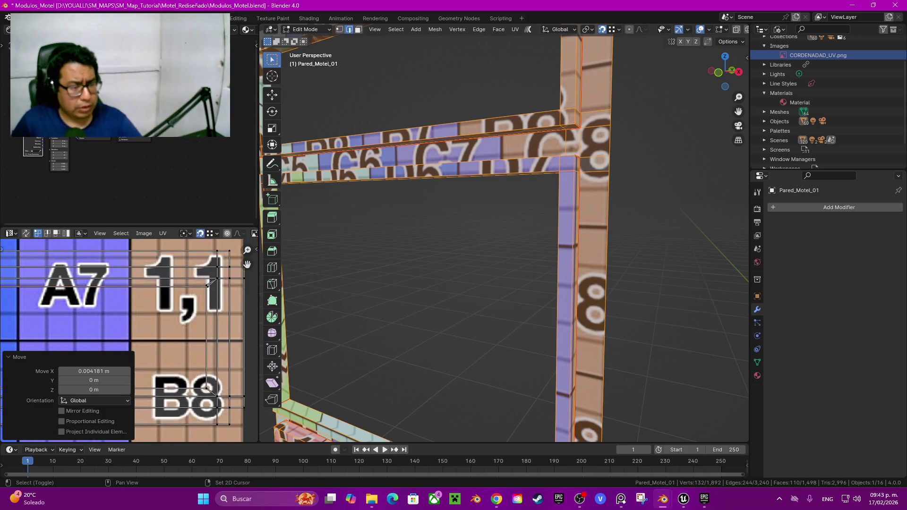
{"action": "scroll", "coordinate": [208, 284], "scroll_direction": "up", "scroll_amount": 4}
{"action": "scroll", "coordinate": [208, 284], "scroll_direction": "up", "scroll_amount": 2}
{"action": "scroll", "coordinate": [208, 283], "scroll_direction": "up", "scroll_amount": 2}
{"action": "middle_click_drag", "start_coordinate": [128, 307], "coordinate": [128, 310]}
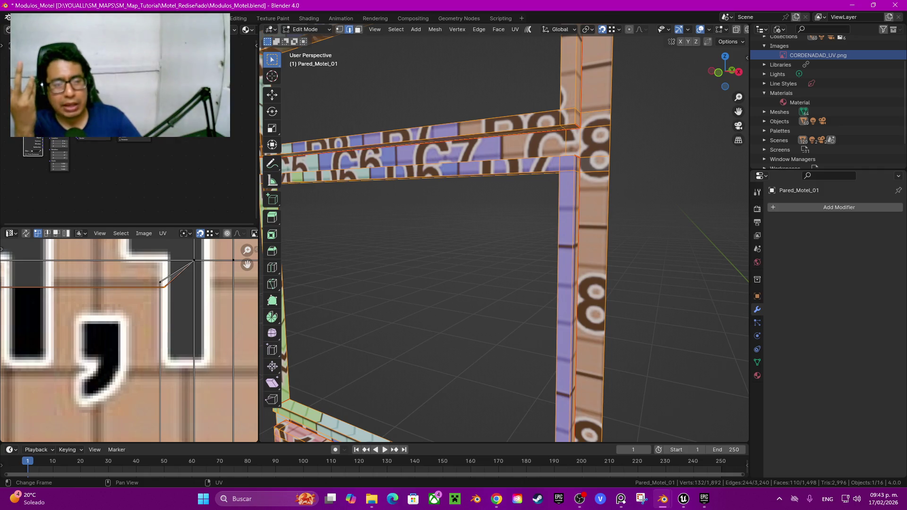
{"action": "scroll", "coordinate": [133, 335], "scroll_direction": "down", "scroll_amount": 1}
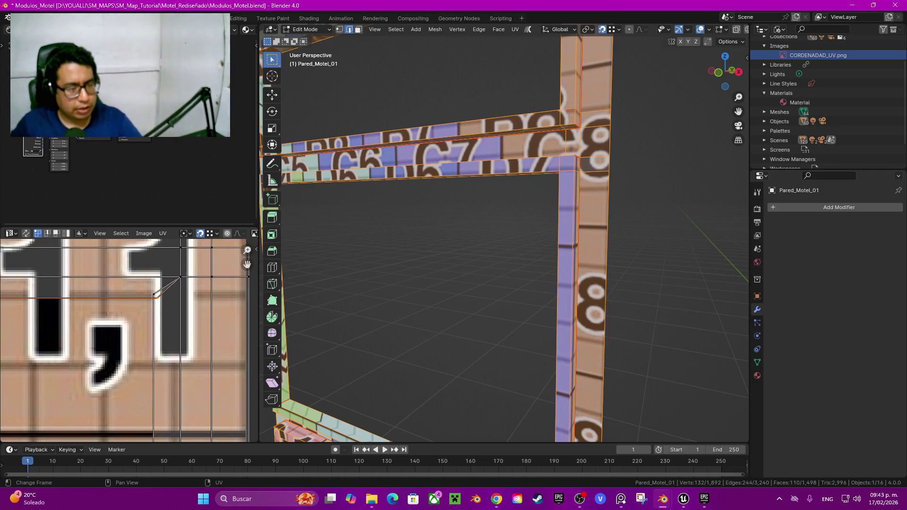
{"action": "left_click_drag", "start_coordinate": [247, 264], "coordinate": [247, 263]}
{"action": "scroll", "coordinate": [247, 264], "scroll_direction": "up", "scroll_amount": 3}
{"action": "left_click", "coordinate": [135, 295]}
{"action": "key", "text": "g"}
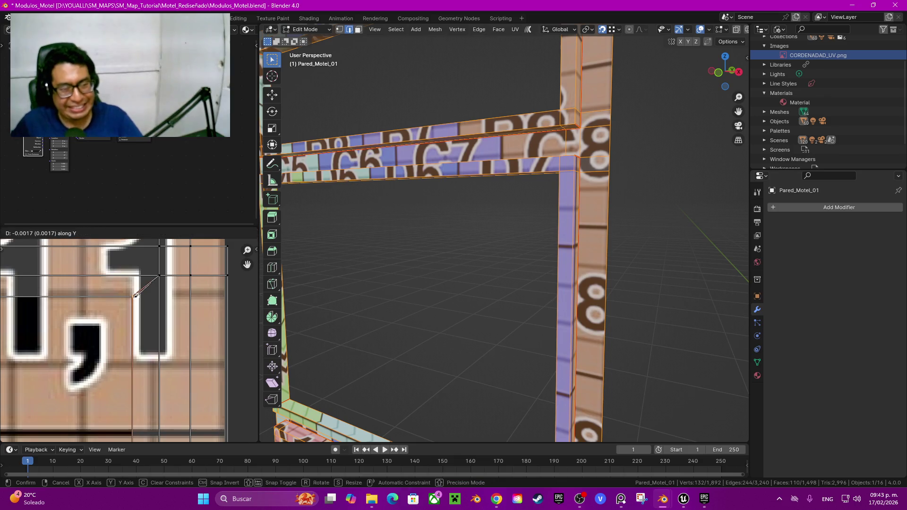
{"action": "left_click", "coordinate": [135, 296]}
{"action": "left_click", "coordinate": [135, 297]}
{"action": "key", "text": "g"}
{"action": "key", "text": "x"}
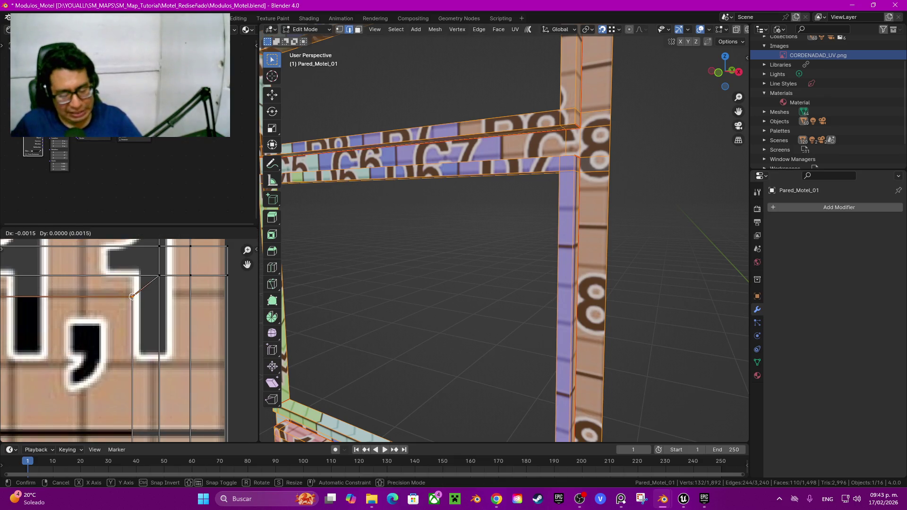
{"action": "left_click", "coordinate": [132, 296]}
Move the B4 corner vertex up onto its edge, then slide it horizontally
{"action": "scroll", "coordinate": [133, 297], "scroll_direction": "down", "scroll_amount": 2}
{"action": "scroll", "coordinate": [133, 296], "scroll_direction": "down", "scroll_amount": 2}
{"action": "scroll", "coordinate": [133, 296], "scroll_direction": "down", "scroll_amount": 1}
{"action": "scroll", "coordinate": [133, 296], "scroll_direction": "down", "scroll_amount": 2}
{"action": "middle_click_drag", "start_coordinate": [133, 296], "coordinate": [189, 288]}
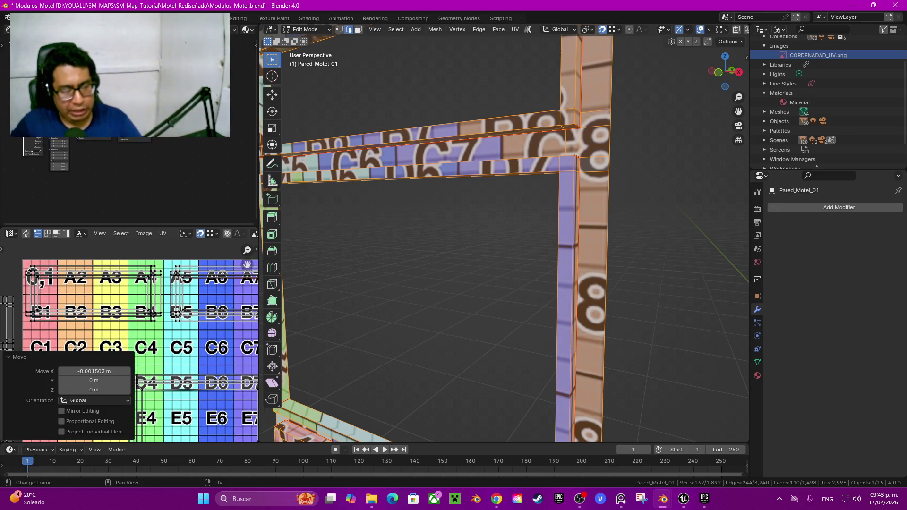
{"action": "scroll", "coordinate": [146, 312], "scroll_direction": "up", "scroll_amount": 3}
{"action": "scroll", "coordinate": [146, 312], "scroll_direction": "up", "scroll_amount": 1}
{"action": "scroll", "coordinate": [146, 312], "scroll_direction": "up", "scroll_amount": 3}
{"action": "scroll", "coordinate": [147, 312], "scroll_direction": "up", "scroll_amount": 2}
{"action": "middle_click_drag", "start_coordinate": [146, 312], "coordinate": [132, 319]}
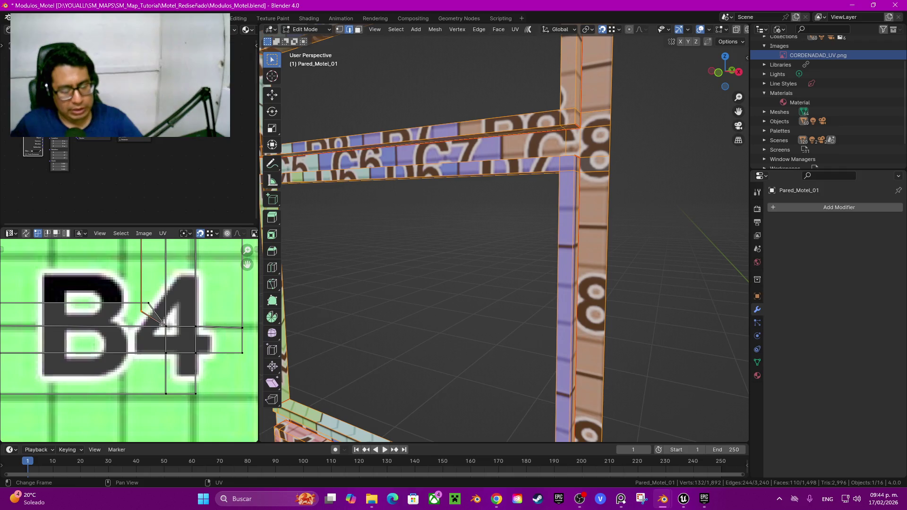
{"action": "key", "text": "g"}
{"action": "left_click", "coordinate": [140, 303]}
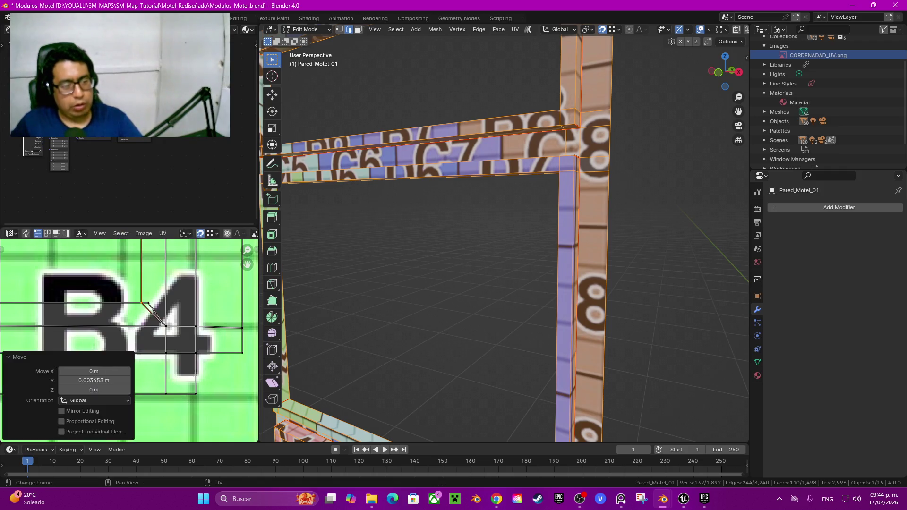
{"action": "key", "text": "g"}
{"action": "key", "text": "Return"}
Nudge the frame-strip edge at the A4 corner horizontally into line
{"action": "scroll", "coordinate": [128, 340], "scroll_direction": "down", "scroll_amount": 5}
{"action": "scroll", "coordinate": [129, 340], "scroll_direction": "down", "scroll_amount": 1}
{"action": "scroll", "coordinate": [141, 250], "scroll_direction": "up", "scroll_amount": 6}
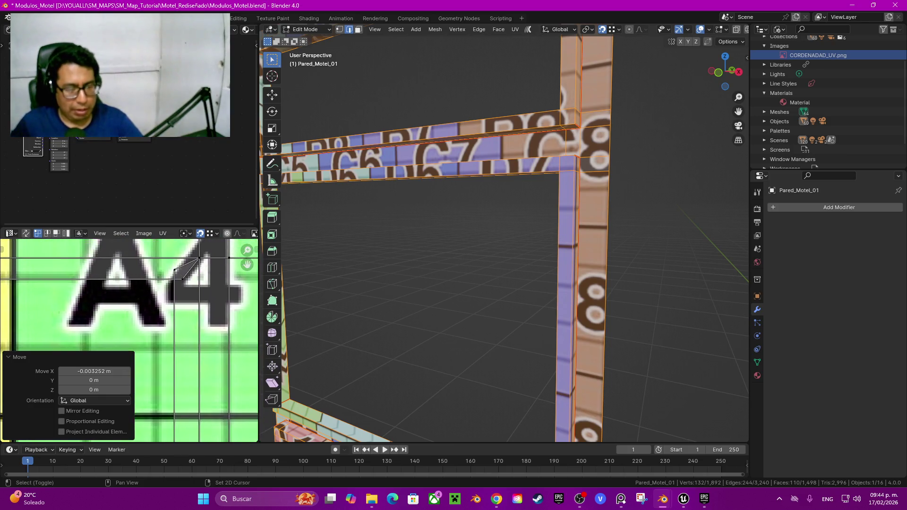
{"action": "middle_click_drag", "start_coordinate": [142, 331], "coordinate": [134, 363]}
{"action": "left_click", "coordinate": [166, 359]}
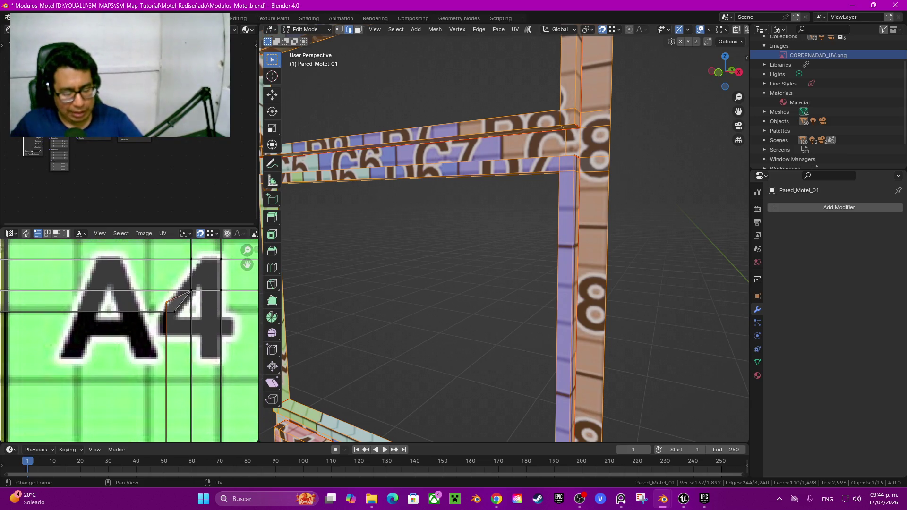
{"action": "key", "text": "g"}
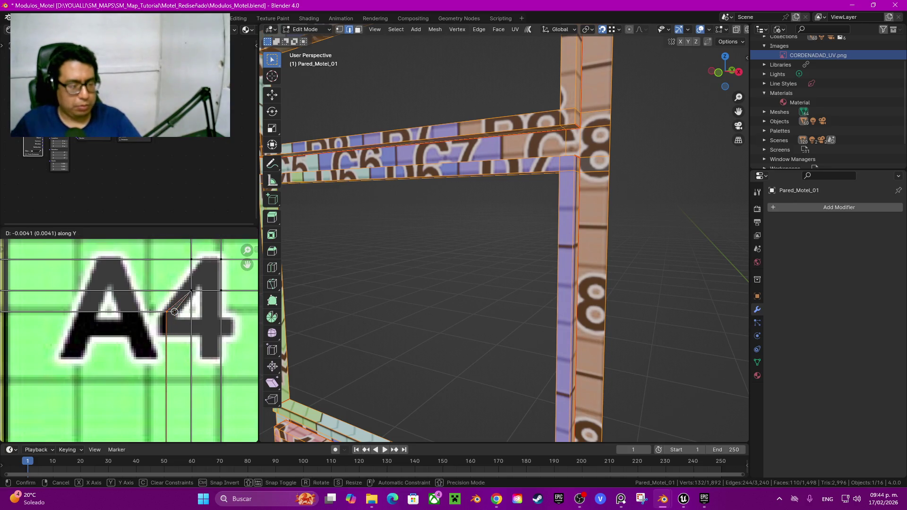
{"action": "left_click", "coordinate": [174, 311]}
{"action": "key", "text": "ctrl+z"}
{"action": "key", "text": "g"}
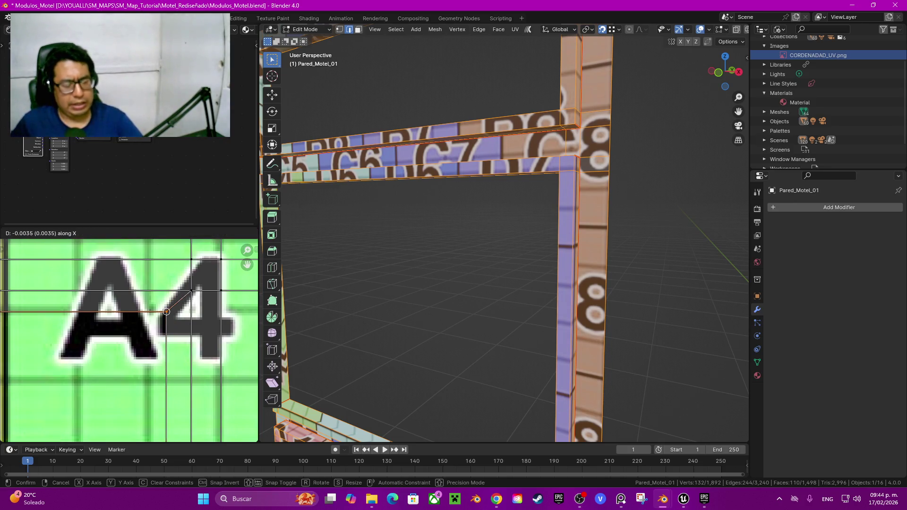
{"action": "left_click", "coordinate": [174, 312]}
Shift the frame-corner UV vertex near the 0,1 cell right by 0.003708 m
{"action": "scroll", "coordinate": [223, 303], "scroll_direction": "down", "scroll_amount": 3}
{"action": "middle_click_drag", "start_coordinate": [157, 325], "coordinate": [224, 302]}
{"action": "middle_click_drag", "start_coordinate": [94, 303], "coordinate": [224, 303]}
{"action": "scroll", "coordinate": [64, 274], "scroll_direction": "up", "scroll_amount": 2}
{"action": "scroll", "coordinate": [64, 274], "scroll_direction": "up", "scroll_amount": 2}
{"action": "scroll", "coordinate": [63, 274], "scroll_direction": "up", "scroll_amount": 3}
{"action": "middle_click_drag", "start_coordinate": [64, 274], "coordinate": [70, 313]}
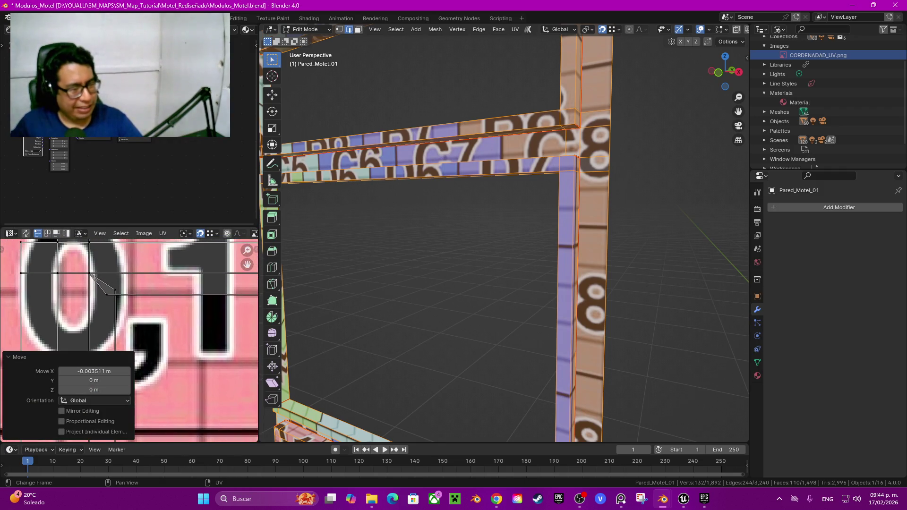
{"action": "left_click", "coordinate": [106, 294]}
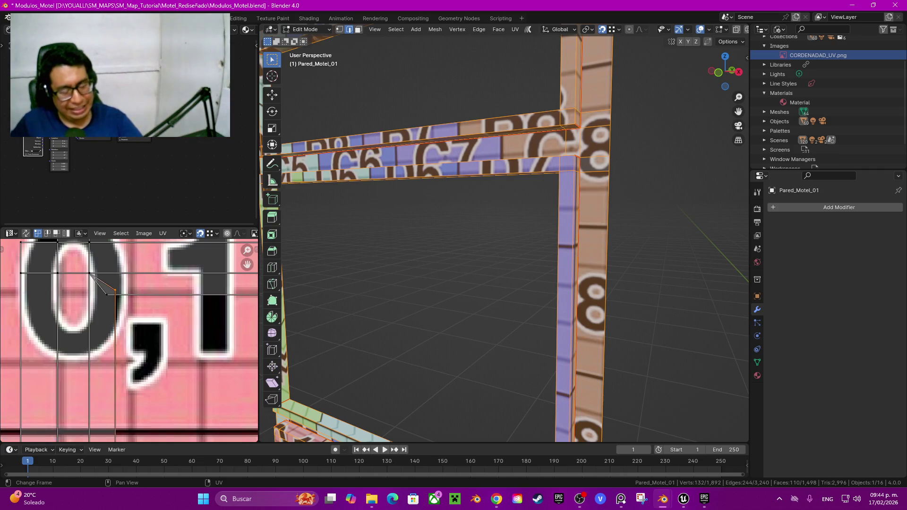
{"action": "key", "text": "g"}
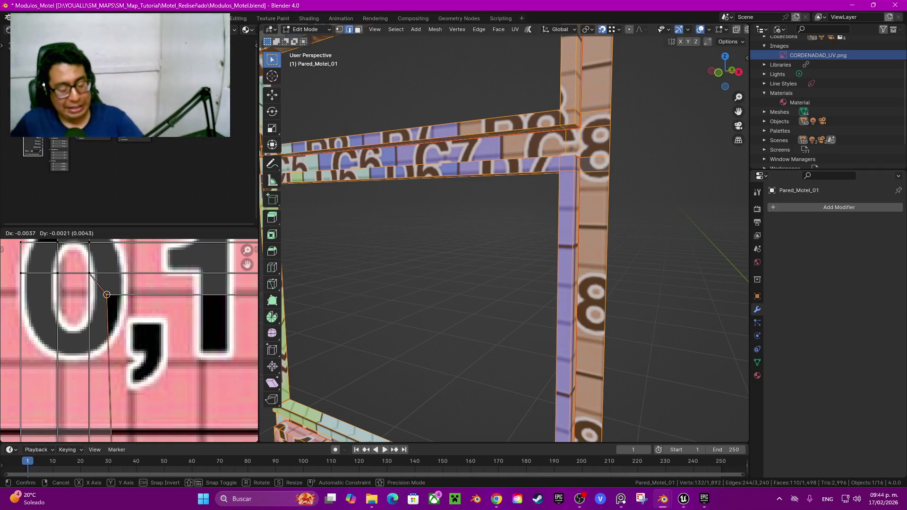
{"action": "left_click", "coordinate": [115, 295]}
{"action": "key", "text": "g"}
{"action": "key", "text": "x"}
{"action": "key", "text": "Return"}
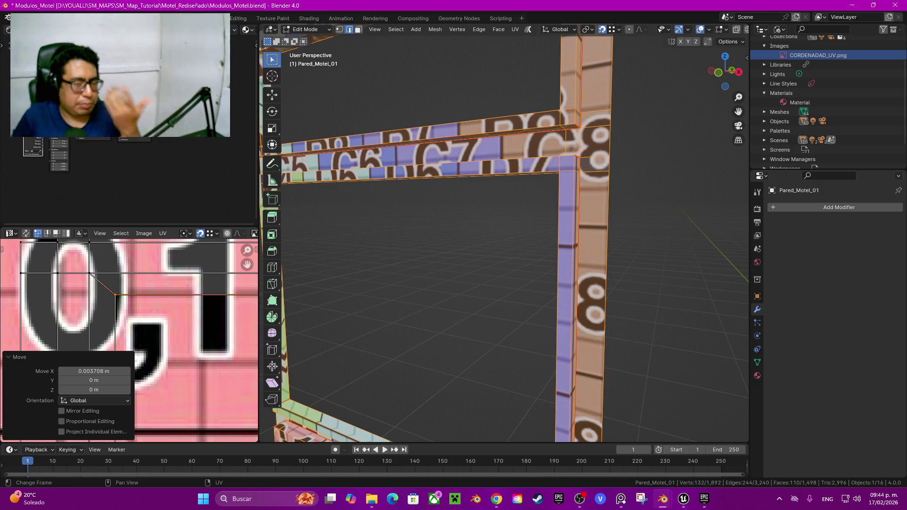
Move the UV vertex in B1 up slightly and slide it right onto the grid line
{"action": "scroll", "coordinate": [131, 340], "scroll_direction": "down", "scroll_amount": 3}
{"action": "scroll", "coordinate": [109, 307], "scroll_direction": "down", "scroll_amount": 5}
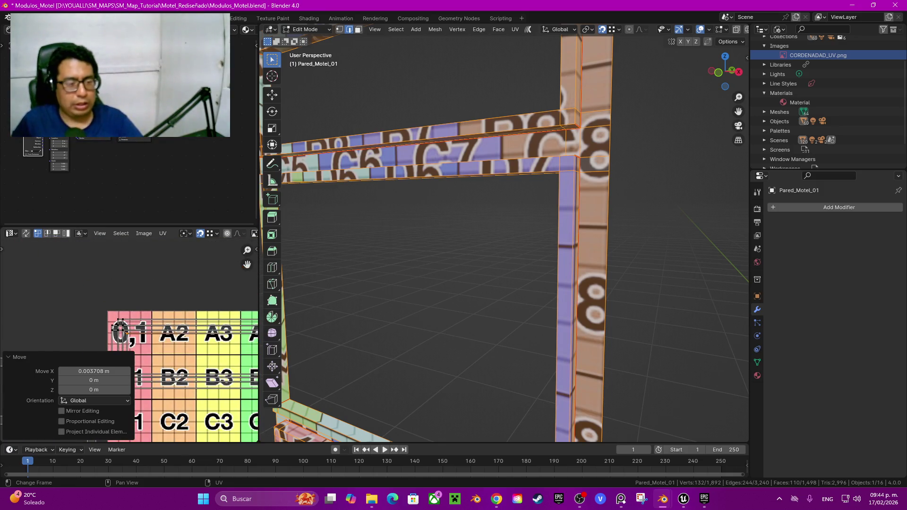
{"action": "scroll", "coordinate": [126, 267], "scroll_direction": "down", "scroll_amount": 1}
{"action": "scroll", "coordinate": [125, 267], "scroll_direction": "up", "scroll_amount": 4}
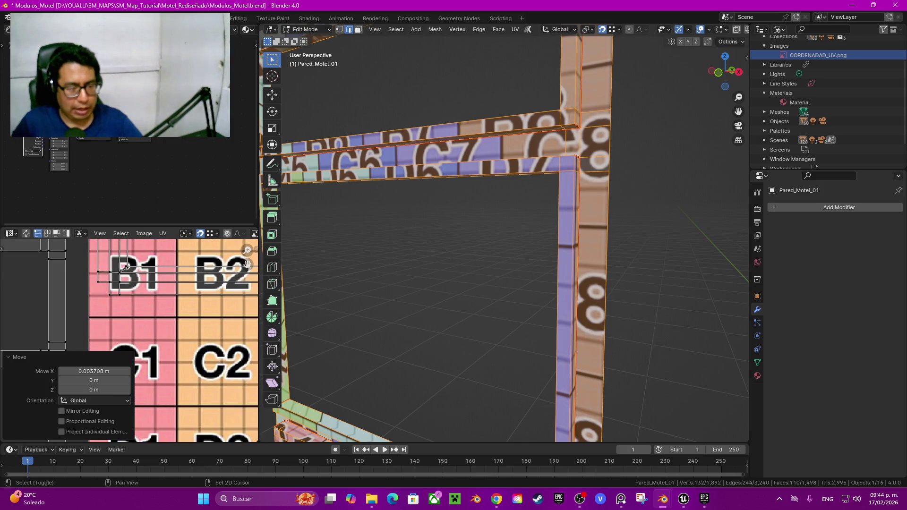
{"action": "scroll", "coordinate": [126, 267], "scroll_direction": "up", "scroll_amount": 2}
{"action": "scroll", "coordinate": [128, 326], "scroll_direction": "up", "scroll_amount": 1}
{"action": "scroll", "coordinate": [129, 331], "scroll_direction": "up", "scroll_amount": 1}
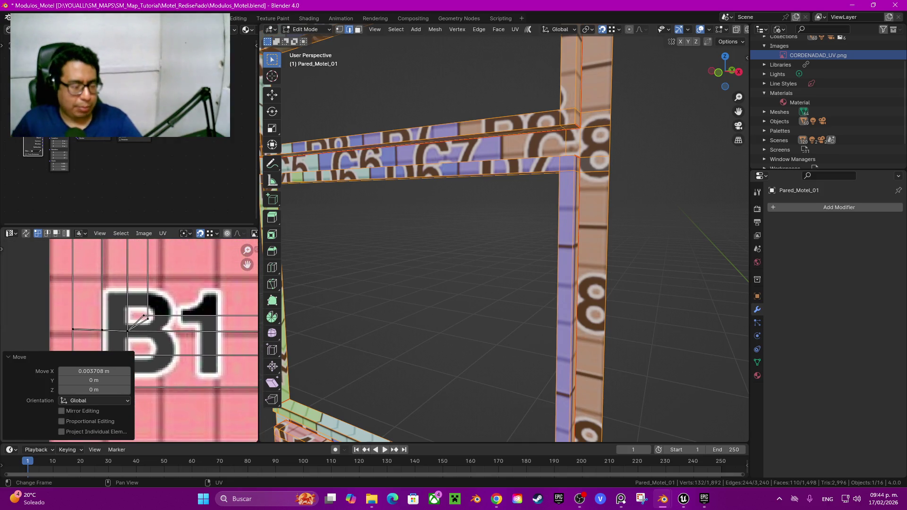
{"action": "scroll", "coordinate": [136, 329], "scroll_direction": "up", "scroll_amount": 2}
{"action": "scroll", "coordinate": [136, 330], "scroll_direction": "up", "scroll_amount": 1}
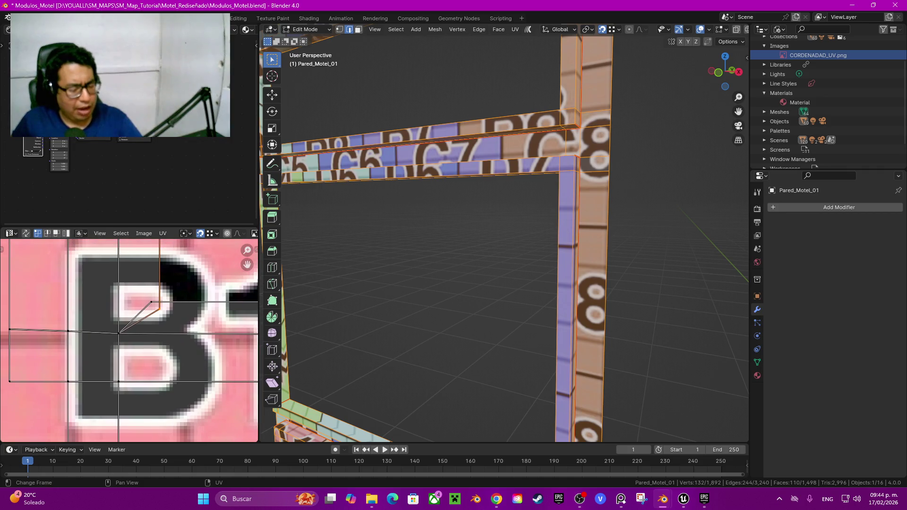
{"action": "left_click_drag", "start_coordinate": [159, 310], "coordinate": [159, 303]}
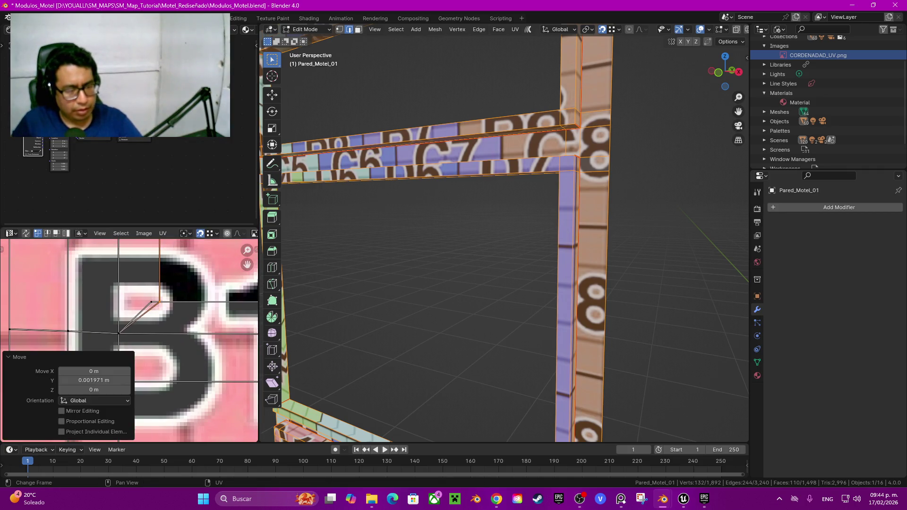
{"action": "left_click_drag", "start_coordinate": [151, 299], "coordinate": [159, 300]}
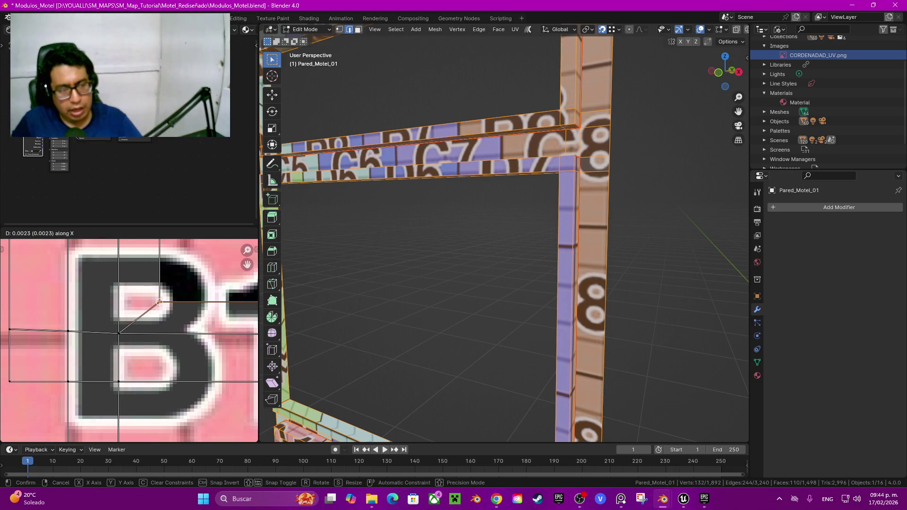
Pan the UV view to show the A4–A6 and B4–B6 cells
{"action": "scroll", "coordinate": [128, 339], "scroll_direction": "down", "scroll_amount": 3}
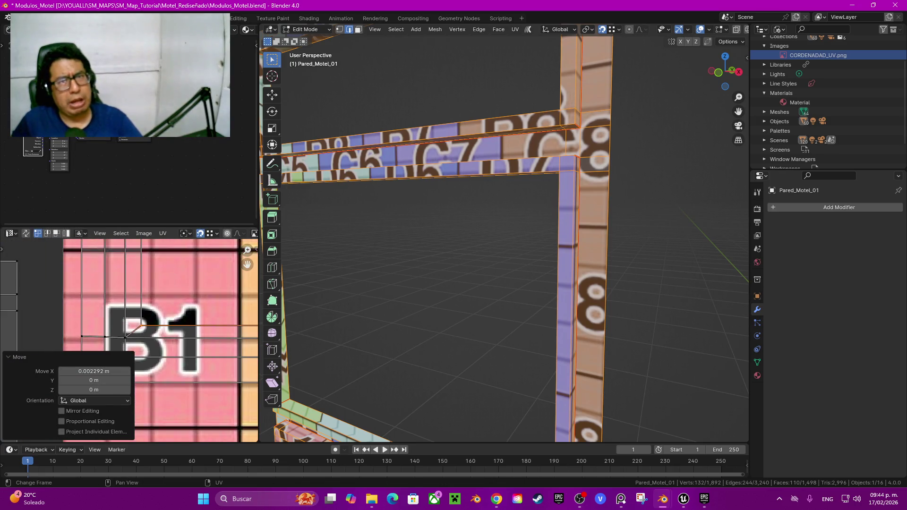
{"action": "scroll", "coordinate": [122, 339], "scroll_direction": "down", "scroll_amount": 2}
{"action": "scroll", "coordinate": [122, 338], "scroll_direction": "down", "scroll_amount": 1}
{"action": "scroll", "coordinate": [122, 338], "scroll_direction": "down", "scroll_amount": 1}
{"action": "scroll", "coordinate": [122, 338], "scroll_direction": "down", "scroll_amount": 2}
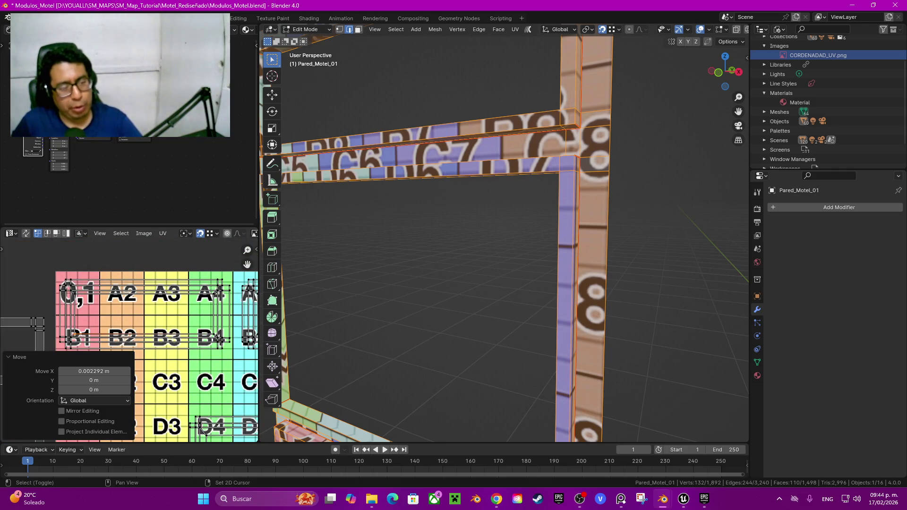
{"action": "middle_click_drag", "start_coordinate": [122, 338], "coordinate": [34, 337]}
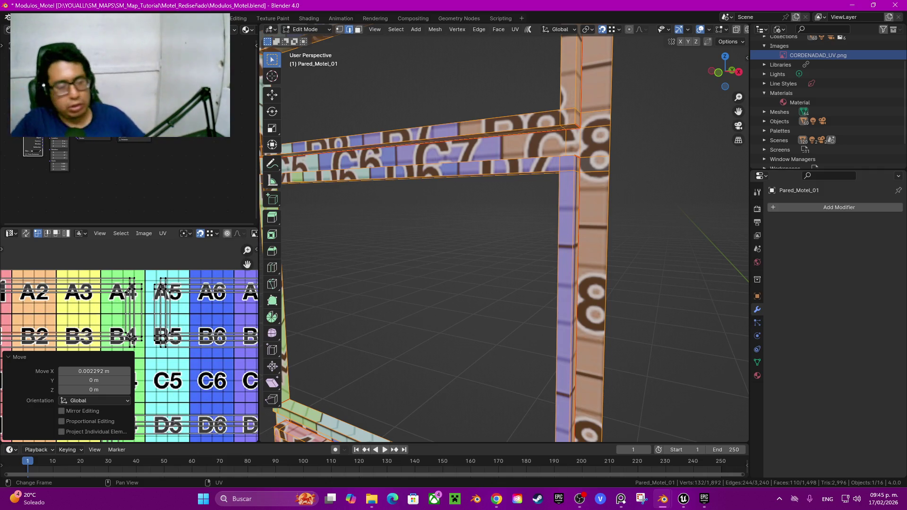
{"action": "scroll", "coordinate": [130, 354], "scroll_direction": "down", "scroll_amount": 3}
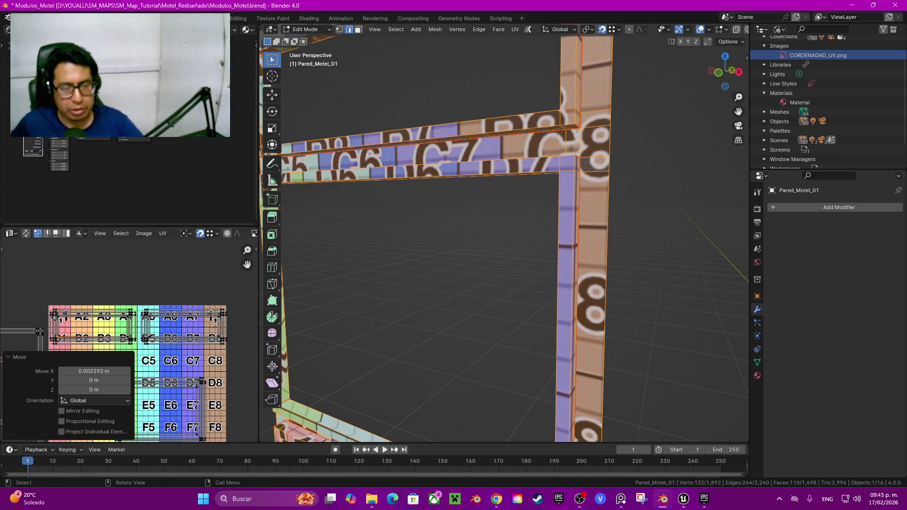
Reveal the hidden wall faces, clear the selection, and select the seam-bounded frame strips with L
{"action": "scroll", "coordinate": [505, 236], "scroll_direction": "down", "scroll_amount": 3}
{"action": "mouse_move", "coordinate": [505, 236]}
{"action": "middle_mouse_down"}
{"action": "mouse_move", "coordinate": [519, 227]}
{"action": "mouse_move", "coordinate": [552, 307]}
{"action": "middle_mouse_up"}
{"action": "scroll", "coordinate": [505, 236], "scroll_direction": "down", "scroll_amount": 5}
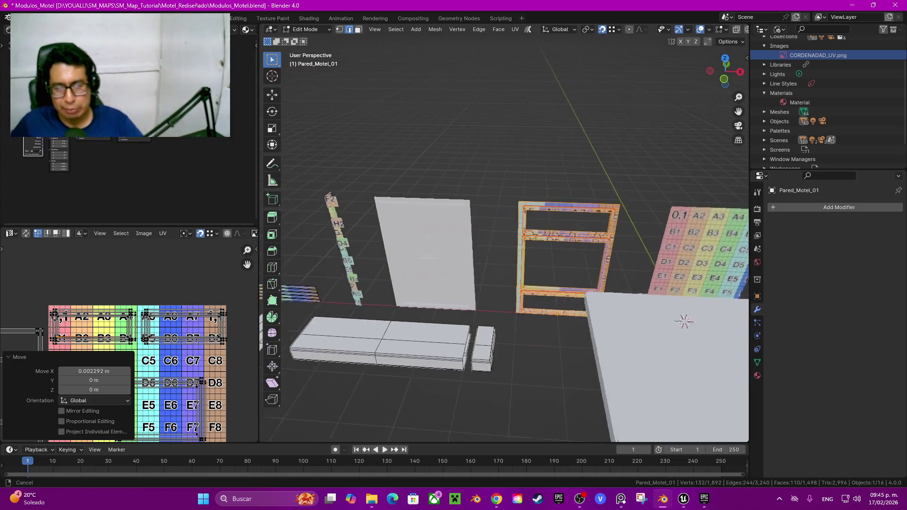
{"action": "middle_click_drag", "start_coordinate": [553, 307], "coordinate": [595, 283]}
{"action": "mouse_move", "coordinate": [664, 276]}
{"action": "middle_mouse_down"}
{"action": "mouse_move", "coordinate": [456, 320]}
{"action": "mouse_move", "coordinate": [557, 302]}
{"action": "middle_mouse_up"}
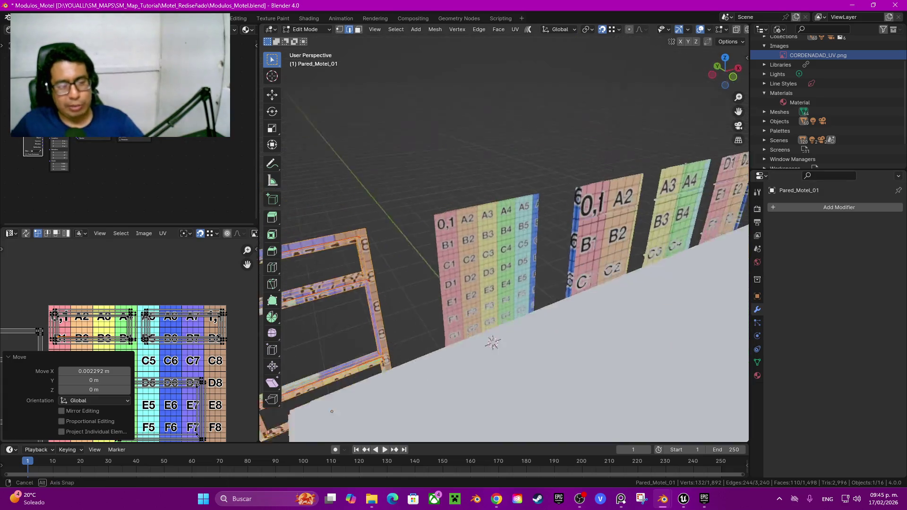
{"action": "scroll", "coordinate": [505, 236], "scroll_direction": "up", "scroll_amount": 4}
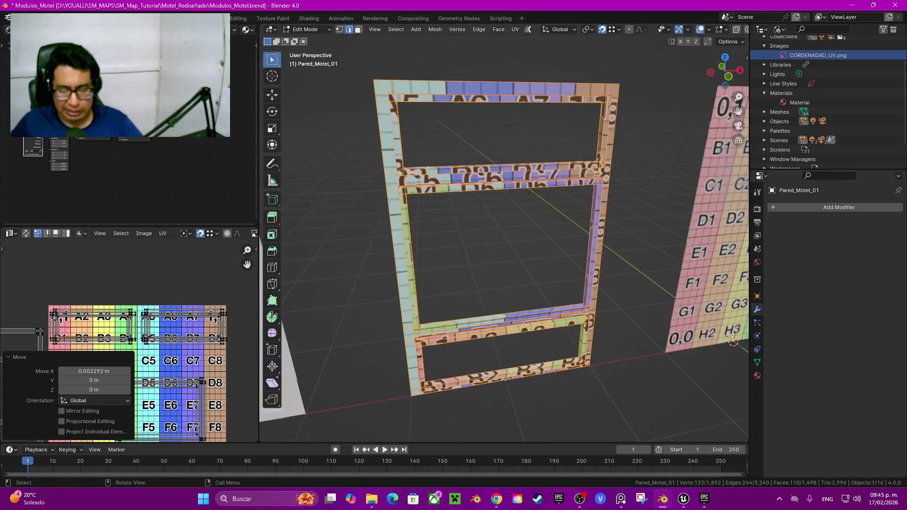
{"action": "key", "text": "alt+a"}
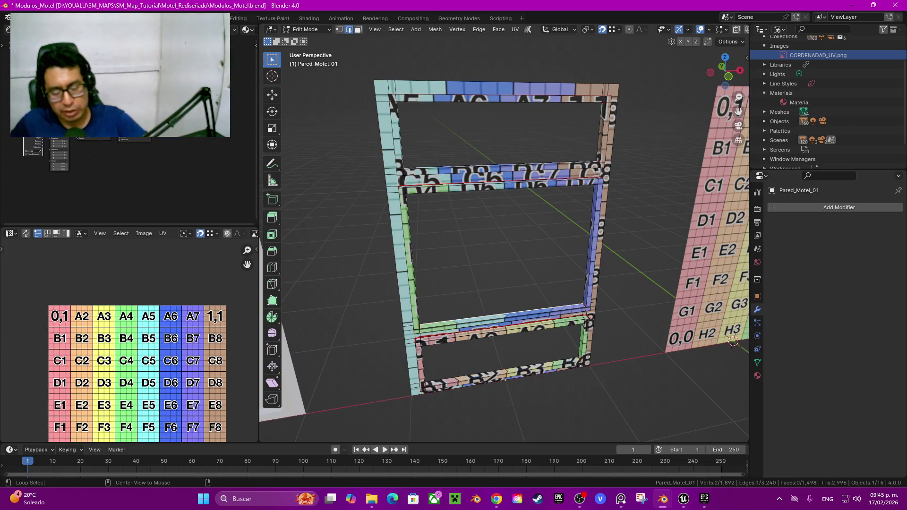
{"action": "key", "text": "alt+h"}
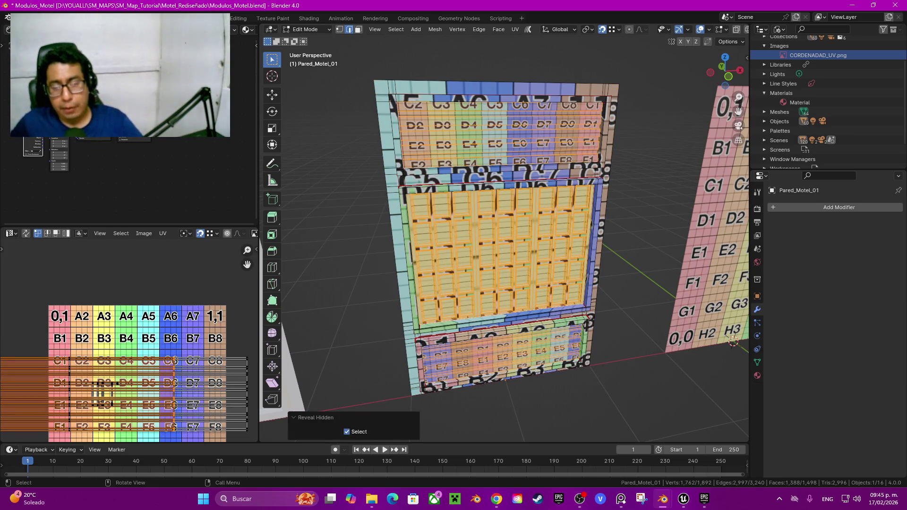
{"action": "key", "text": "alt+a"}
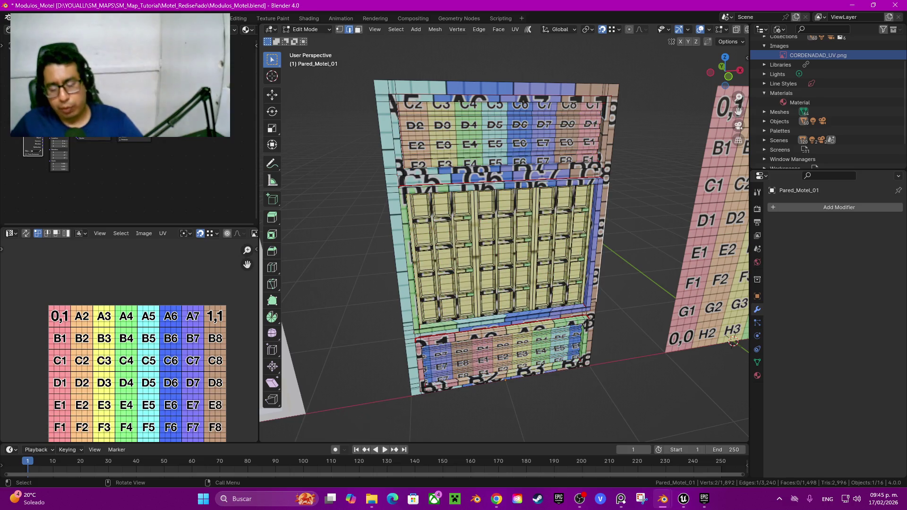
{"action": "key", "text": "l"}
{"action": "key", "text": "l"}
{"action": "key", "text": "l"}
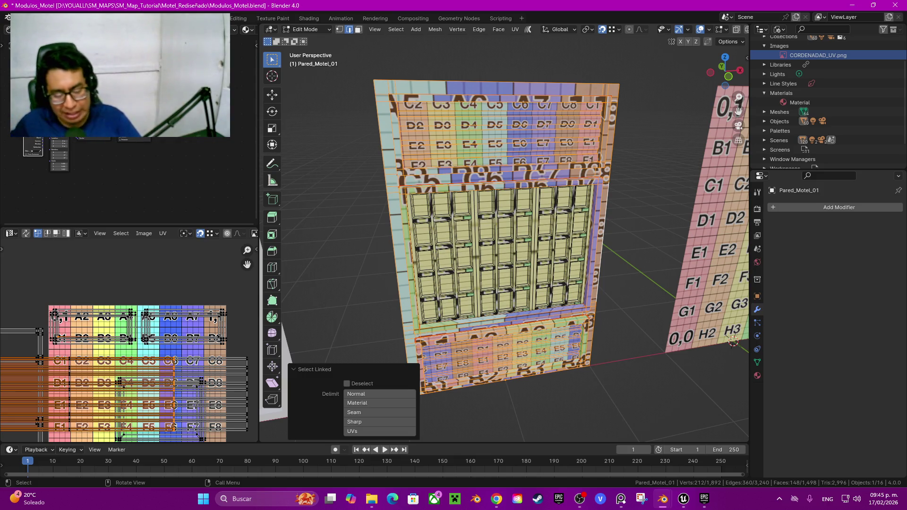
Hide the selected frame faces and add a trial loop cut across the wall
{"action": "key", "text": "h"}
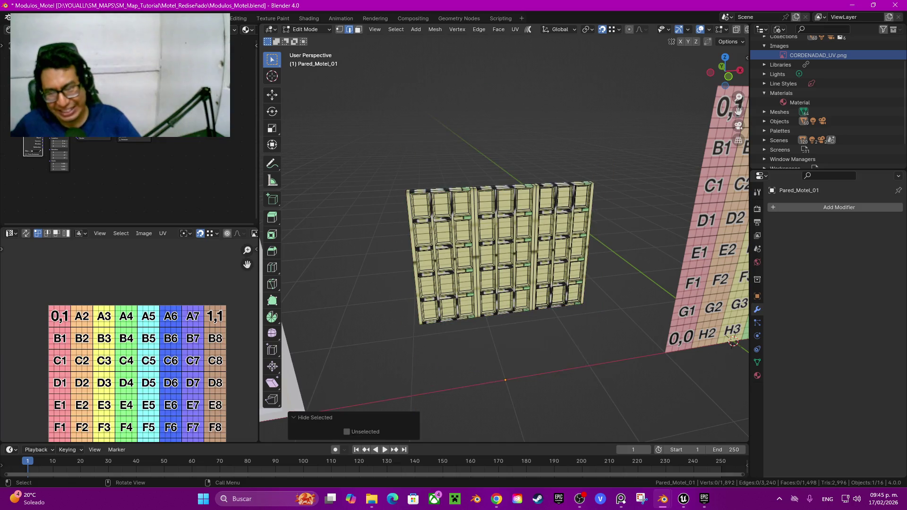
{"action": "mouse_move", "coordinate": [500, 255]}
{"action": "middle_mouse_down"}
{"action": "mouse_move", "coordinate": [548, 246]}
{"action": "mouse_move", "coordinate": [472, 251]}
{"action": "middle_mouse_up"}
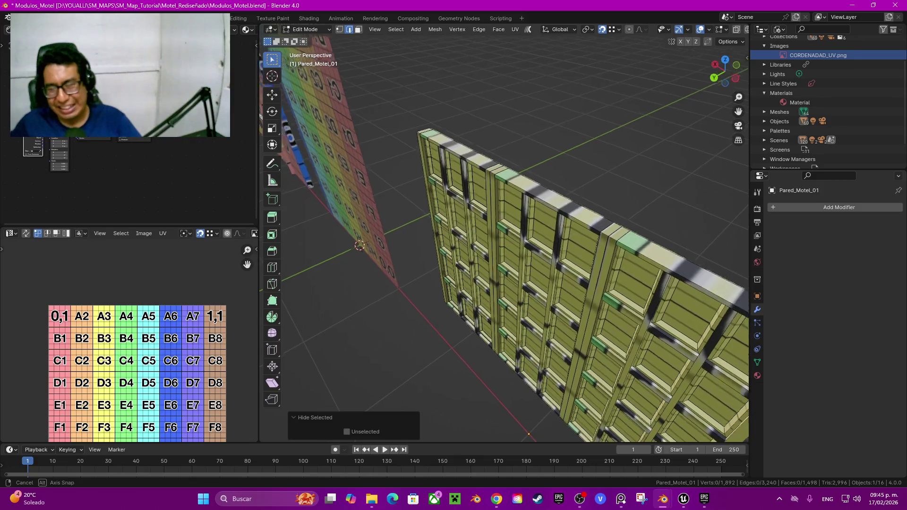
{"action": "middle_click_drag", "start_coordinate": [472, 250], "coordinate": [478, 208]}
{"action": "key", "text": "ctrl+r"}
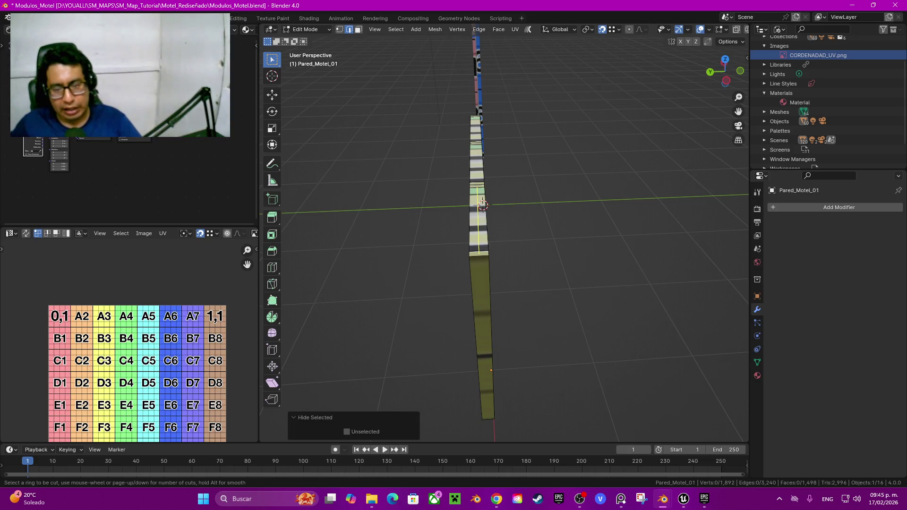
{"action": "left_click", "coordinate": [482, 205]}
{"action": "right_click", "coordinate": [481, 204]}
{"action": "middle_click_drag", "start_coordinate": [481, 204], "coordinate": [543, 193]}
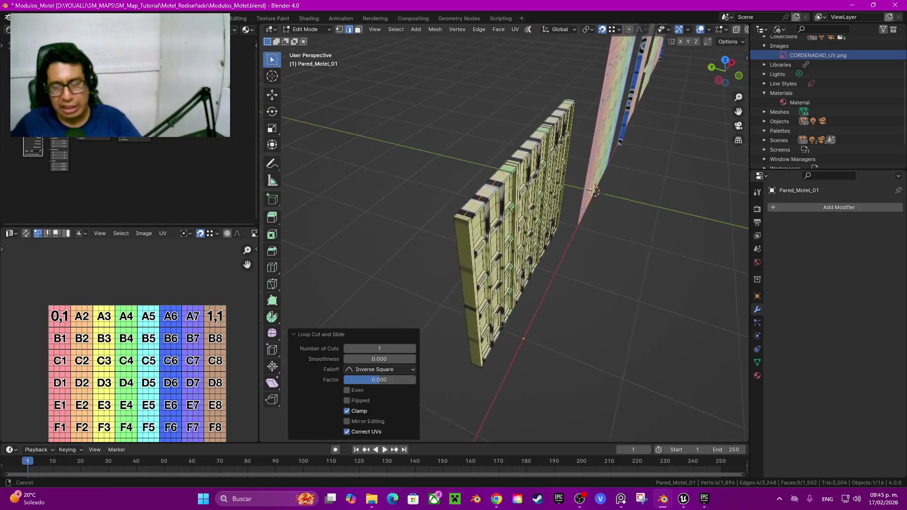
{"action": "middle_click_drag", "start_coordinate": [514, 232], "coordinate": [527, 230]}
Add another trial edge loop at the wall's left end
{"action": "key", "text": "ctrl+r"}
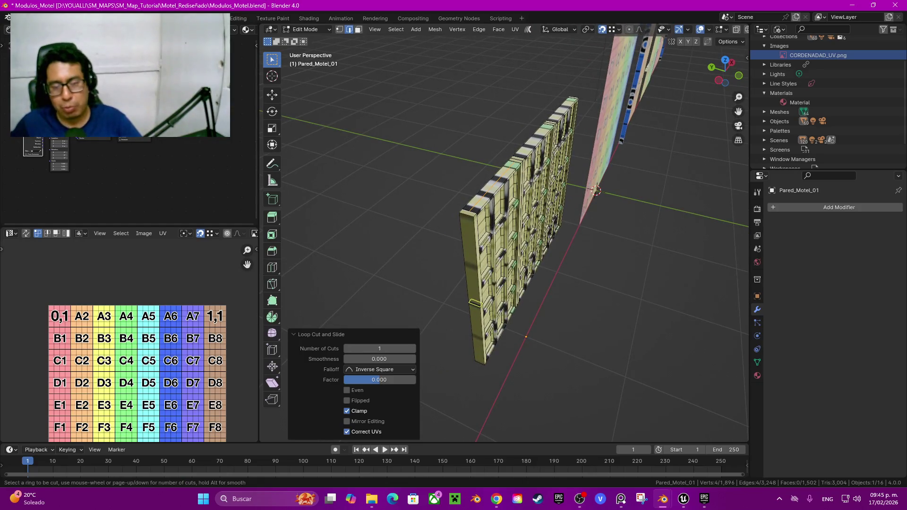
{"action": "left_click", "coordinate": [475, 303]}
{"action": "right_click", "coordinate": [475, 303]}
{"action": "middle_click_drag", "start_coordinate": [527, 230], "coordinate": [473, 222]}
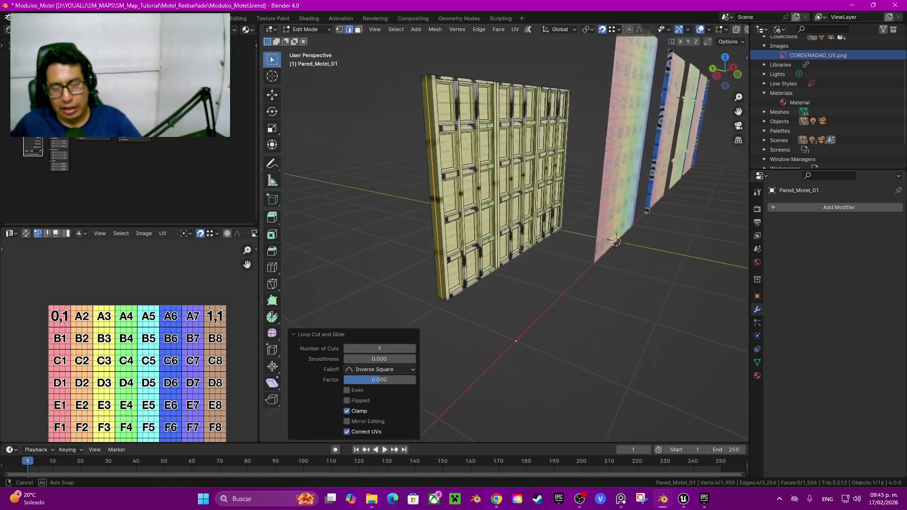
{"action": "scroll", "coordinate": [618, 186], "scroll_direction": "up", "scroll_amount": 3}
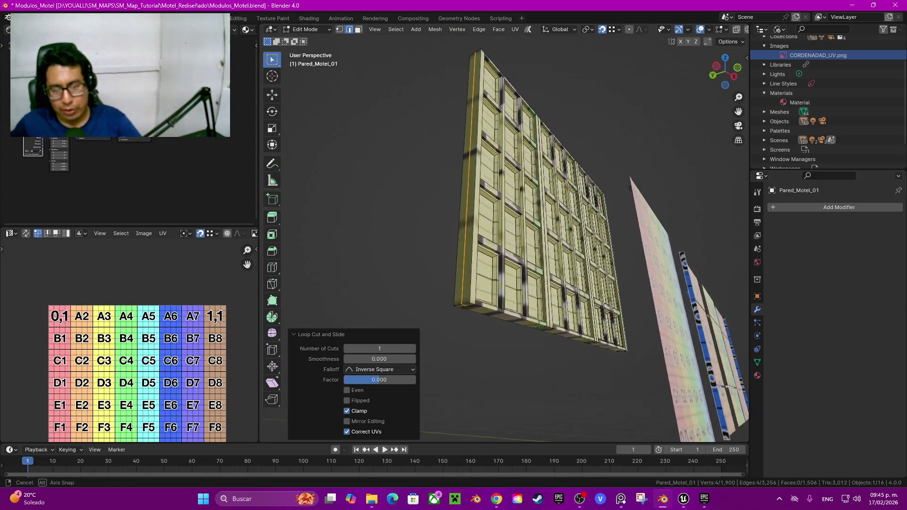
{"action": "scroll", "coordinate": [633, 212], "scroll_direction": "up", "scroll_amount": 2}
Cancel the new loop-cut preview, undo both extra cuts, and select the top-left panel's linked faces
{"action": "key", "text": "ctrl+r"}
{"action": "key", "text": "Escape"}
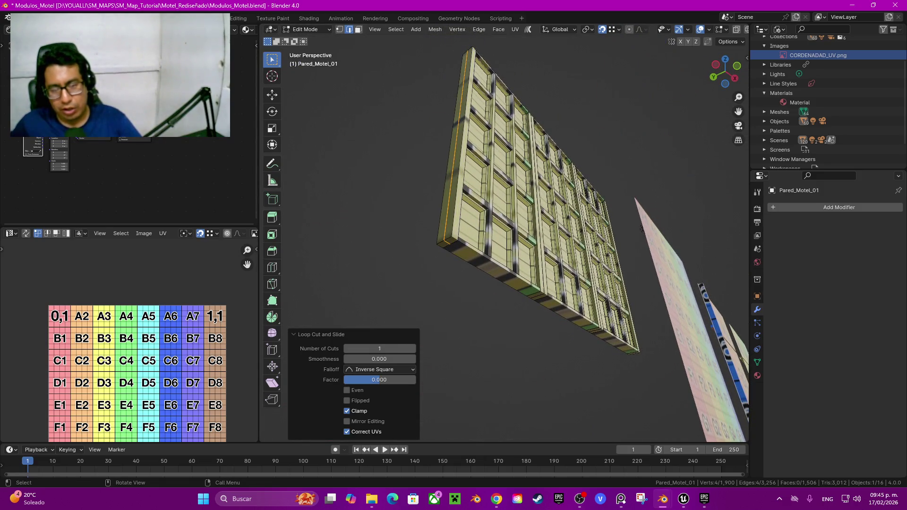
{"action": "key", "text": "ctrl+z"}
{"action": "mouse_move", "coordinate": [641, 229]}
{"action": "middle_mouse_down"}
{"action": "mouse_move", "coordinate": [633, 307]}
{"action": "mouse_move", "coordinate": [543, 284]}
{"action": "middle_mouse_up"}
{"action": "key", "text": "ctrl+z"}
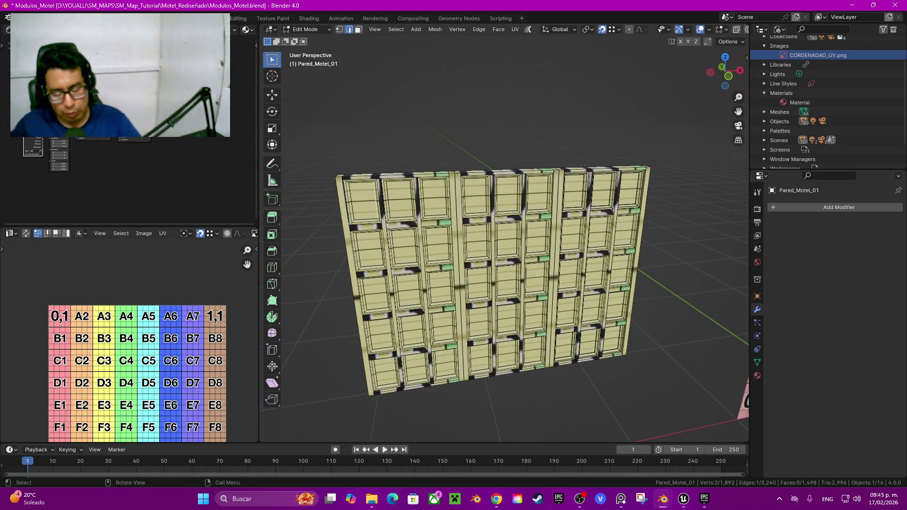
{"action": "key", "text": "ctrl+l"}
Switch to face select and pick the first window panel as a whole seam-bounded island
{"action": "key", "text": "3"}
{"action": "left_click", "coordinate": [362, 201]}
{"action": "mouse_move", "coordinate": [520, 284]}
{"action": "middle_mouse_down"}
{"action": "mouse_move", "coordinate": [548, 283]}
{"action": "mouse_move", "coordinate": [466, 283]}
{"action": "middle_mouse_up"}
{"action": "scroll", "coordinate": [505, 284], "scroll_direction": "up", "scroll_amount": 5}
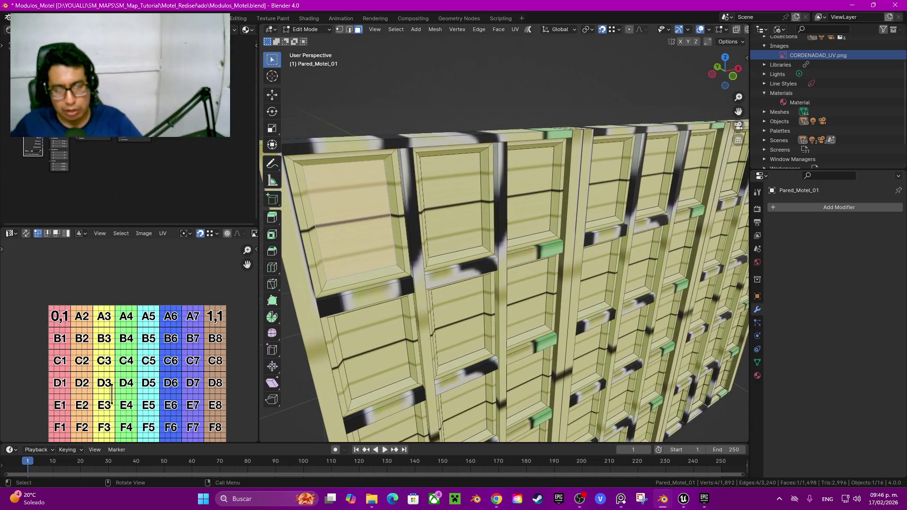
{"action": "key", "text": "g"}
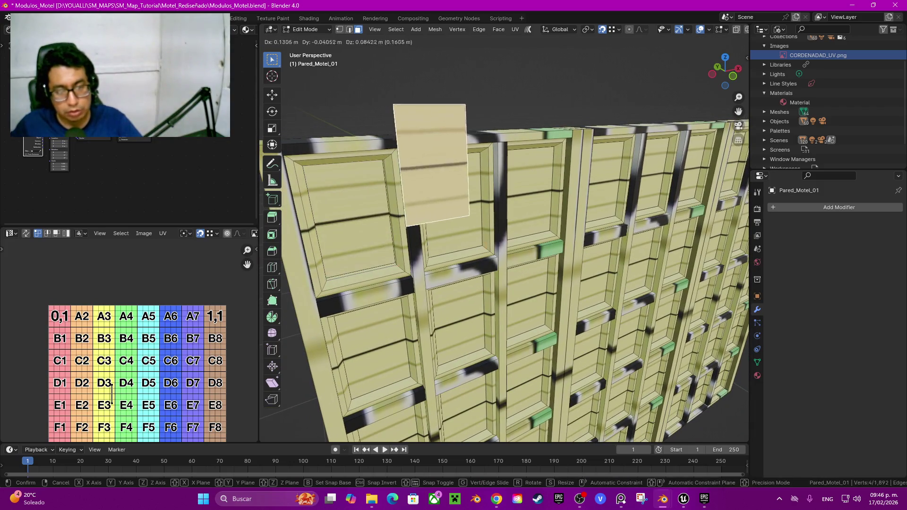
{"action": "key", "text": "Escape"}
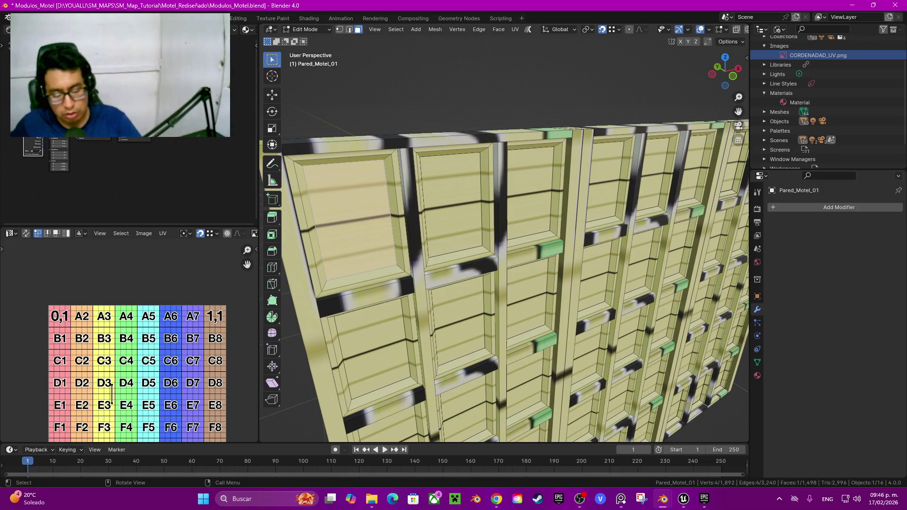
{"action": "key", "text": "ctrl+l"}
Add three more window panels from the first two columns to the selection
{"action": "scroll", "coordinate": [504, 244], "scroll_direction": "down", "scroll_amount": 5}
{"action": "mouse_move", "coordinate": [504, 244]}
{"action": "middle_mouse_down"}
{"action": "mouse_move", "coordinate": [473, 243]}
{"action": "mouse_move", "coordinate": [543, 244]}
{"action": "middle_mouse_up"}
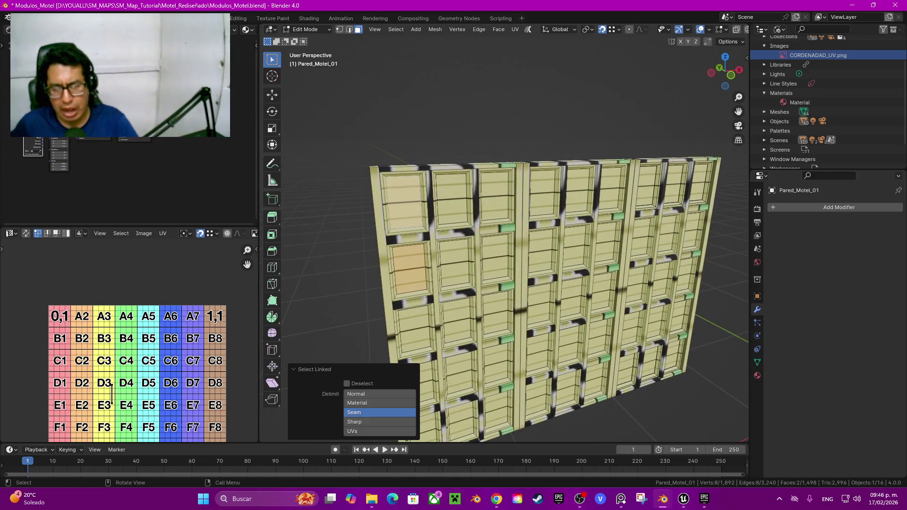
{"action": "left_click", "coordinate": [459, 373], "text": "shift"}
{"action": "left_click", "coordinate": [453, 257], "text": "shift"}
{"action": "left_click", "coordinate": [452, 198], "text": "shift"}
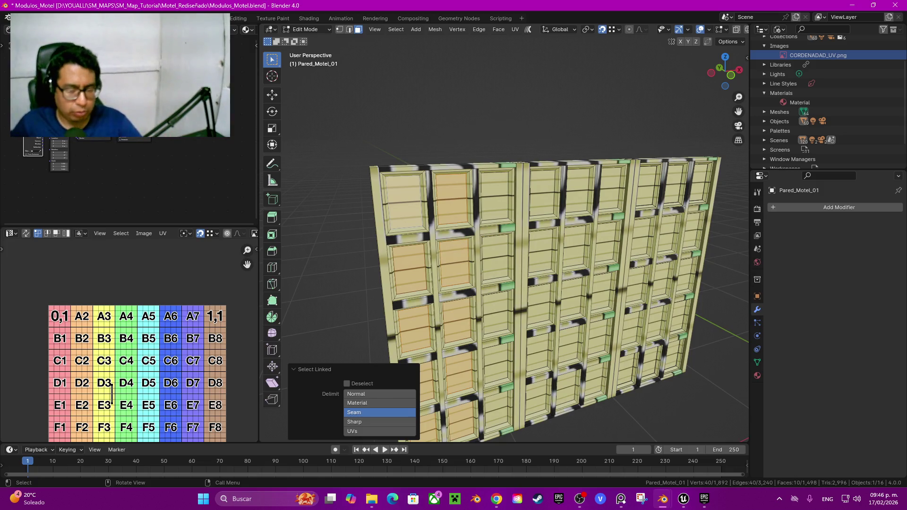
Add the remaining panels with L until all 45 inner window panels are selected
{"action": "middle_click_drag", "start_coordinate": [520, 246], "coordinate": [572, 234]}
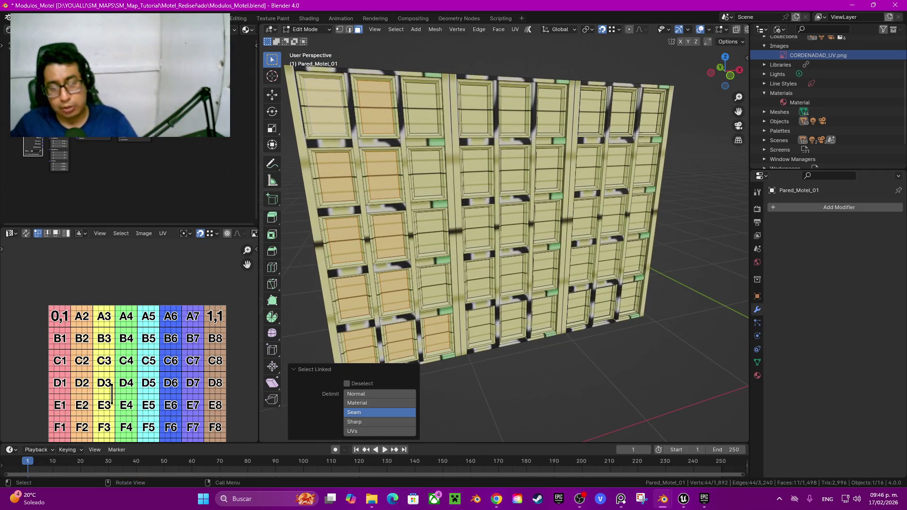
{"action": "key", "text": "l"}
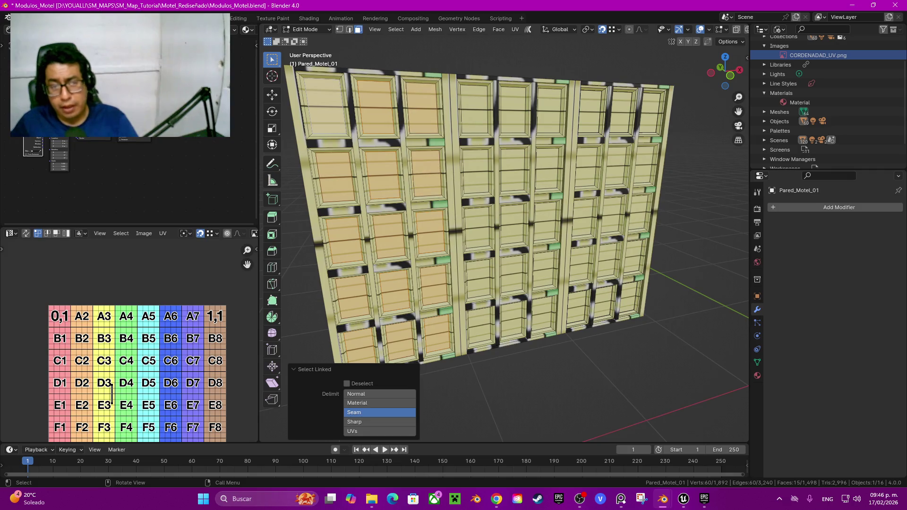
{"action": "key", "text": "l"}
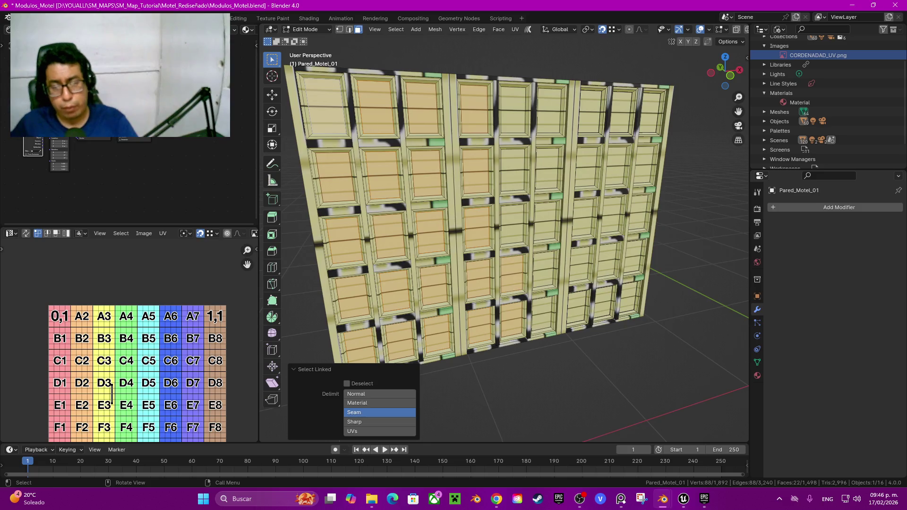
{"action": "key", "text": "l"}
{"action": "key", "text": "l"}
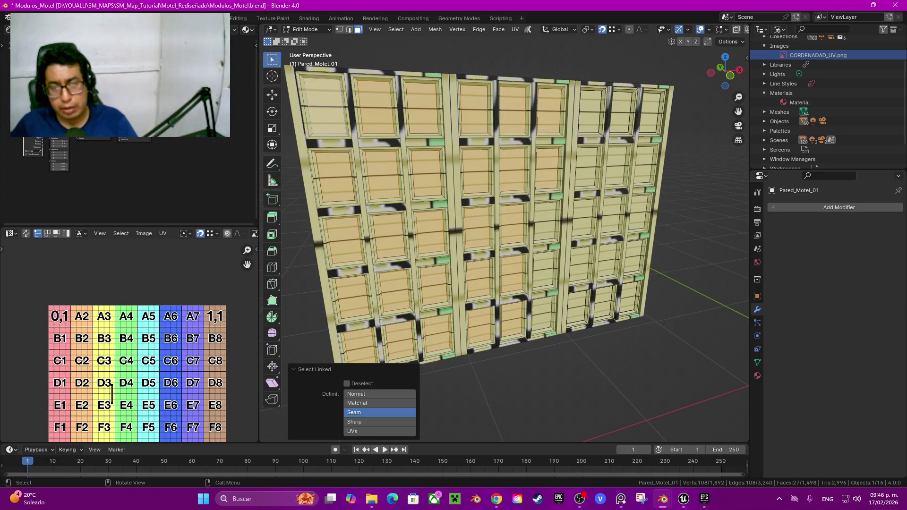
{"action": "key", "text": "l"}
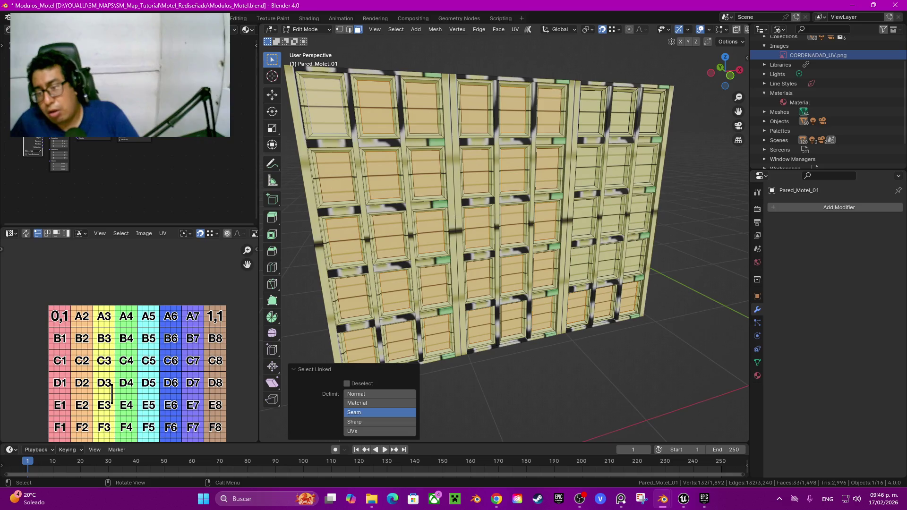
{"action": "key", "text": "l"}
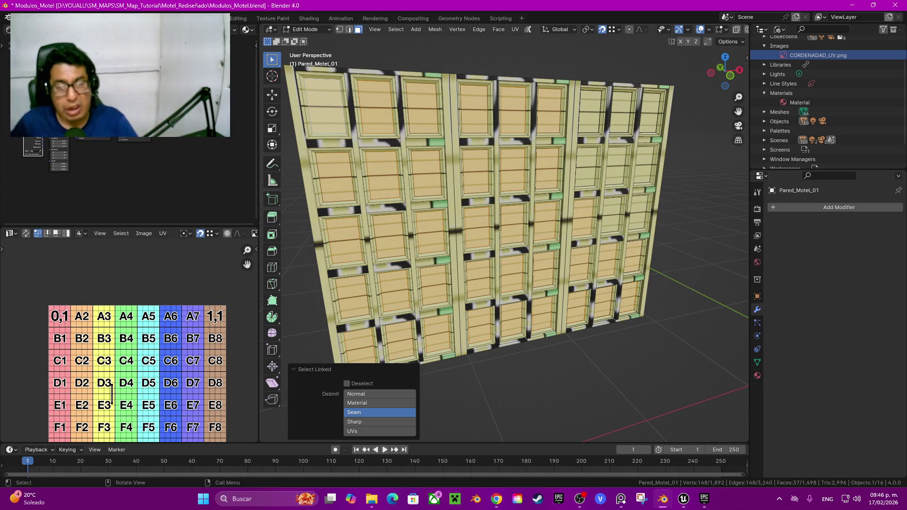
{"action": "middle_click_drag", "start_coordinate": [473, 213], "coordinate": [496, 205]}
{"action": "key", "text": "l"}
{"action": "key", "text": "l"}
{"action": "key", "text": "l"}
{"action": "key", "text": "l"}
{"action": "key", "text": "l"}
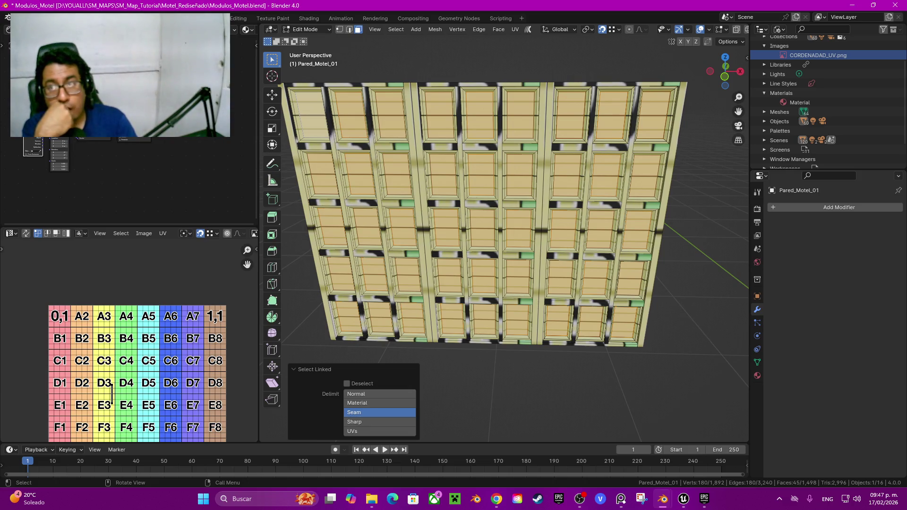
{"action": "mouse_move", "coordinate": [472, 212]}
{"action": "middle_mouse_down"}
{"action": "mouse_move", "coordinate": [567, 213]}
{"action": "mouse_move", "coordinate": [519, 165]}
{"action": "middle_mouse_up"}
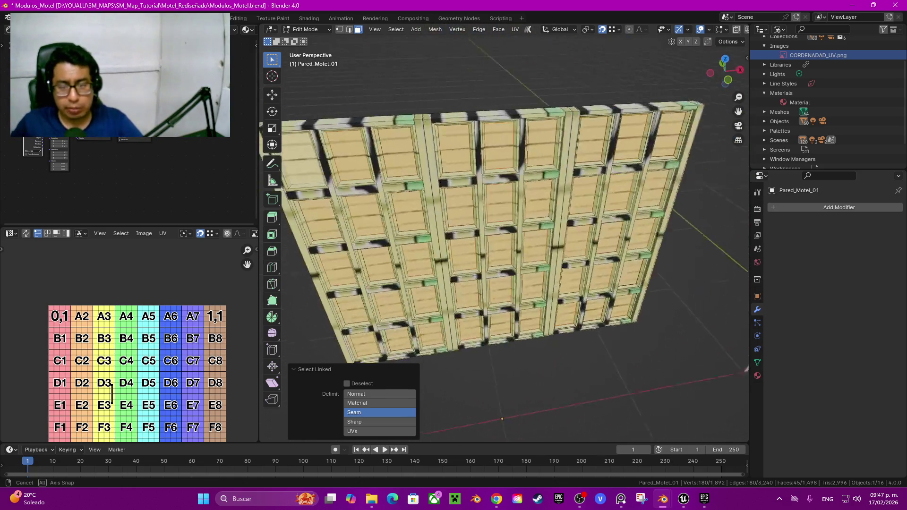
{"action": "scroll", "coordinate": [505, 212], "scroll_direction": "down", "scroll_amount": 5}
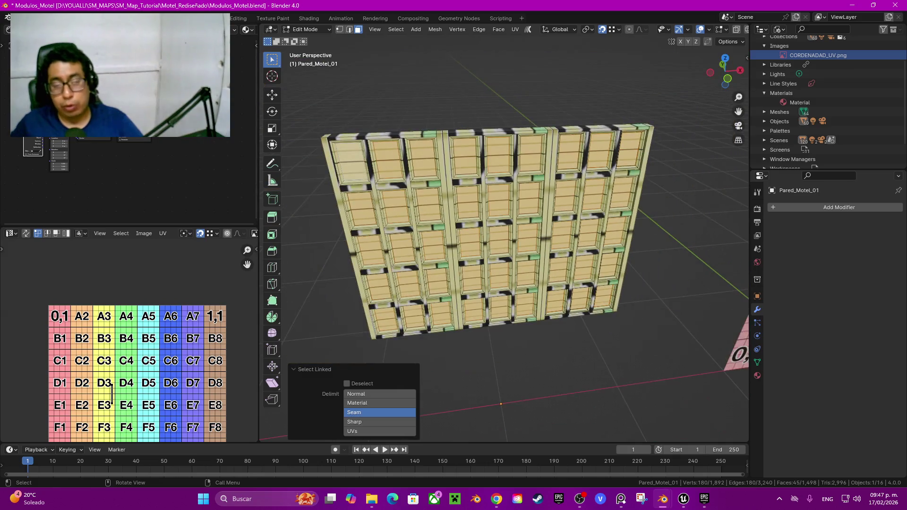
{"action": "middle_click_drag", "start_coordinate": [506, 213], "coordinate": [529, 188]}
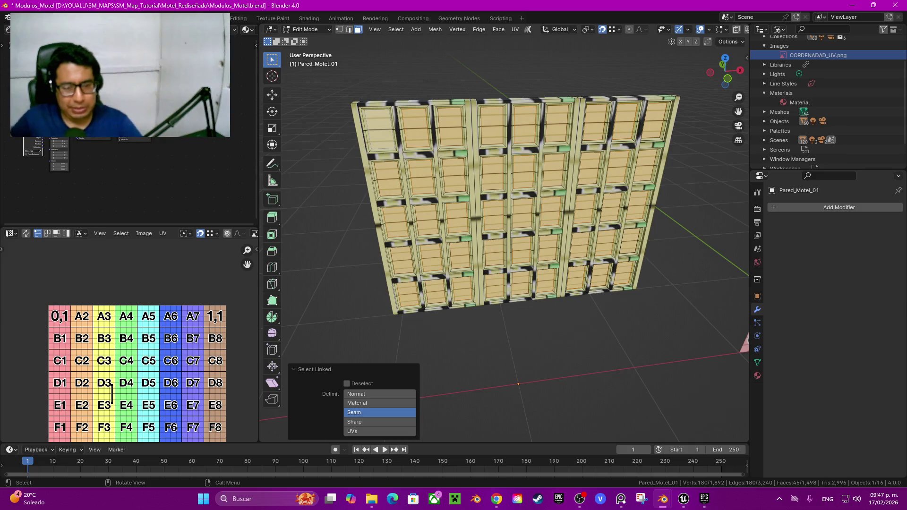
Unwrap the 45 selected panels Angle Based and check the grid tiles on each panel
{"action": "key", "text": "u"}
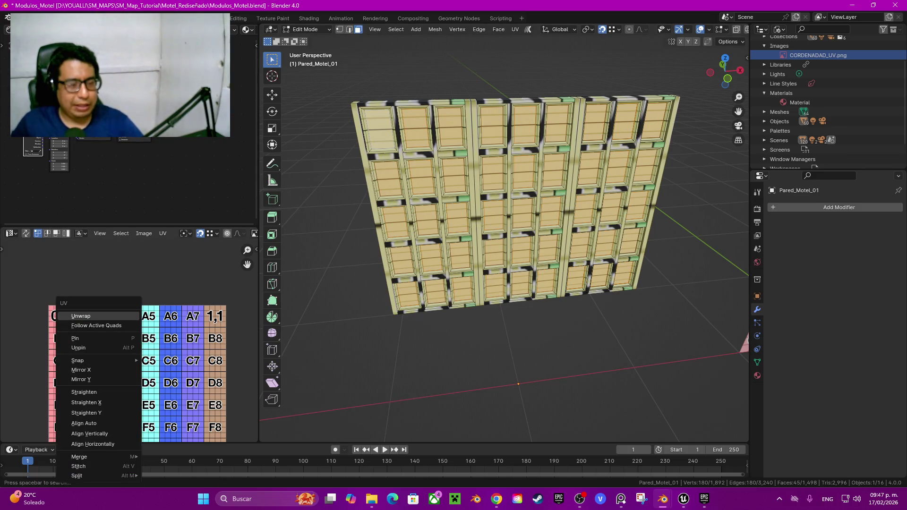
{"action": "key", "text": "Return"}
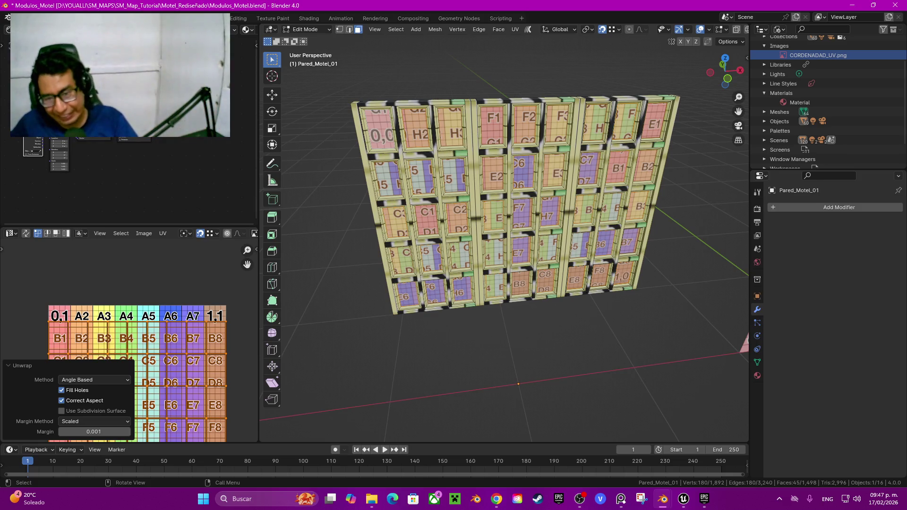
{"action": "middle_click_drag", "start_coordinate": [505, 236], "coordinate": [506, 265]}
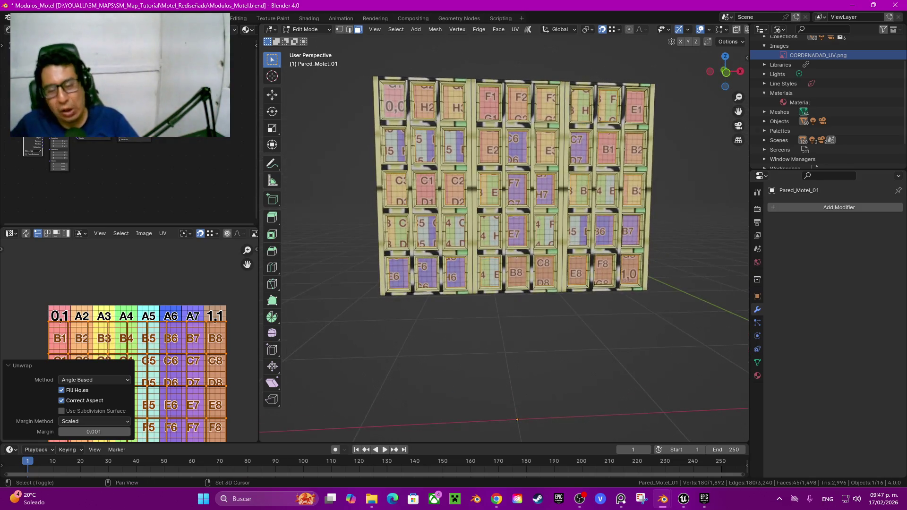
{"action": "middle_click_drag", "start_coordinate": [506, 213], "coordinate": [499, 246], "text": "shift"}
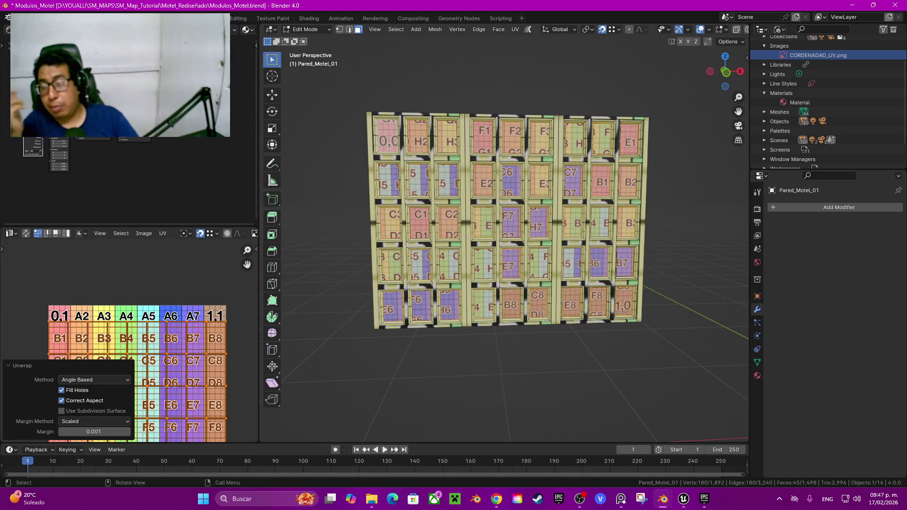
{"action": "middle_click_drag", "start_coordinate": [504, 236], "coordinate": [614, 227]}
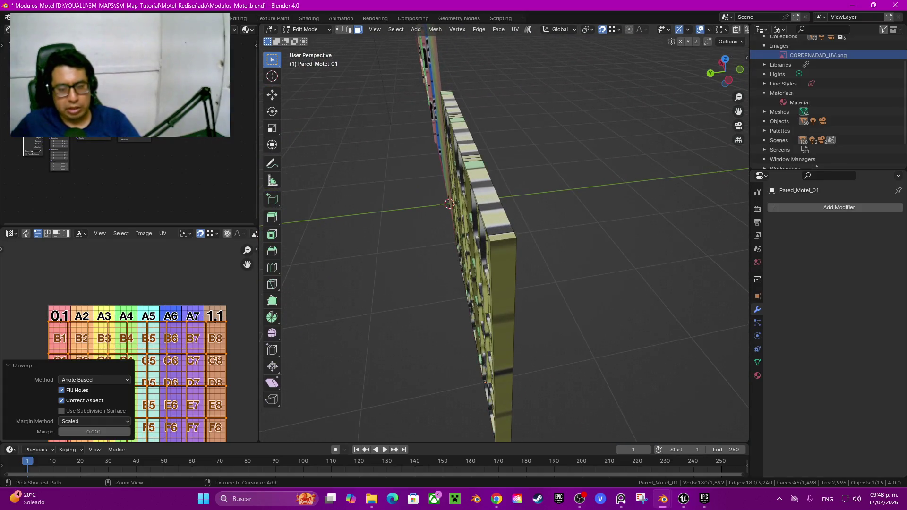
Try an edge slide on the wall's side, then return to face select
{"action": "key", "text": "2"}
{"action": "left_click", "coordinate": [505, 245], "text": "alt"}
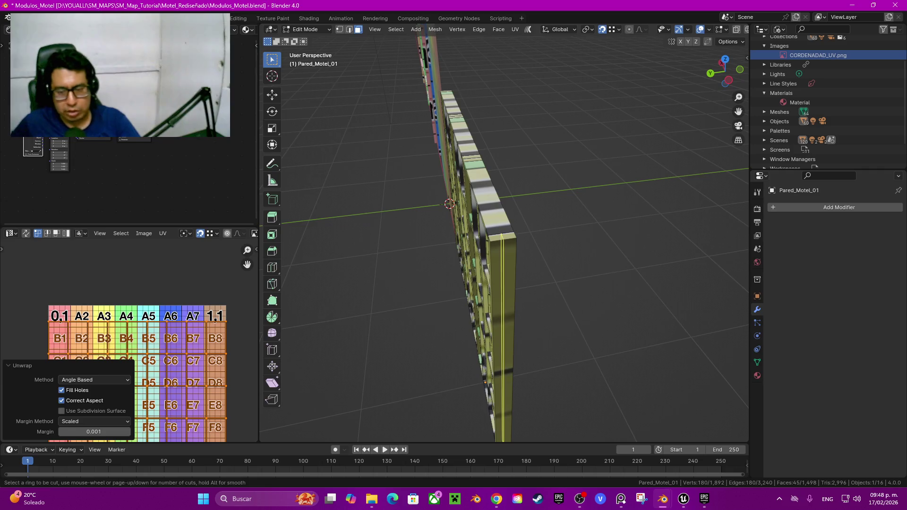
{"action": "key", "text": "g"}
{"action": "key", "text": "g"}
{"action": "left_click", "coordinate": [504, 246]}
{"action": "key", "text": "3"}
{"action": "left_click", "coordinate": [505, 246], "text": "alt"}
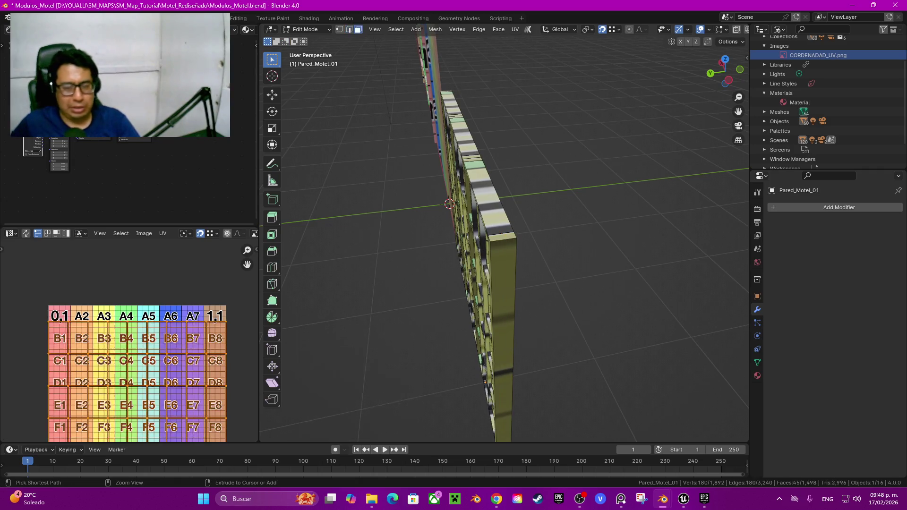
{"action": "mouse_move", "coordinate": [504, 246]}
{"action": "middle_mouse_down"}
{"action": "mouse_move", "coordinate": [520, 236]}
{"action": "mouse_move", "coordinate": [463, 256]}
{"action": "middle_mouse_up"}
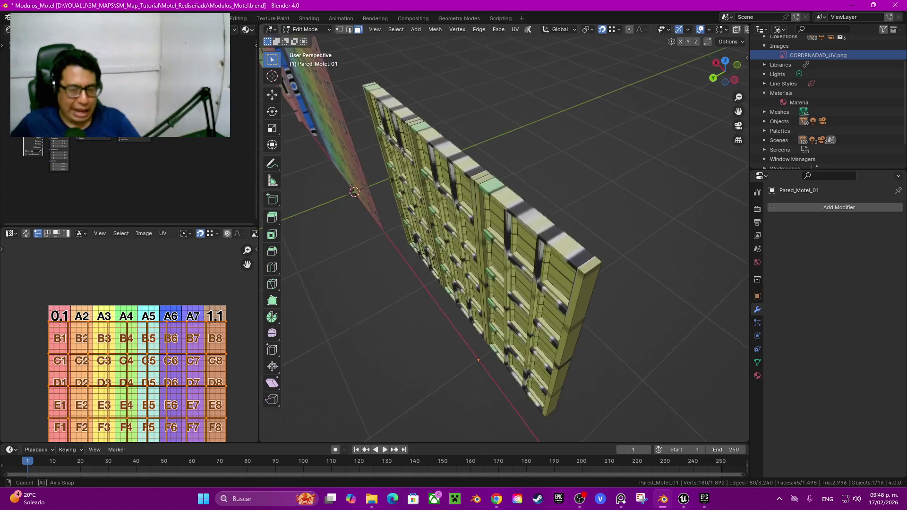
Select the right-edge and top-edge strips plus the first vertical frame strips by seam
{"action": "left_click", "coordinate": [609, 265]}
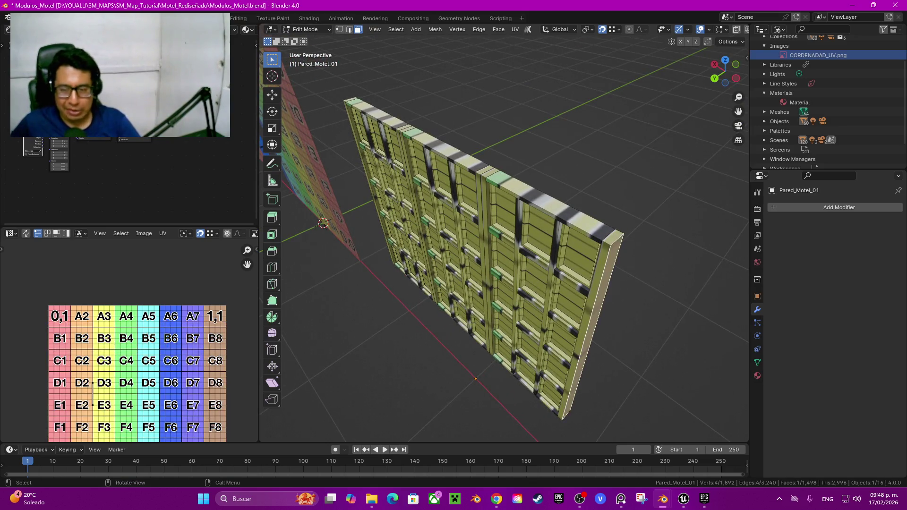
{"action": "key", "text": "ctrl+l"}
{"action": "key", "text": "l"}
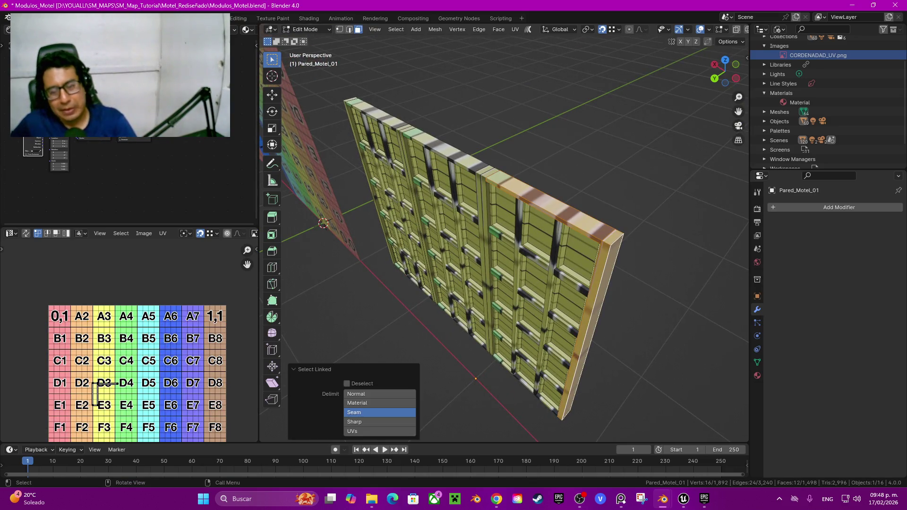
{"action": "key", "text": "l"}
{"action": "key", "text": "l"}
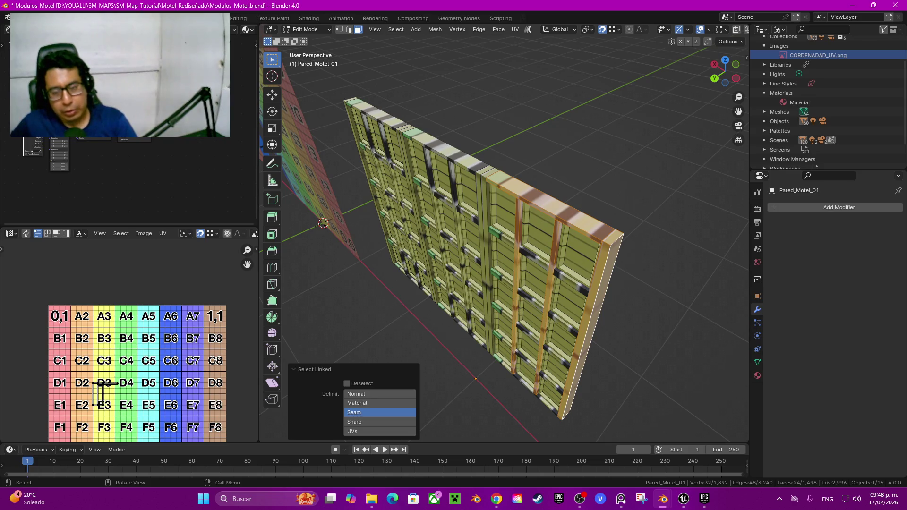
{"action": "key", "text": "l"}
{"action": "middle_click_drag", "start_coordinate": [472, 236], "coordinate": [520, 226]}
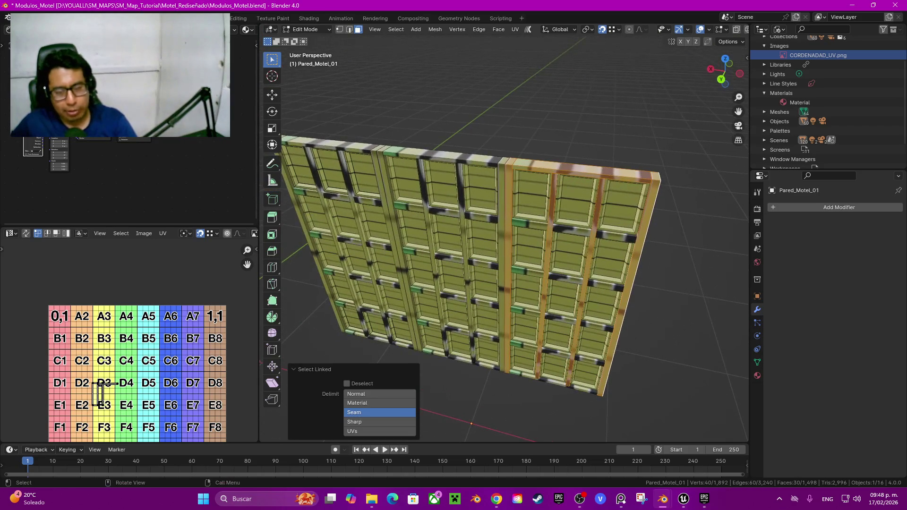
{"action": "key", "text": "l"}
{"action": "key", "text": "l"}
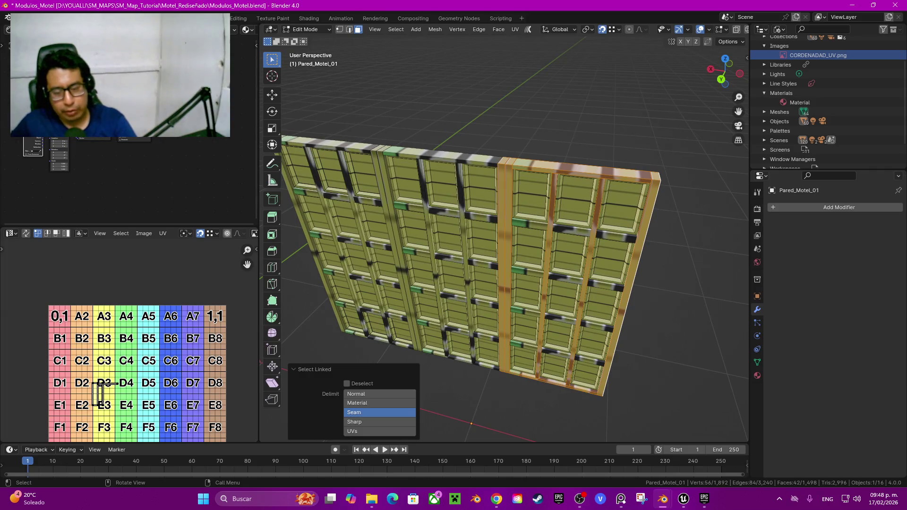
{"action": "key", "text": "l"}
{"action": "key", "text": "l"}
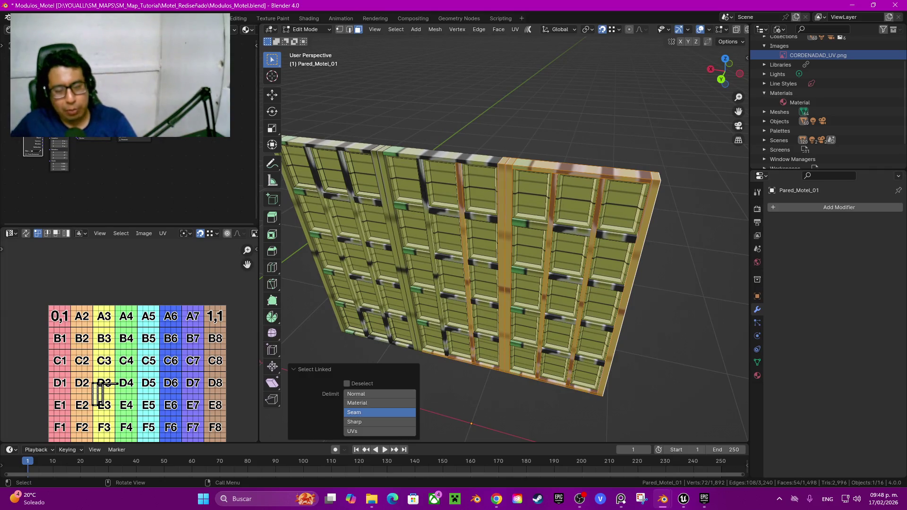
{"action": "key", "text": "l"}
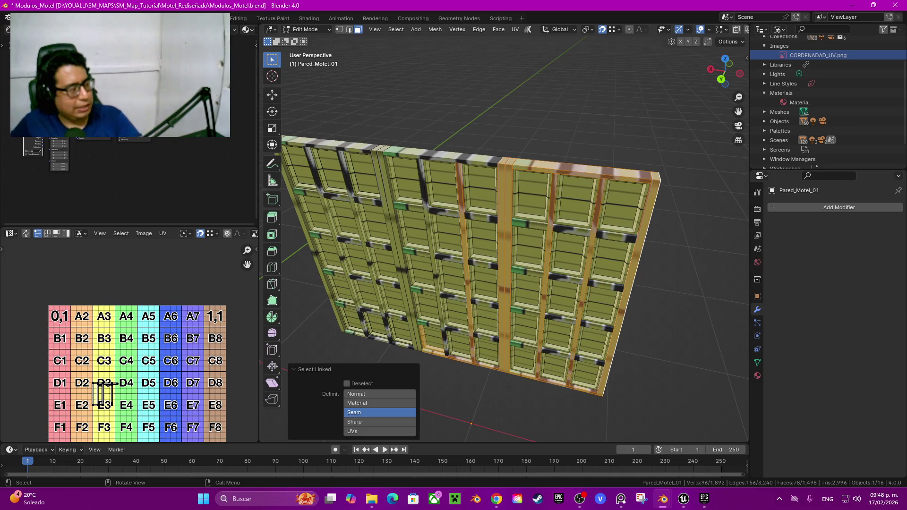
{"action": "key", "text": "ctrl+z"}
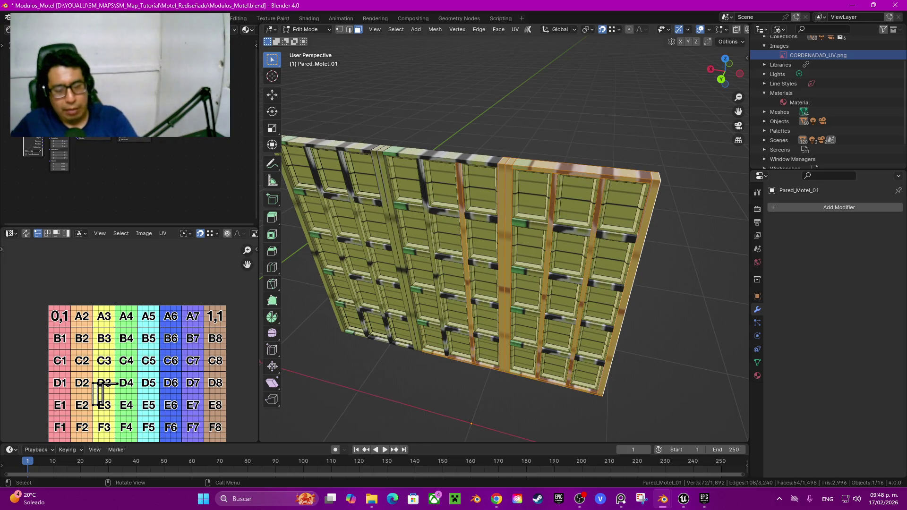
Add the central frame strip and the horizontal frame strips to the selection
{"action": "key", "text": "l"}
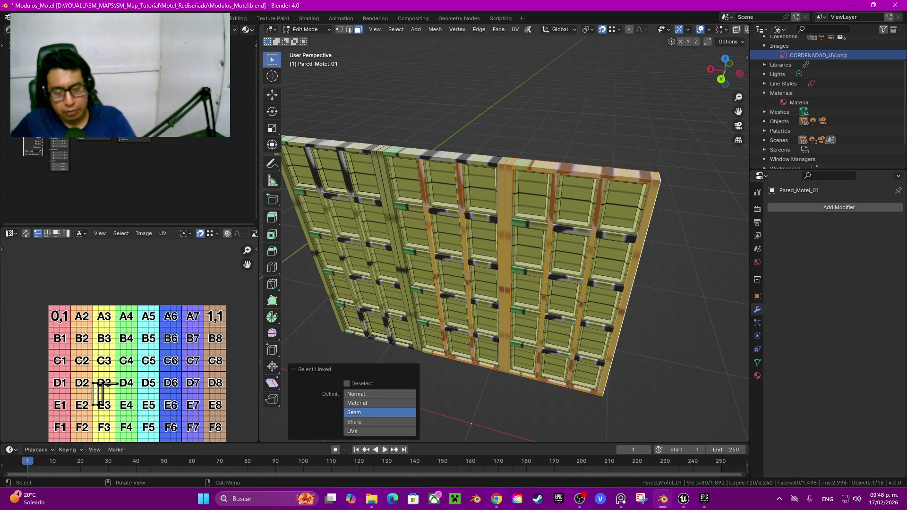
{"action": "key", "text": "l"}
{"action": "key", "text": "l"}
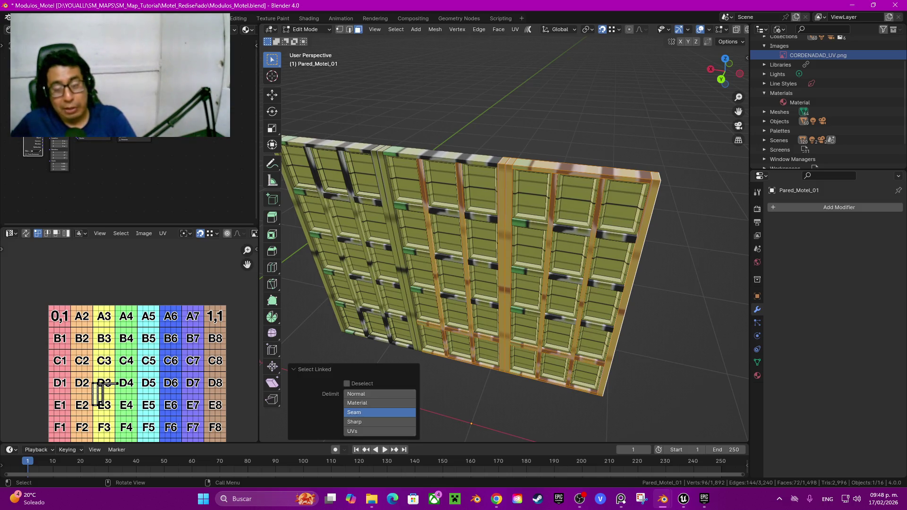
{"action": "key", "text": "l"}
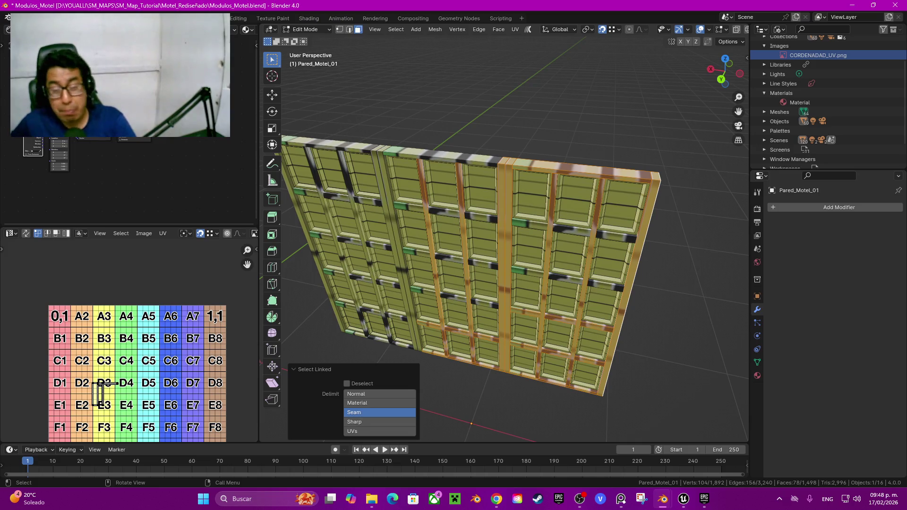
{"action": "key", "text": "l"}
{"action": "key", "text": "l"}
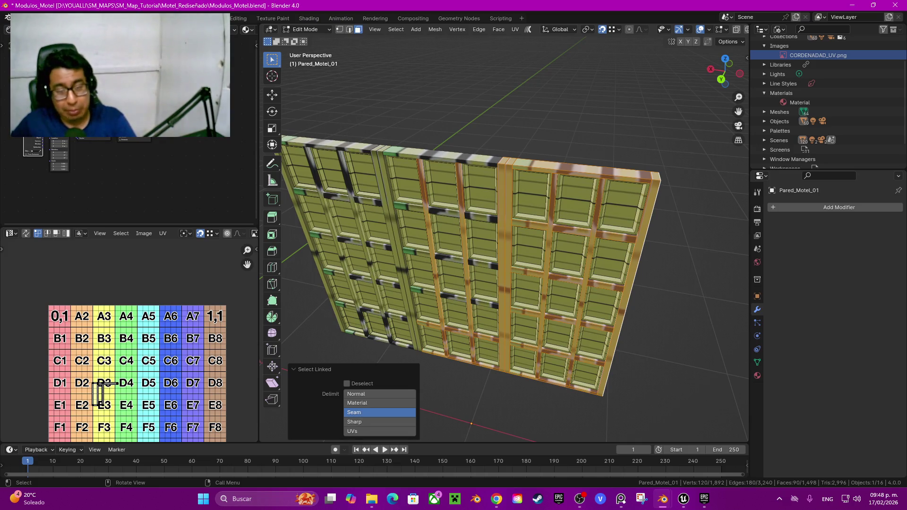
{"action": "key", "text": "l"}
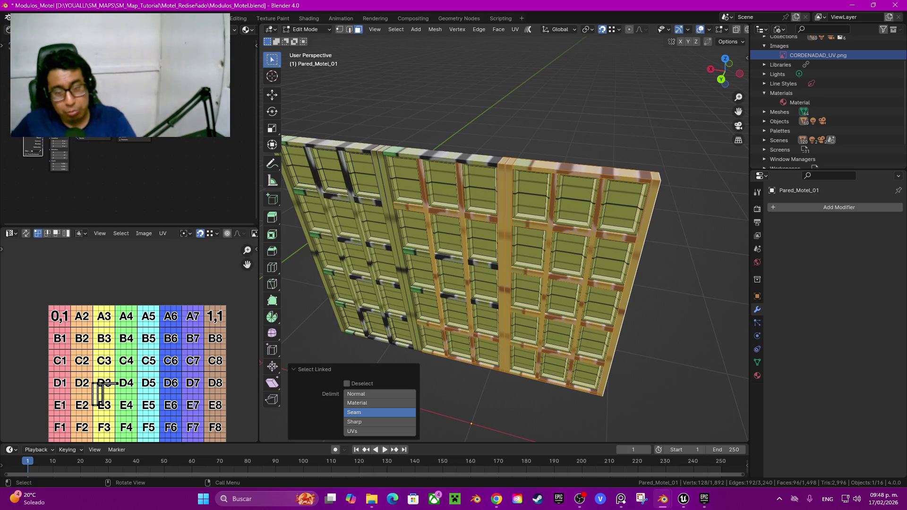
{"action": "key", "text": "l"}
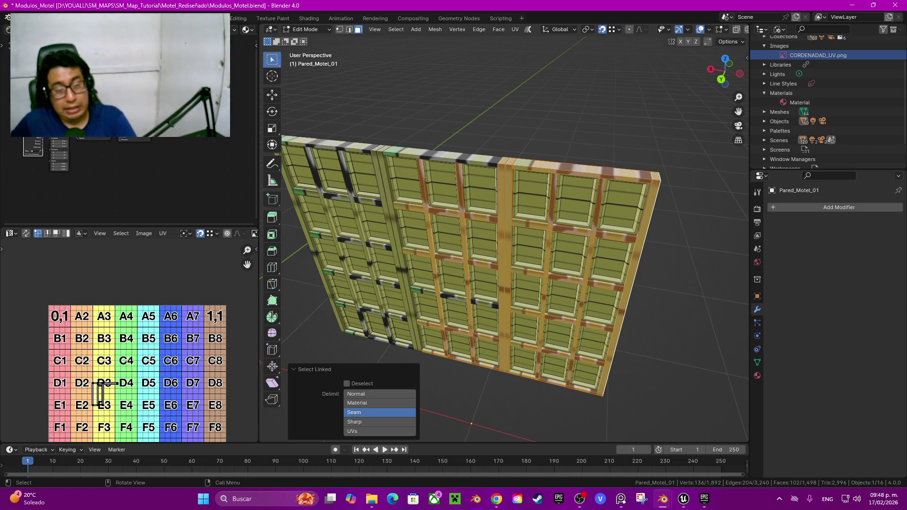
{"action": "key", "text": "l"}
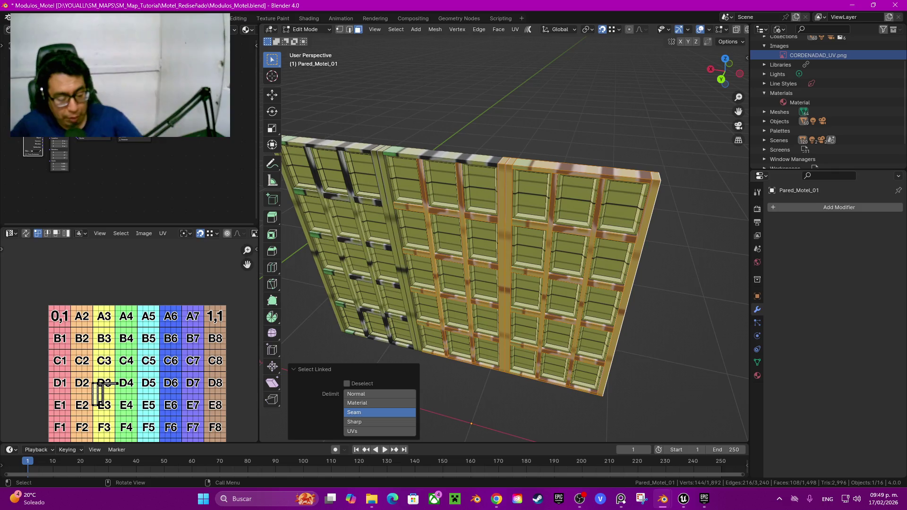
Add the top-edge piece, remaining vertical strips and the wall's leftmost frame strip
{"action": "key", "text": "l"}
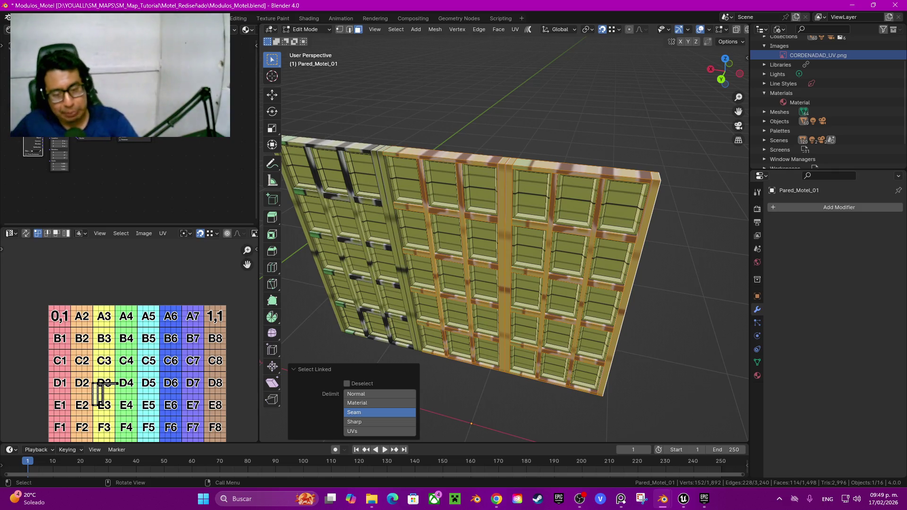
{"action": "key", "text": "l"}
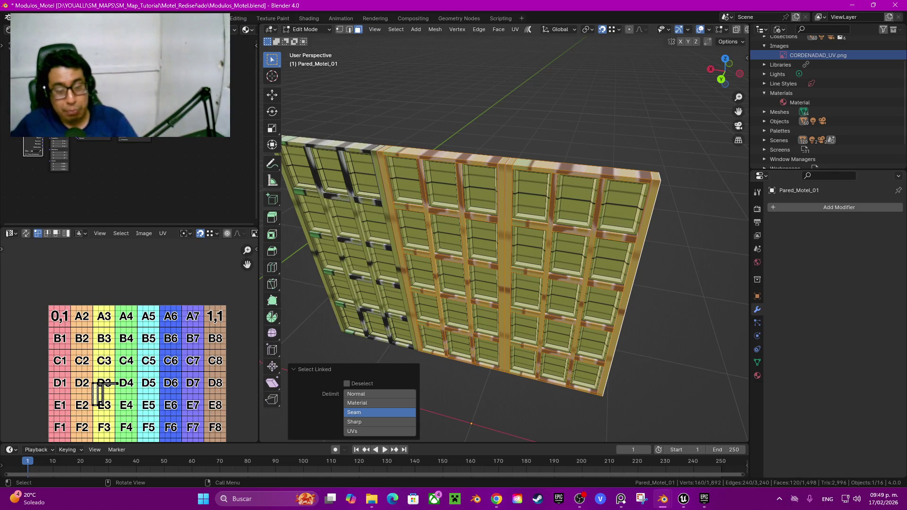
{"action": "key", "text": "l"}
{"action": "key", "text": "l"}
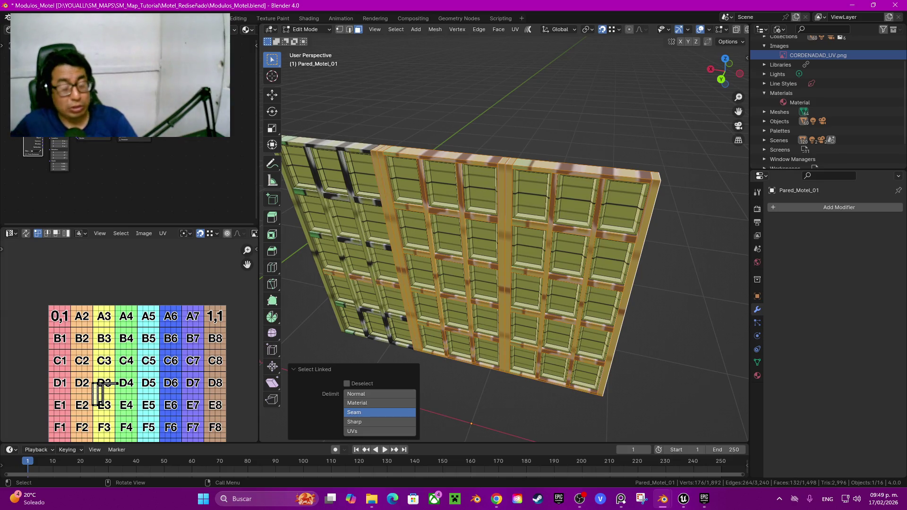
{"action": "key", "text": "l"}
{"action": "key", "text": "l"}
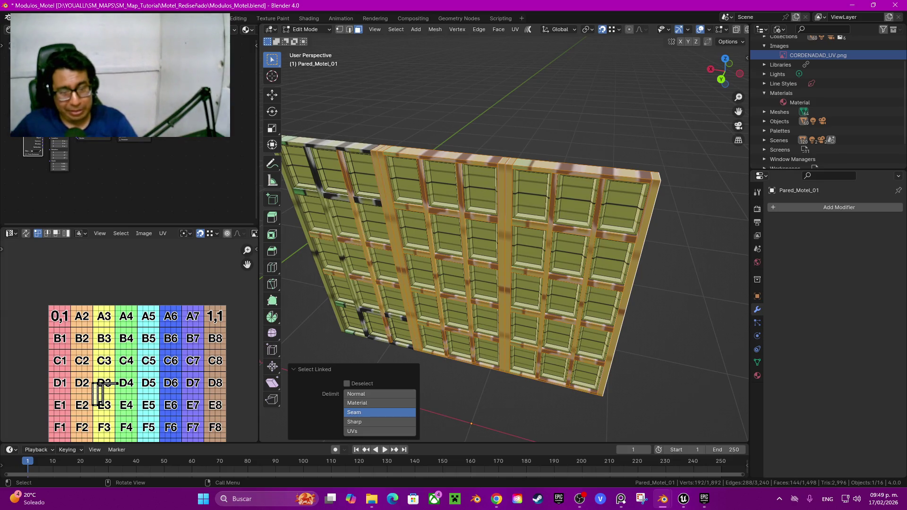
{"action": "key", "text": "l"}
{"action": "key", "text": "l"}
{"action": "key", "text": "l"}
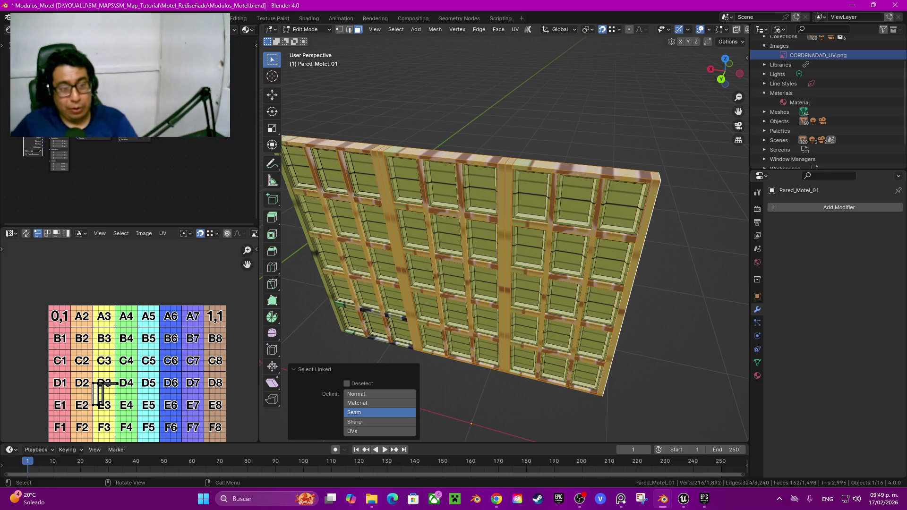
{"action": "middle_click_drag", "start_coordinate": [473, 246], "coordinate": [548, 218], "text": "shift"}
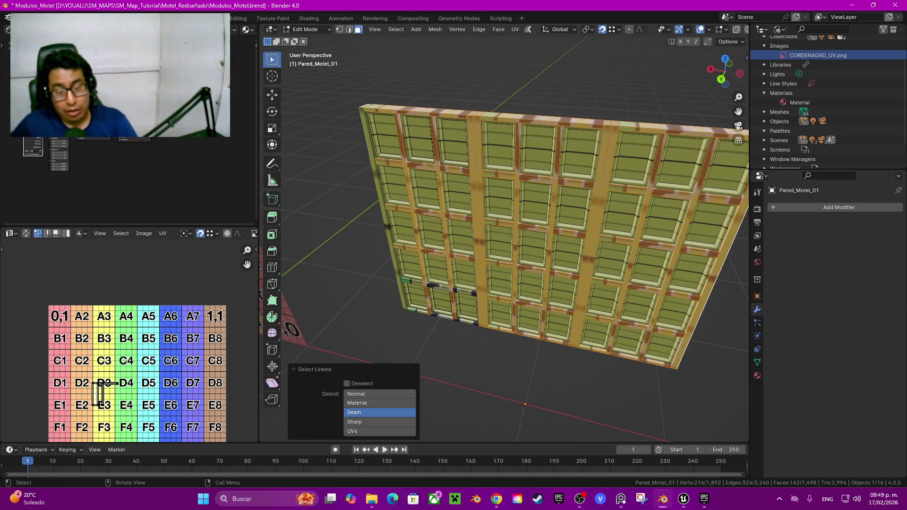
{"action": "key", "text": "l"}
{"action": "key", "text": "l"}
{"action": "key", "text": "l"}
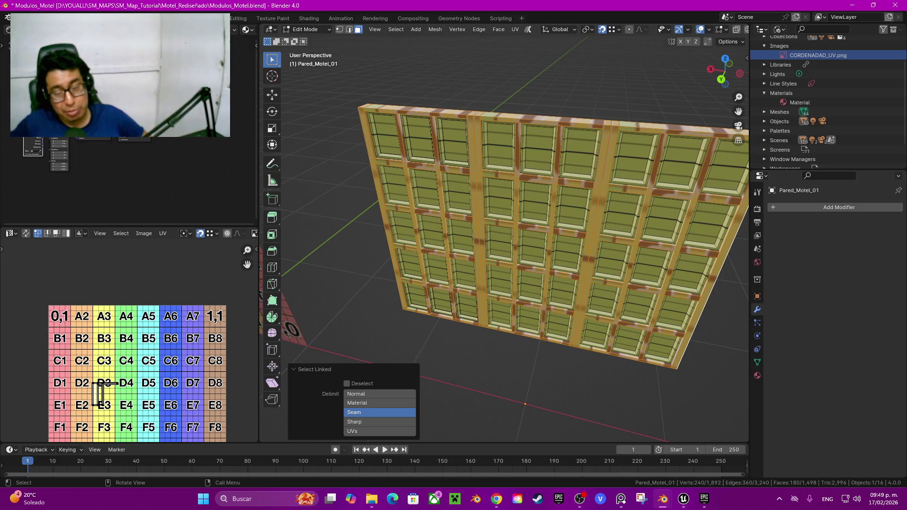
Hide the selected frame strips so only the window panel faces remain
{"action": "mouse_move", "coordinate": [505, 236]}
{"action": "middle_mouse_down"}
{"action": "mouse_move", "coordinate": [425, 227]}
{"action": "mouse_move", "coordinate": [359, 236]}
{"action": "middle_mouse_up"}
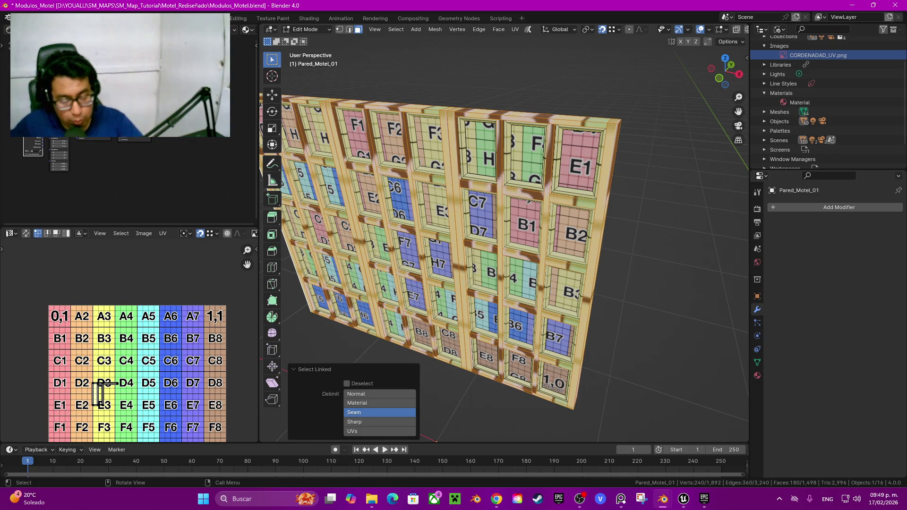
{"action": "mouse_move", "coordinate": [425, 283]}
{"action": "middle_mouse_down"}
{"action": "mouse_move", "coordinate": [487, 279]}
{"action": "mouse_move", "coordinate": [402, 284]}
{"action": "mouse_move", "coordinate": [387, 303]}
{"action": "middle_mouse_up"}
{"action": "key", "text": "h"}
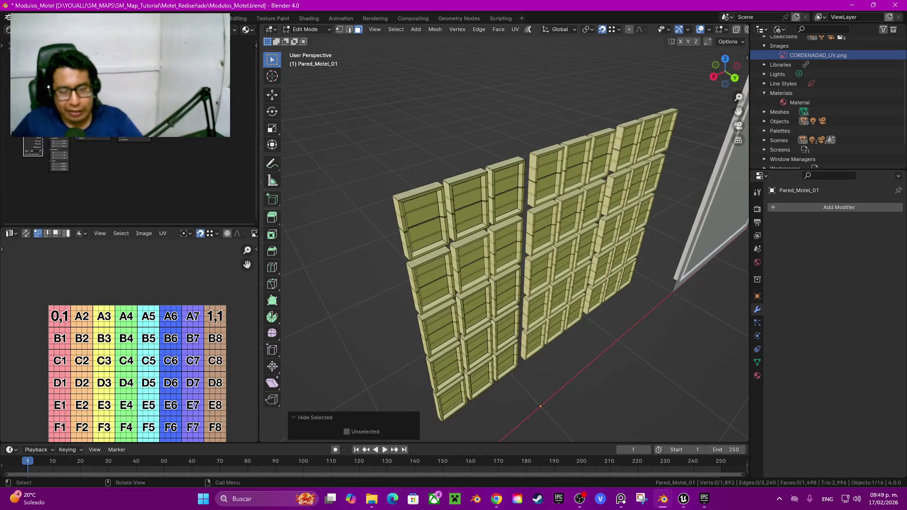
Select five panel faces in the left column, then open and close the File menu
{"action": "left_click", "coordinate": [439, 241]}
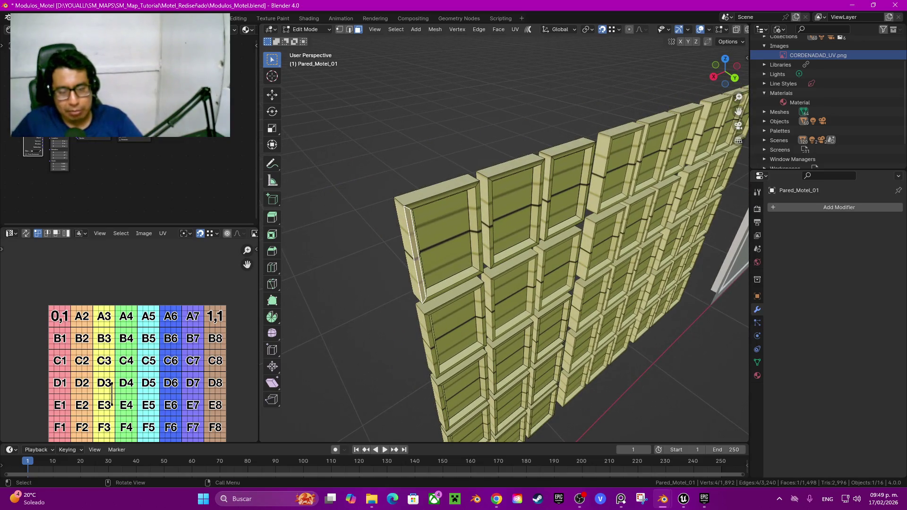
{"action": "left_click", "coordinate": [449, 331], "text": "shift"}
{"action": "middle_click_drag", "start_coordinate": [449, 331], "coordinate": [425, 311]}
{"action": "left_click", "coordinate": [430, 317], "text": "shift"}
{"action": "left_click", "coordinate": [442, 373], "text": "shift"}
{"action": "left_click", "coordinate": [449, 413], "text": "shift"}
{"action": "middle_click_drag", "start_coordinate": [449, 414], "coordinate": [425, 387]}
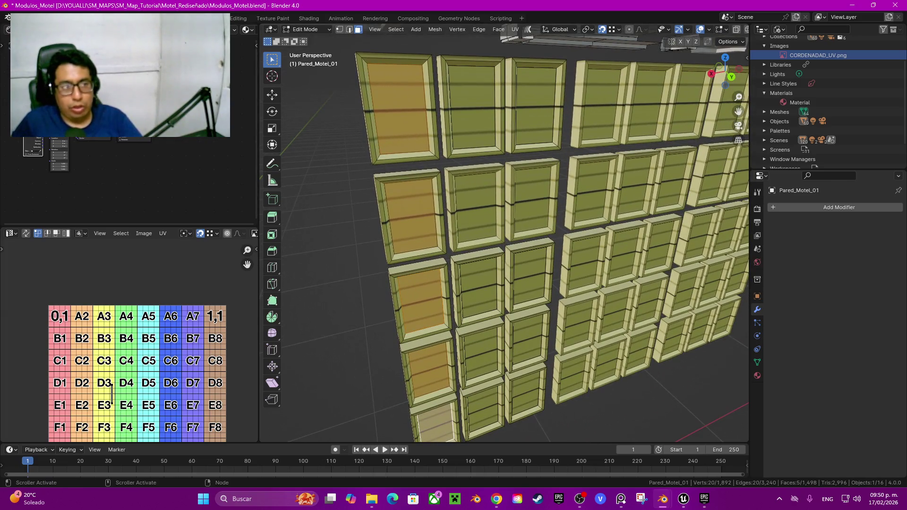
{"action": "left_click", "coordinate": [22, 18]}
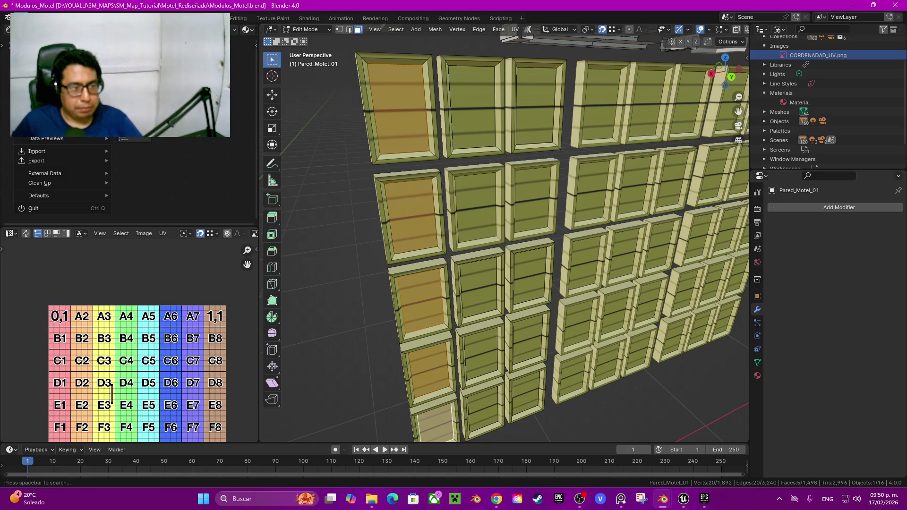
{"action": "key", "text": "Escape"}
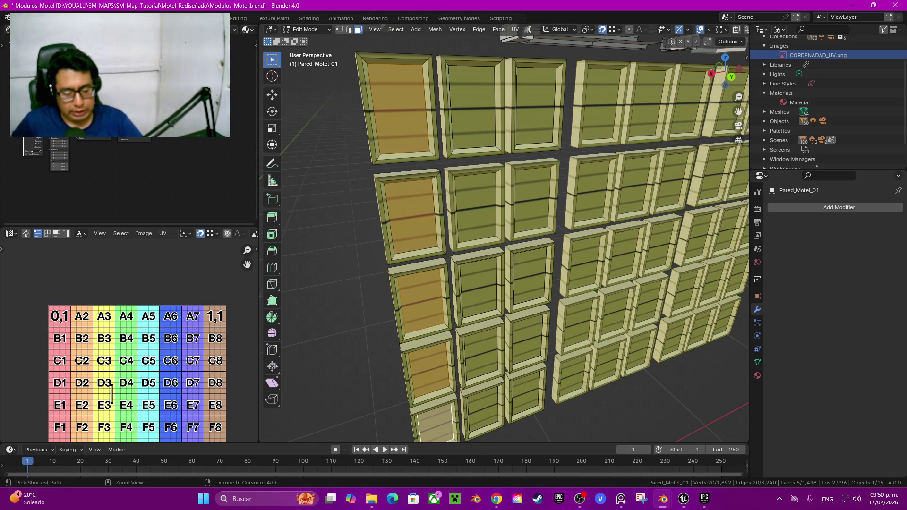
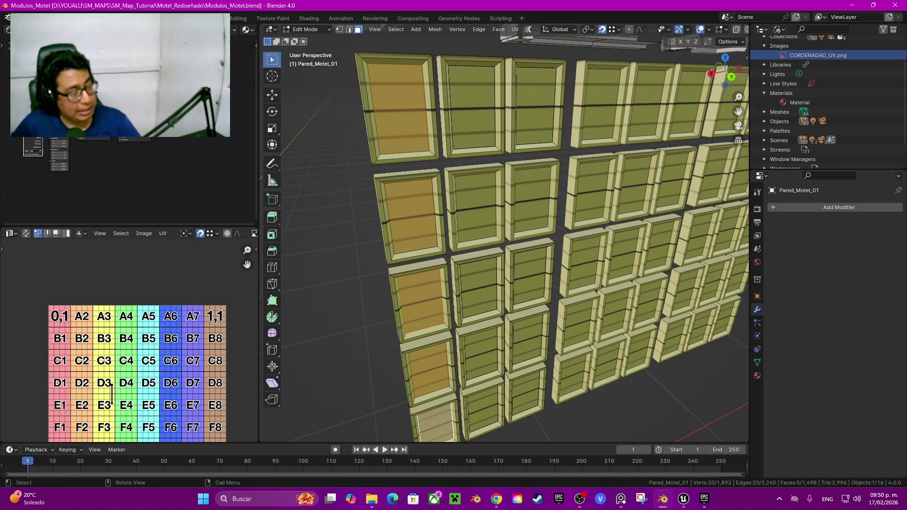
Select the first group of window pane faces on the left of the wall
{"action": "middle_click_drag", "start_coordinate": [505, 236], "coordinate": [453, 226]}
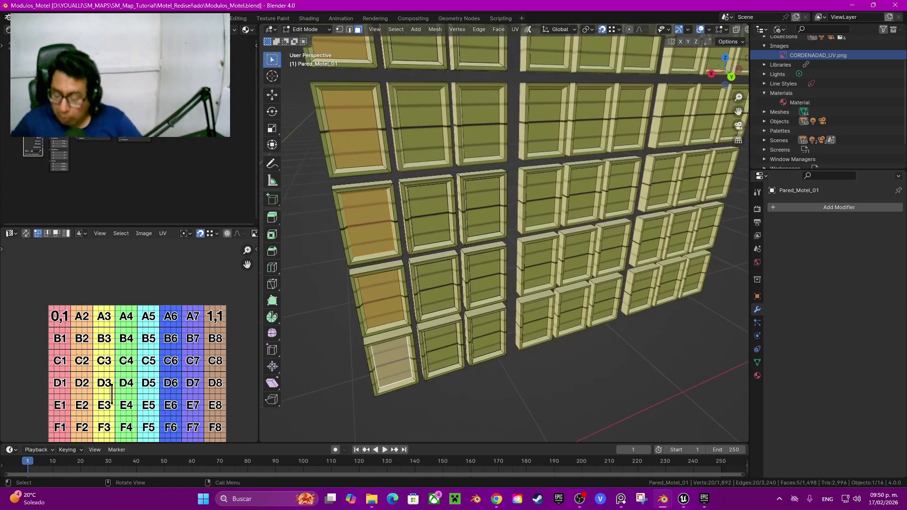
{"action": "left_click", "coordinate": [439, 350], "text": "shift"}
{"action": "left_click", "coordinate": [486, 335], "text": "shift"}
{"action": "left_click", "coordinate": [484, 276], "text": "shift"}
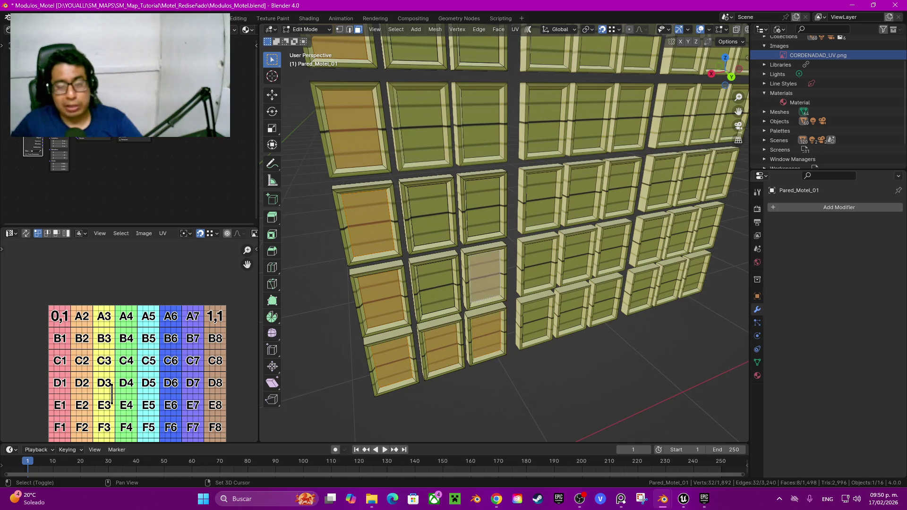
{"action": "left_click", "coordinate": [434, 286], "text": "shift"}
{"action": "left_click", "coordinate": [428, 215], "text": "shift"}
{"action": "left_click", "coordinate": [483, 208], "text": "shift"}
{"action": "left_click", "coordinate": [480, 124], "text": "shift"}
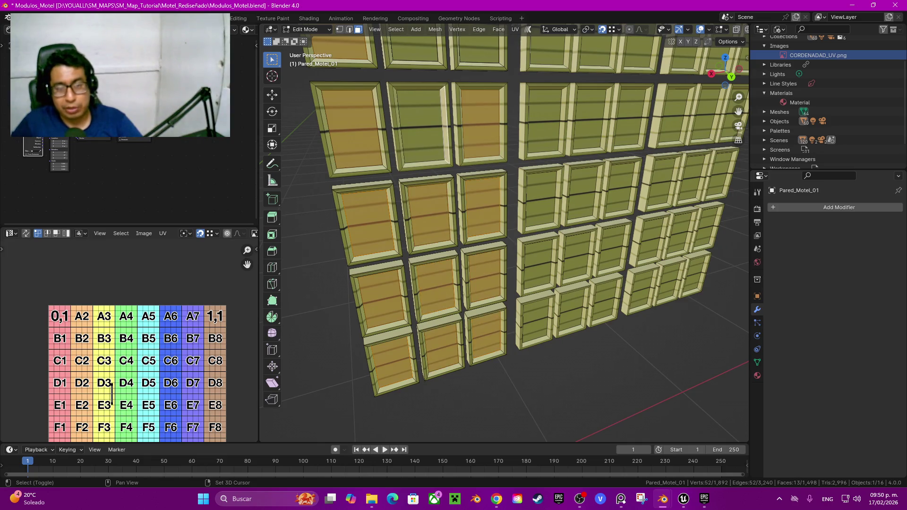
{"action": "scroll", "coordinate": [505, 236], "scroll_direction": "up", "scroll_amount": 3}
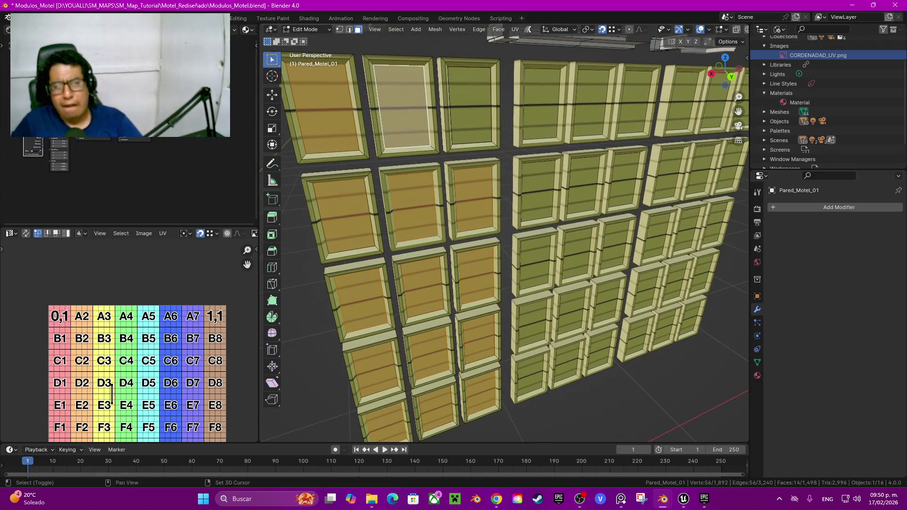
{"action": "left_click", "coordinate": [392, 108], "text": "ctrl"}
Add the next columns of window panes, top to bottom, to the selection
{"action": "middle_click_drag", "start_coordinate": [520, 236], "coordinate": [463, 231], "text": "shift"}
{"action": "left_click", "coordinate": [462, 98], "text": "shift"}
{"action": "left_click", "coordinate": [467, 185], "text": "shift"}
{"action": "left_click", "coordinate": [470, 257], "text": "shift"}
{"action": "left_click", "coordinate": [472, 317], "text": "shift"}
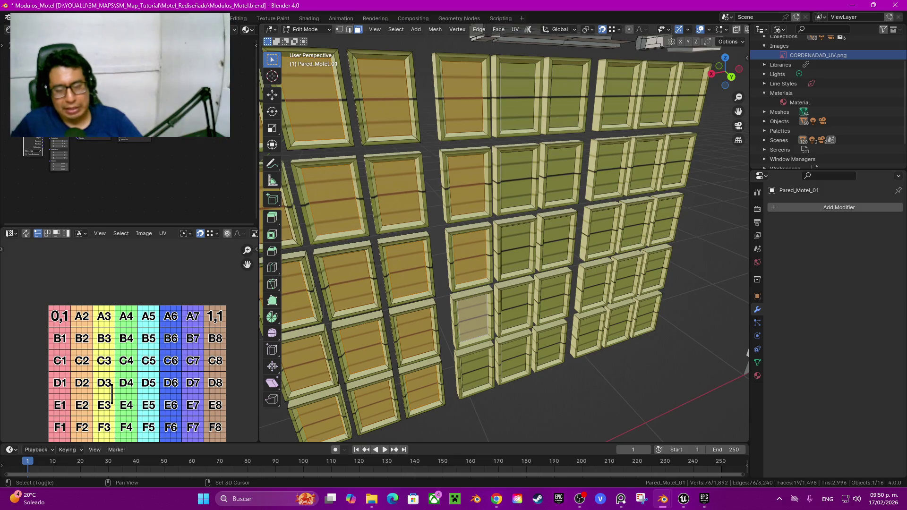
{"action": "left_click", "coordinate": [475, 370], "text": "shift"}
{"action": "left_click", "coordinate": [514, 359], "text": "shift"}
{"action": "left_click", "coordinate": [515, 308], "text": "shift"}
{"action": "left_click", "coordinate": [549, 346], "text": "shift"}
{"action": "left_click", "coordinate": [553, 298], "text": "shift"}
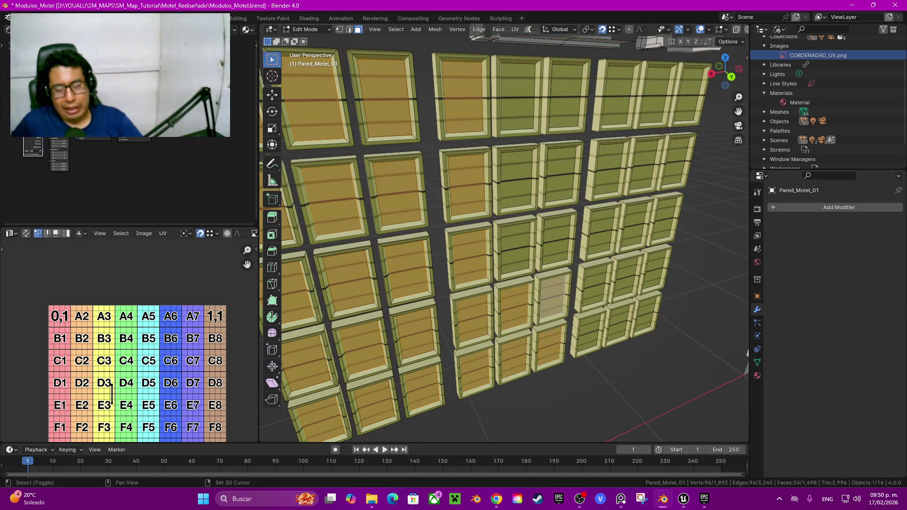
{"action": "left_click", "coordinate": [556, 241], "text": "shift"}
{"action": "left_click", "coordinate": [515, 248], "text": "shift"}
{"action": "left_click", "coordinate": [517, 180], "text": "shift"}
{"action": "left_click", "coordinate": [561, 174], "text": "shift"}
{"action": "left_click", "coordinate": [566, 96], "text": "shift"}
{"action": "left_click", "coordinate": [518, 97], "text": "shift"}
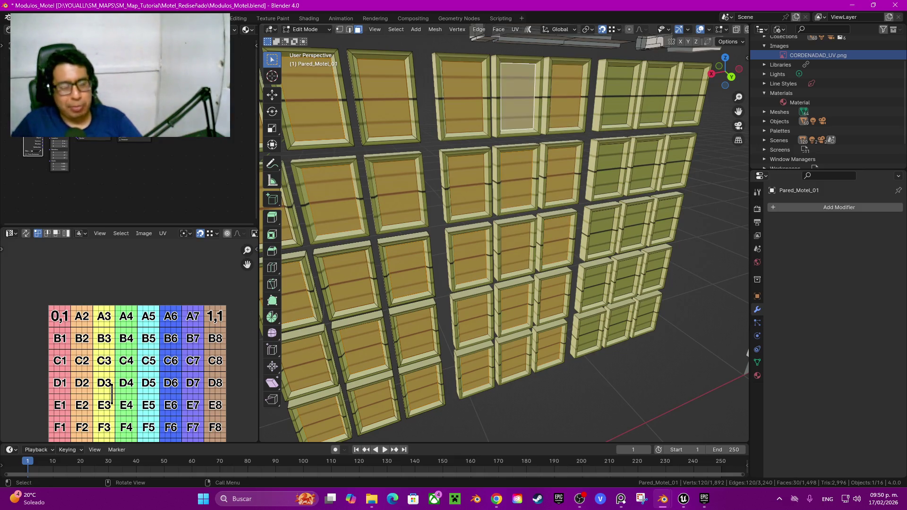
Add the remaining right-hand window panes, completing the 45-face selection
{"action": "mouse_move", "coordinate": [519, 237]}
{"action": "middle_mouse_down", "text": "shift"}
{"action": "mouse_move", "coordinate": [425, 236]}
{"action": "mouse_move", "coordinate": [444, 236]}
{"action": "middle_mouse_up", "text": "shift"}
{"action": "left_click", "coordinate": [462, 344], "text": "shift"}
{"action": "left_click", "coordinate": [501, 340], "text": "shift"}
{"action": "left_click", "coordinate": [539, 337], "text": "shift"}
{"action": "left_click", "coordinate": [541, 286], "text": "shift"}
{"action": "left_click", "coordinate": [501, 291], "text": "shift"}
{"action": "left_click", "coordinate": [460, 294], "text": "shift"}
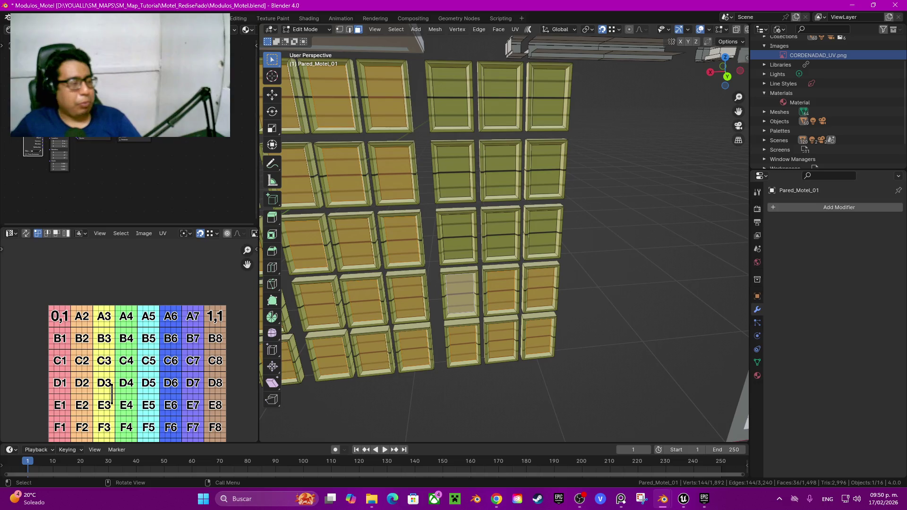
{"action": "left_click", "coordinate": [456, 237], "text": "shift"}
{"action": "left_click", "coordinate": [501, 235], "text": "shift"}
{"action": "left_click", "coordinate": [543, 233], "text": "shift"}
{"action": "left_click", "coordinate": [546, 170], "text": "shift"}
{"action": "left_click", "coordinate": [501, 171], "text": "shift"}
{"action": "left_click", "coordinate": [454, 172], "text": "shift"}
{"action": "left_click", "coordinate": [450, 97], "text": "shift"}
{"action": "left_click", "coordinate": [500, 97], "text": "shift"}
{"action": "left_click", "coordinate": [549, 97], "text": "shift"}
{"action": "middle_click_drag", "start_coordinate": [503, 236], "coordinate": [302, 231]}
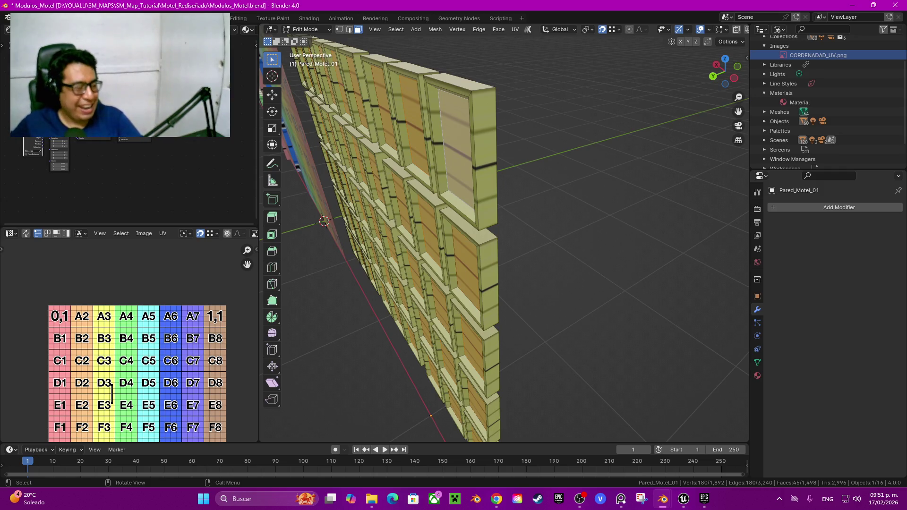
{"action": "left_click", "coordinate": [19, 18]}
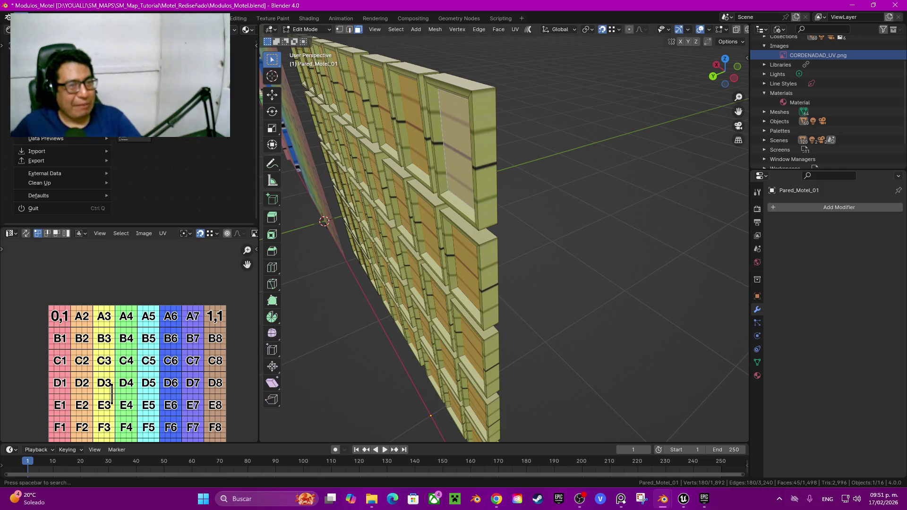
Save the scene, then save a working copy as Modulos_Motel1.blend
{"action": "mouse_move", "coordinate": [48, 151]}
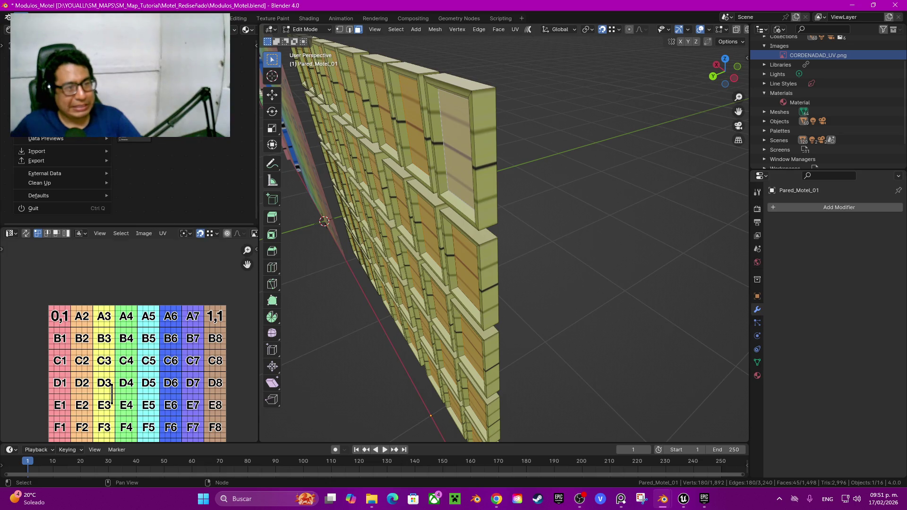
{"action": "key", "text": "ctrl+s"}
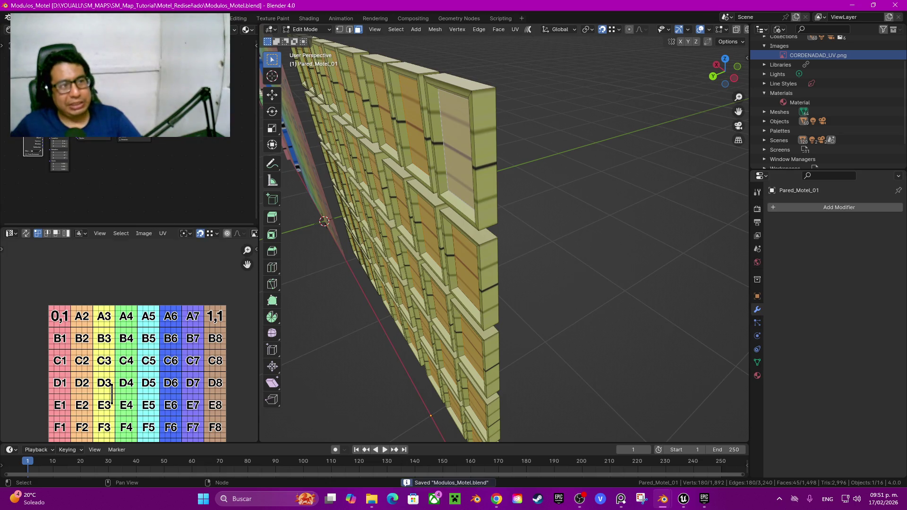
{"action": "left_click", "coordinate": [23, 18]}
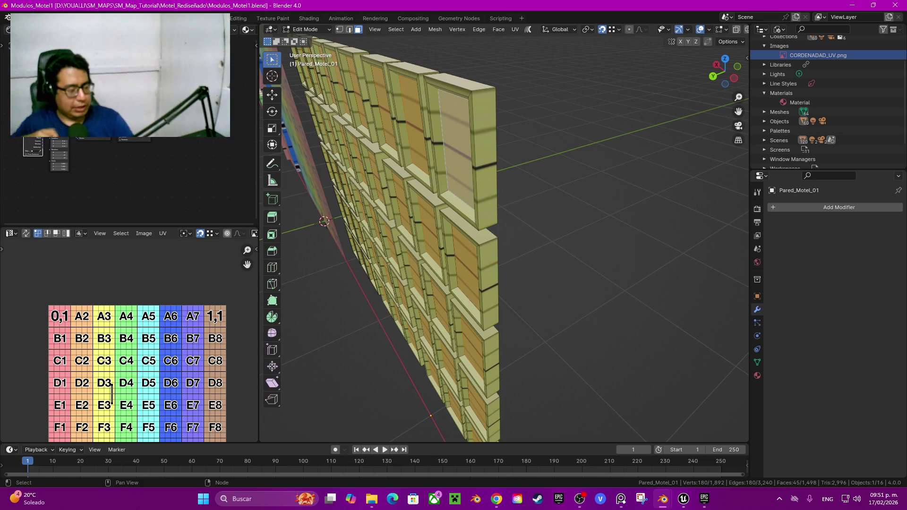
{"action": "mouse_move", "coordinate": [312, 217]}
{"action": "middle_mouse_down"}
{"action": "mouse_move", "coordinate": [692, 208]}
{"action": "mouse_move", "coordinate": [711, 162]}
{"action": "mouse_move", "coordinate": [656, 86]}
{"action": "middle_mouse_up"}
Hide and reveal the 45 panes, then unwrap them onto the CORDENADAD_UV.png grid
{"action": "key", "text": "h"}
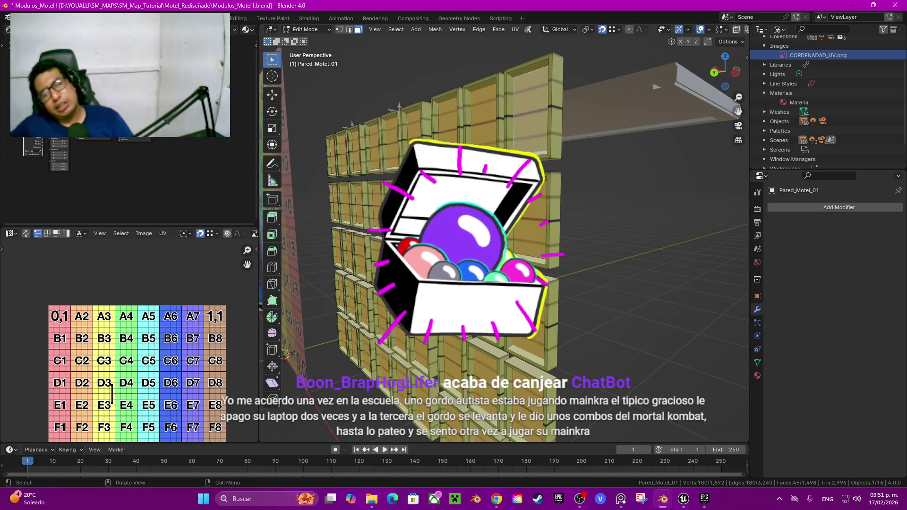
{"action": "key", "text": "alt+h"}
{"action": "middle_click_drag", "start_coordinate": [656, 87], "coordinate": [614, 142]}
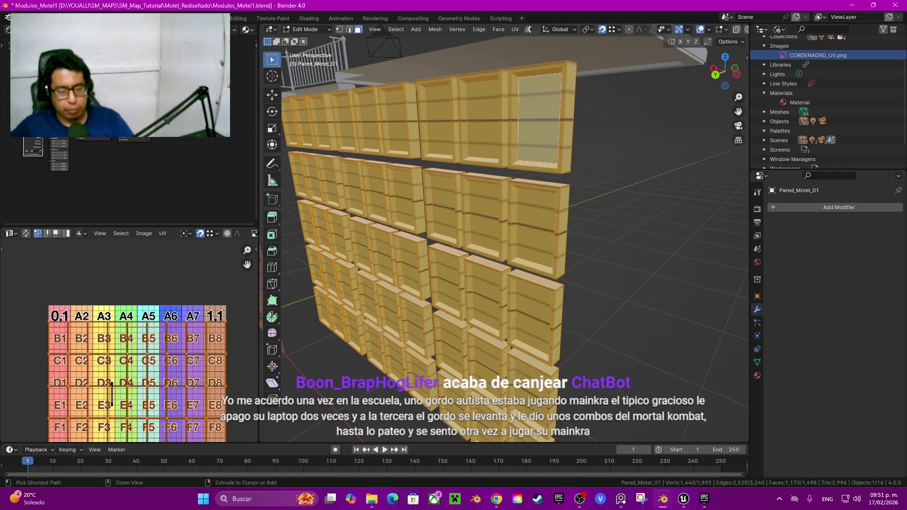
{"action": "key", "text": "u"}
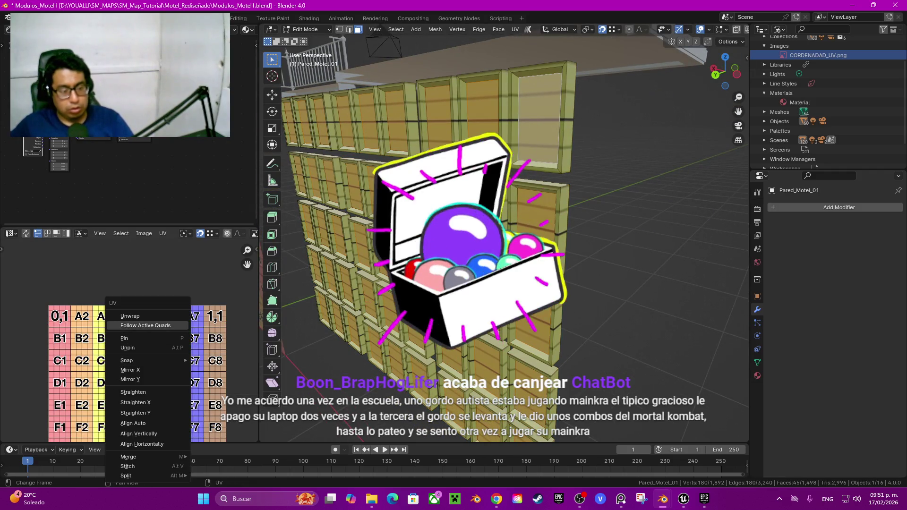
{"action": "left_click", "coordinate": [130, 316]}
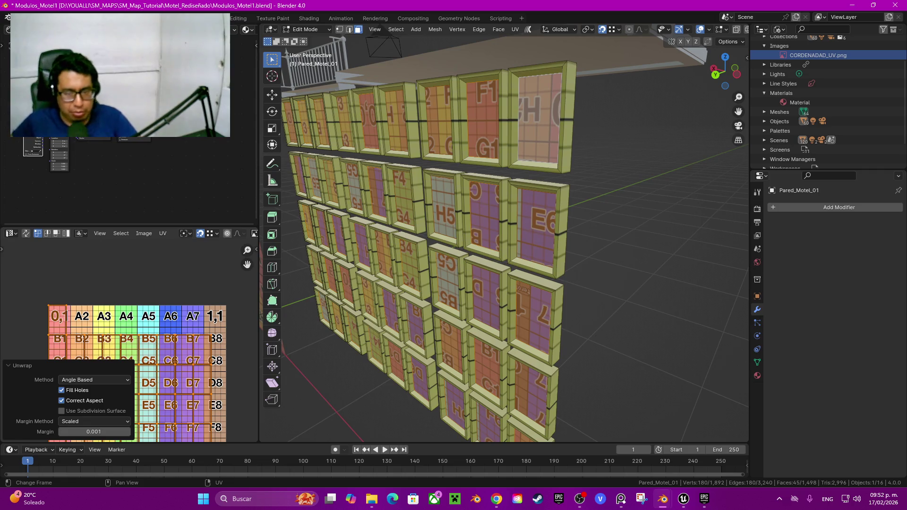
{"action": "middle_click_drag", "start_coordinate": [472, 236], "coordinate": [543, 236]}
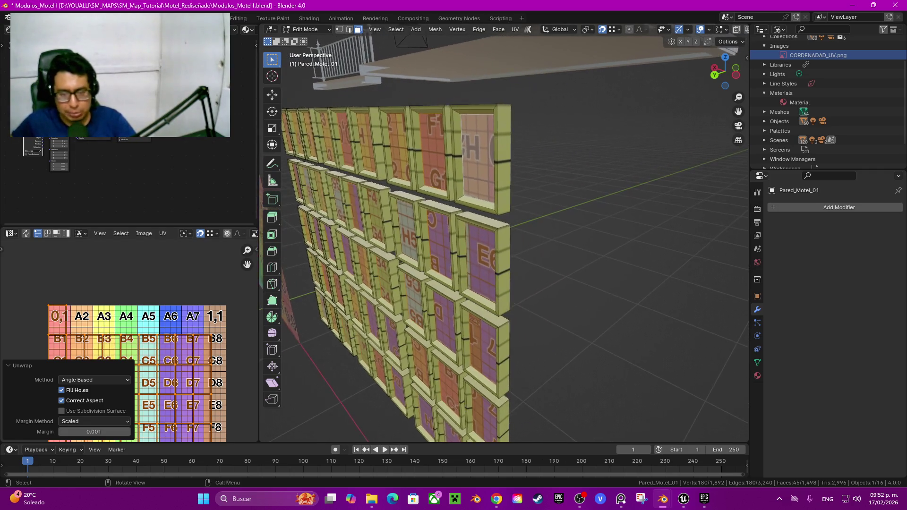
{"action": "middle_click_drag", "start_coordinate": [473, 237], "coordinate": [453, 236]}
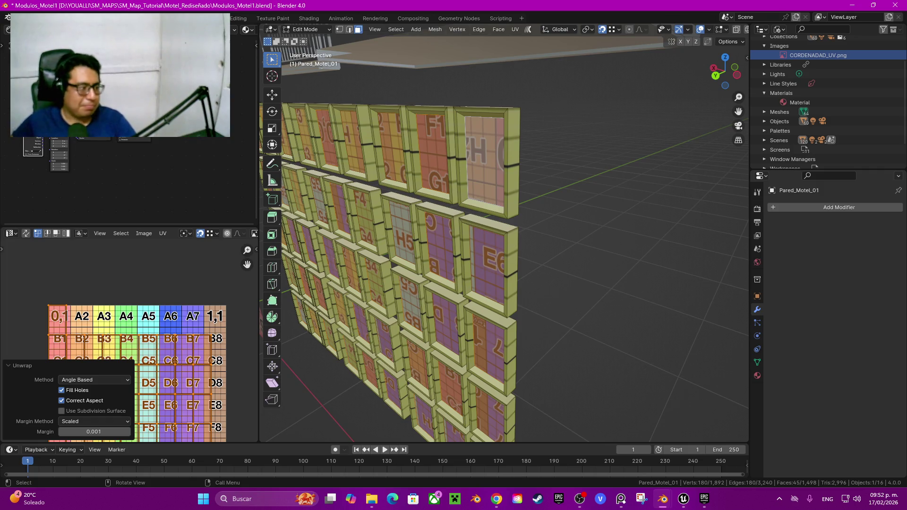
{"action": "mouse_move", "coordinate": [520, 283]}
{"action": "middle_mouse_down"}
{"action": "mouse_move", "coordinate": [453, 293]}
{"action": "mouse_move", "coordinate": [388, 283]}
{"action": "middle_mouse_up"}
{"action": "key", "text": "x"}
{"action": "left_click", "coordinate": [454, 293]}
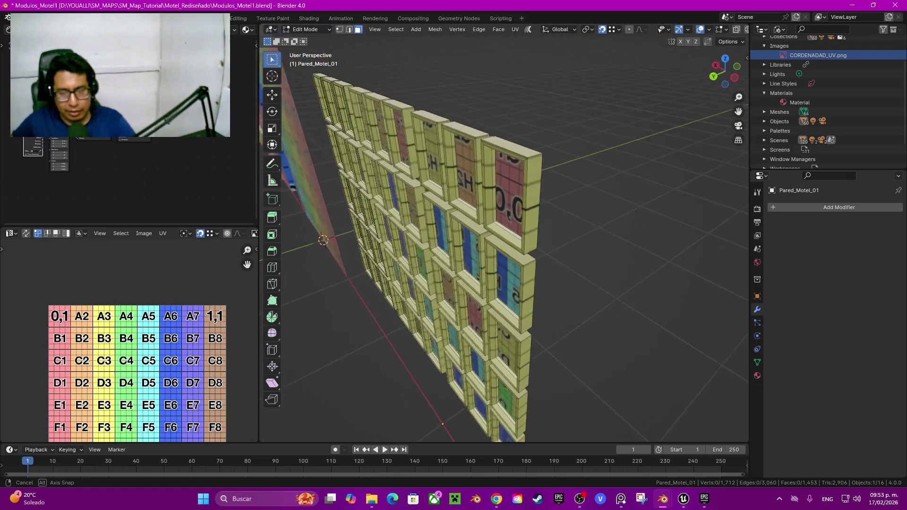
{"action": "middle_click_drag", "start_coordinate": [472, 236], "coordinate": [510, 203]}
{"action": "key", "text": "ctrl+r"}
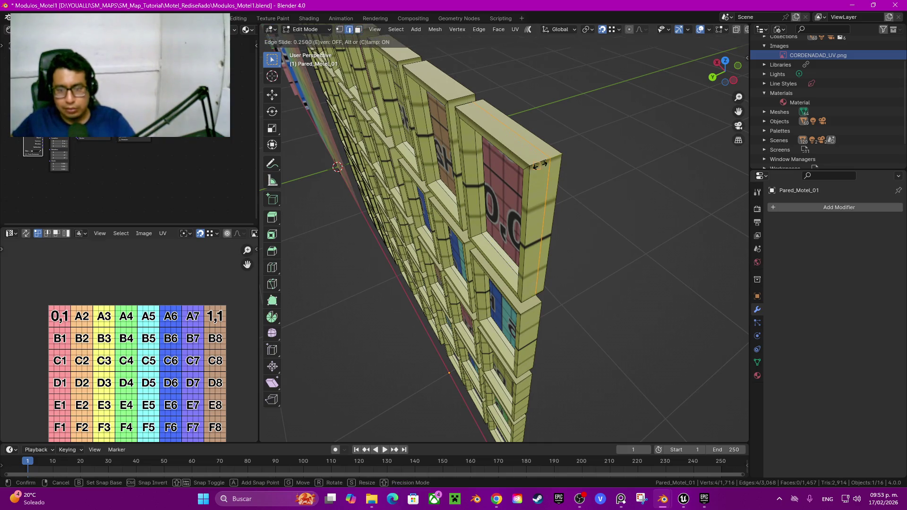
{"action": "left_click", "coordinate": [539, 222]}
{"action": "right_click", "coordinate": [539, 222]}
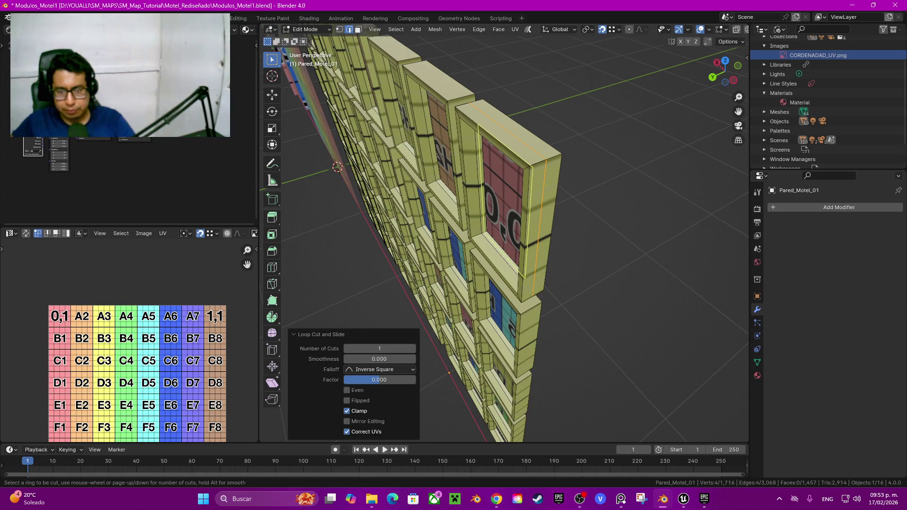
{"action": "left_click", "coordinate": [529, 222]}
{"action": "right_click", "coordinate": [529, 221]}
{"action": "middle_click_drag", "start_coordinate": [529, 222], "coordinate": [501, 217]}
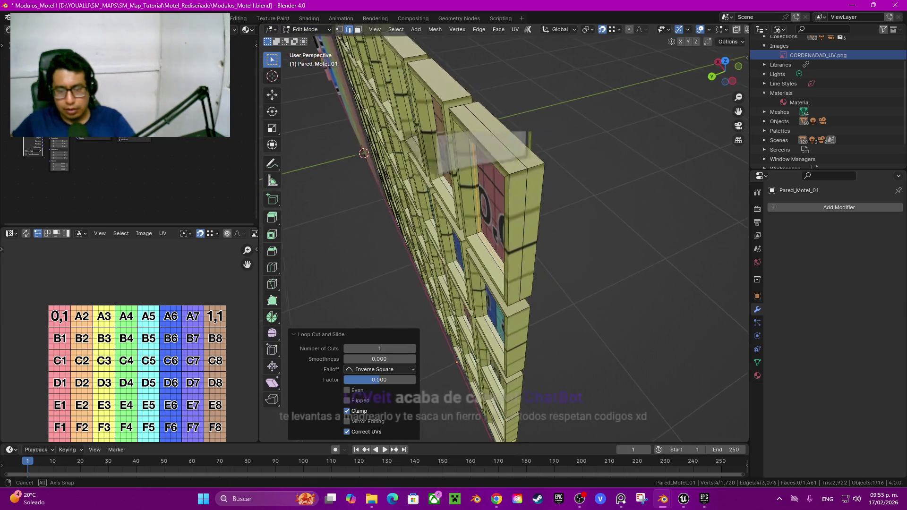
{"action": "key", "text": "3"}
{"action": "scroll", "coordinate": [503, 233], "scroll_direction": "up", "scroll_amount": 3}
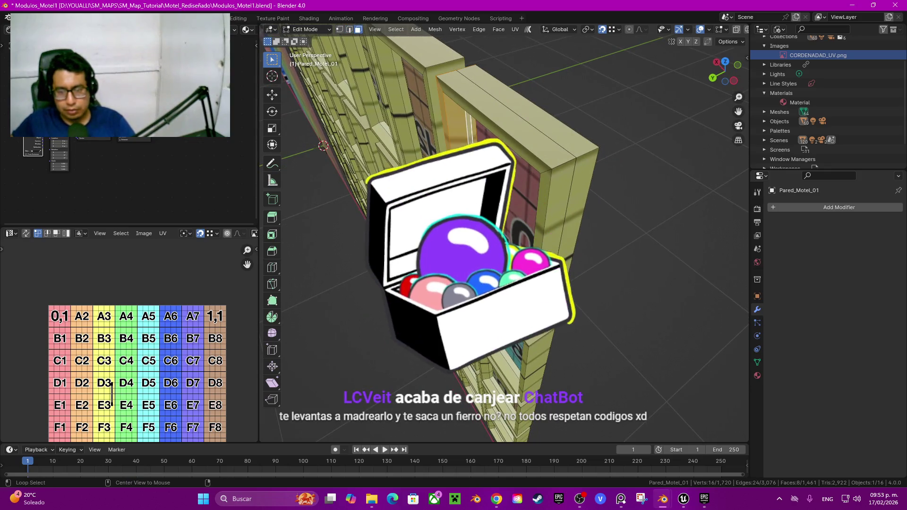
{"action": "left_click", "coordinate": [496, 288], "text": "alt"}
{"action": "left_click", "coordinate": [470, 147], "text": "alt"}
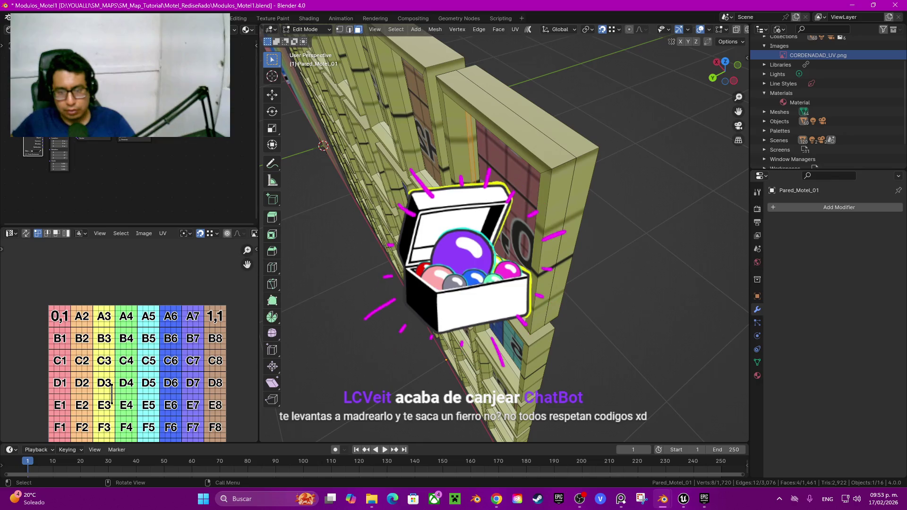
{"action": "left_click", "coordinate": [453, 76], "text": "alt+shift"}
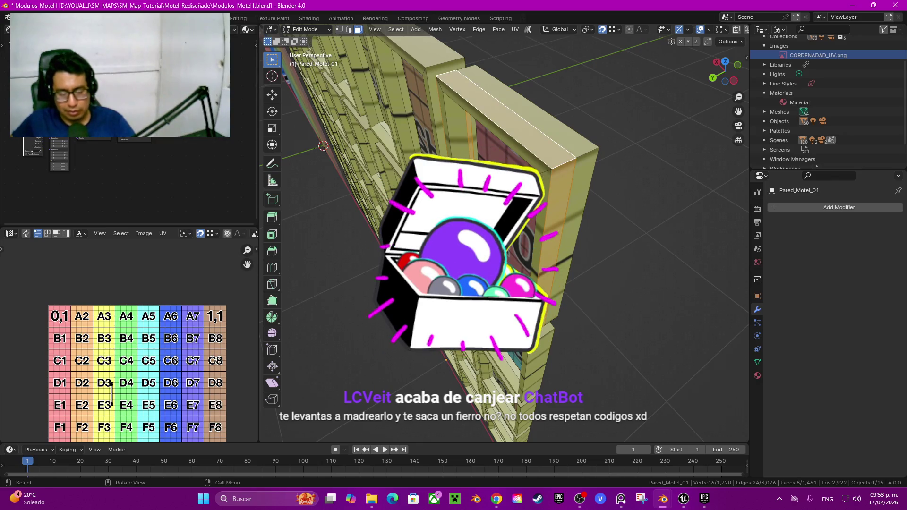
{"action": "key", "text": "x"}
{"action": "left_click", "coordinate": [529, 168]}
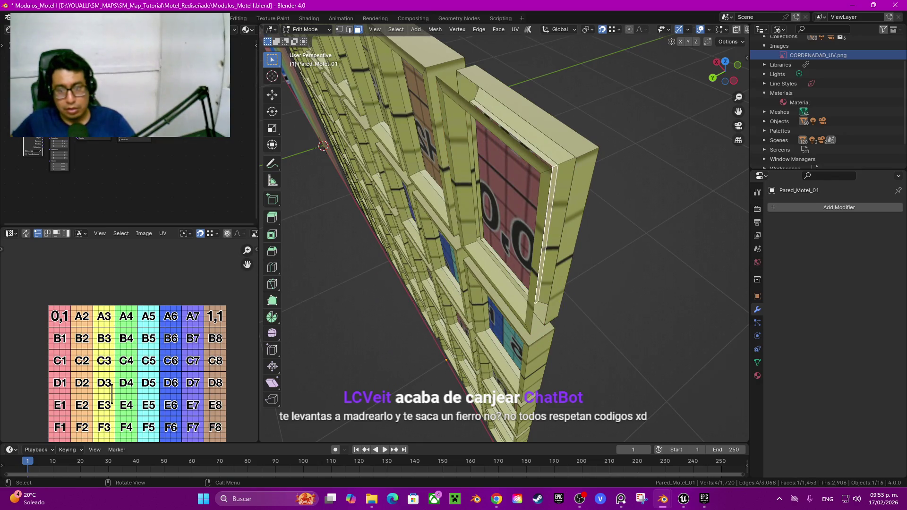
{"action": "key", "text": "l"}
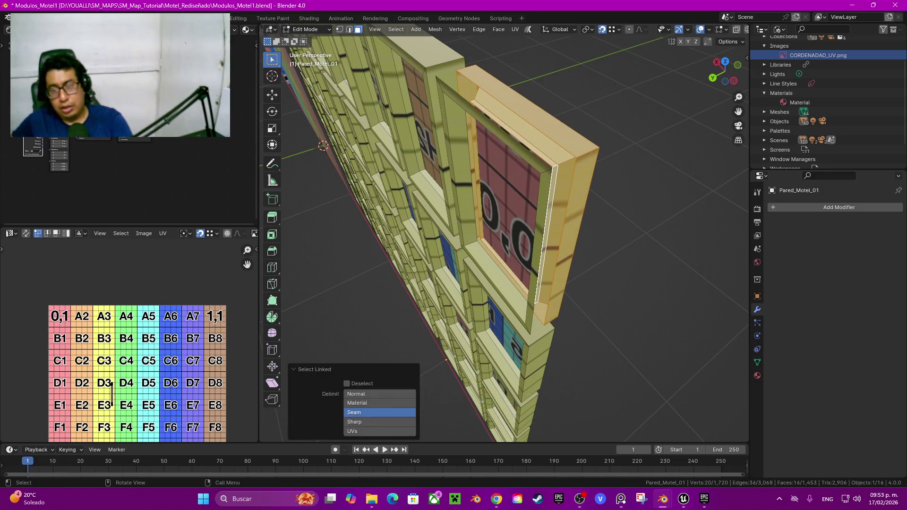
{"action": "left_click", "coordinate": [519, 168]}
{"action": "key", "text": "ctrl+l"}
{"action": "key", "text": "x"}
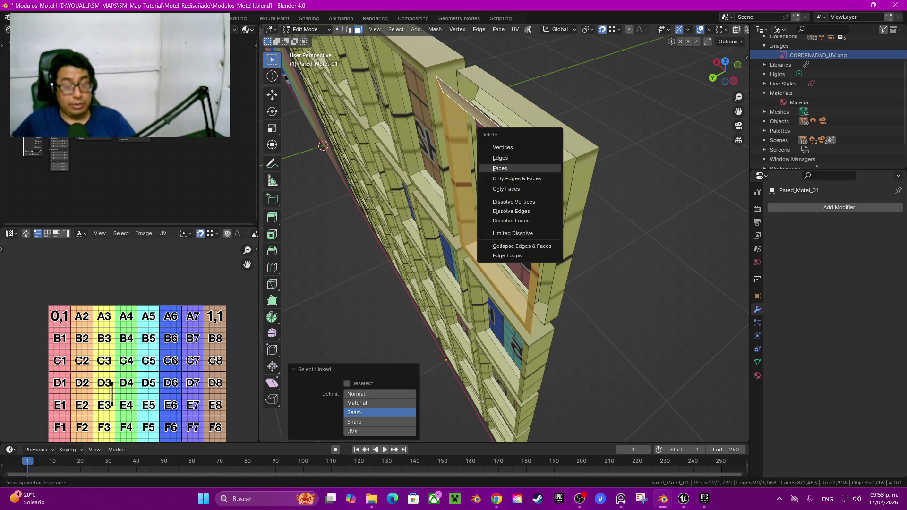
{"action": "left_click", "coordinate": [520, 169]}
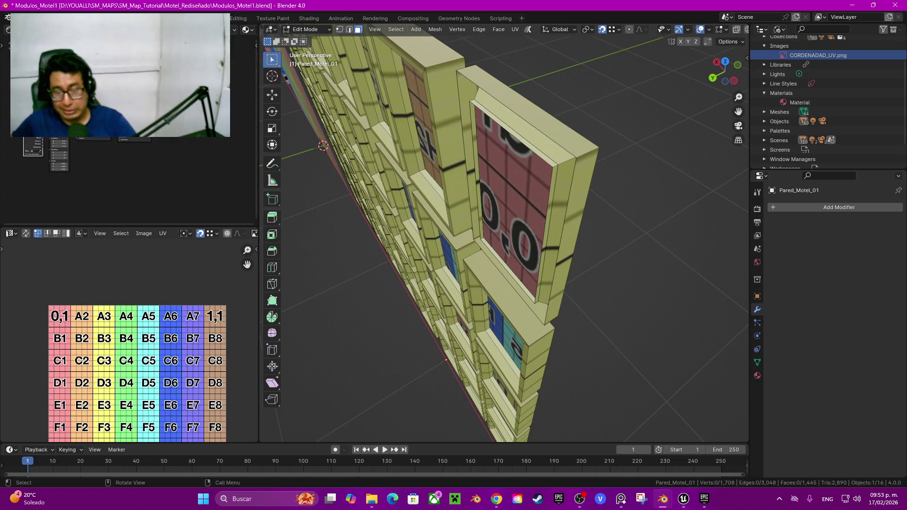
{"action": "mouse_move", "coordinate": [473, 236]}
{"action": "middle_mouse_down"}
{"action": "mouse_move", "coordinate": [444, 239]}
{"action": "mouse_move", "coordinate": [529, 226]}
{"action": "middle_mouse_up"}
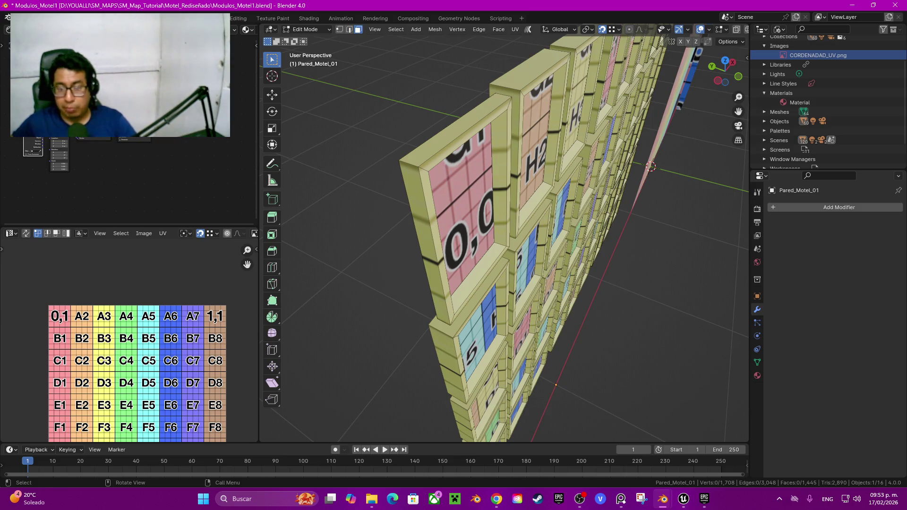
Select all linked faces of the 0,0 window frame and switch to edge select
{"action": "middle_click_drag", "start_coordinate": [567, 236], "coordinate": [496, 227]}
{"action": "left_click", "coordinate": [485, 241]}
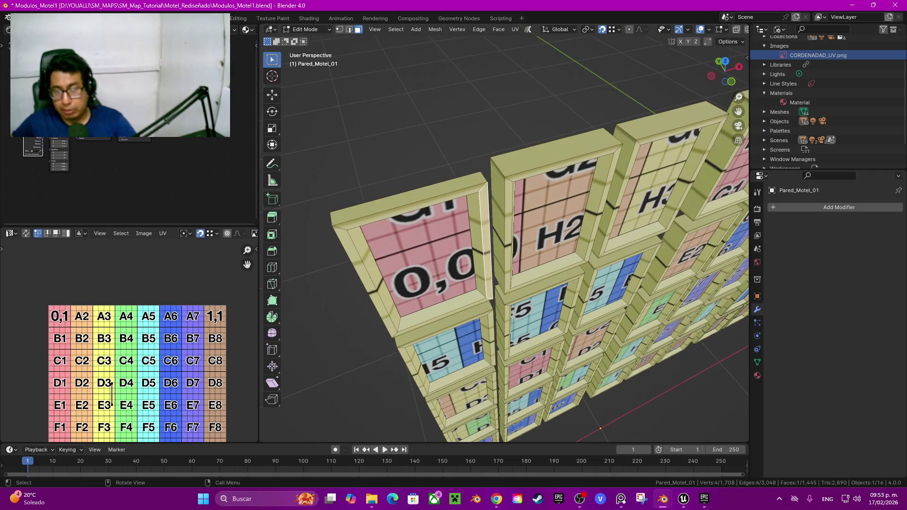
{"action": "key", "text": "l"}
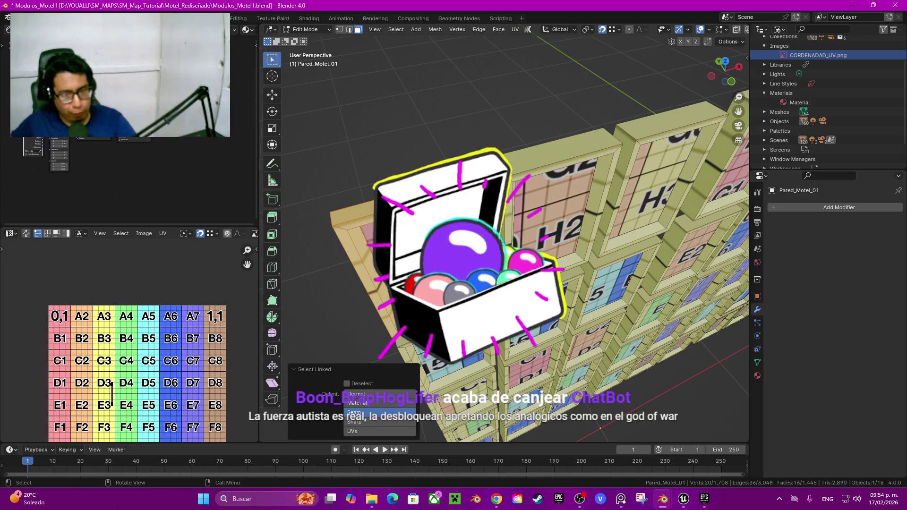
{"action": "middle_click_drag", "start_coordinate": [505, 265], "coordinate": [544, 255]}
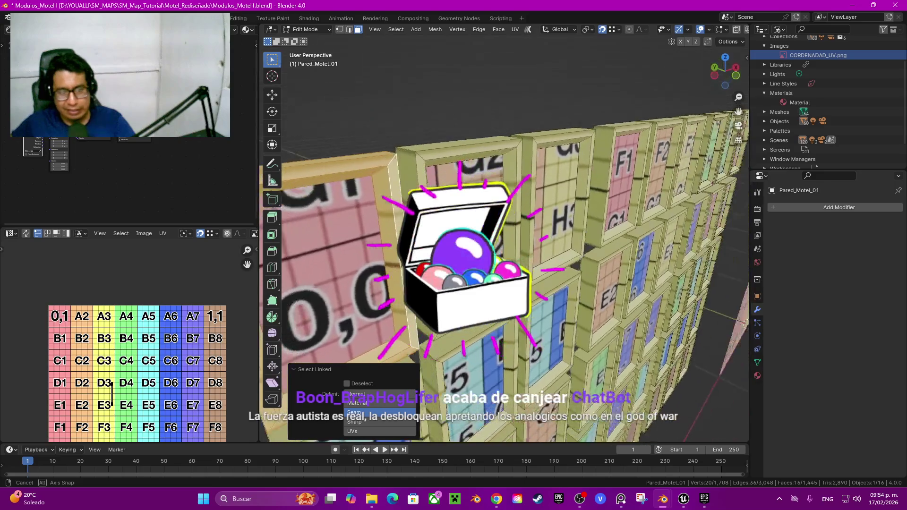
{"action": "key", "text": "2"}
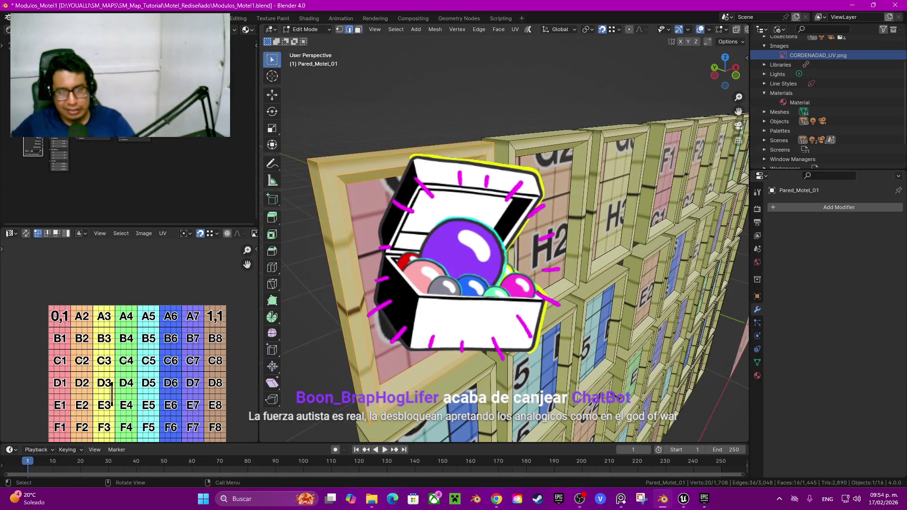
{"action": "middle_click_drag", "start_coordinate": [519, 260], "coordinate": [553, 255]}
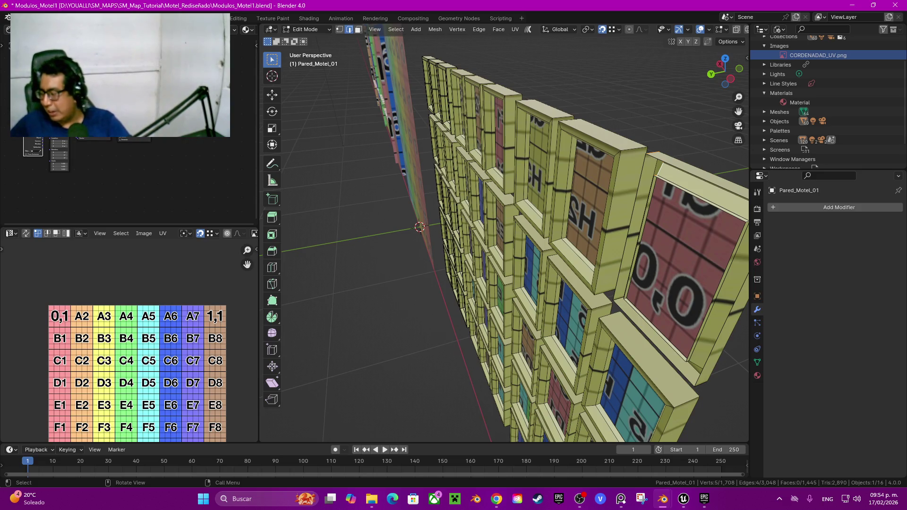
{"action": "mouse_move", "coordinate": [506, 237]}
{"action": "middle_mouse_down"}
{"action": "mouse_move", "coordinate": [506, 208]}
{"action": "mouse_move", "coordinate": [506, 307]}
{"action": "middle_mouse_up"}
Mark the chosen edges as a UV seam, select the 0,0 frame and unwrap it
{"action": "scroll", "coordinate": [504, 236], "scroll_direction": "up", "scroll_amount": 5}
{"action": "scroll", "coordinate": [504, 236], "scroll_direction": "down", "scroll_amount": 5}
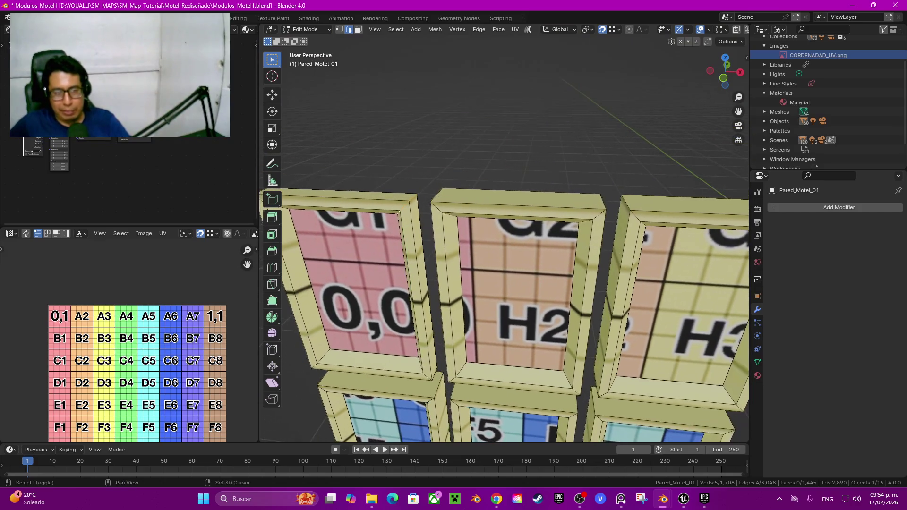
{"action": "middle_click_drag", "start_coordinate": [506, 237], "coordinate": [449, 240]}
{"action": "key", "text": "q"}
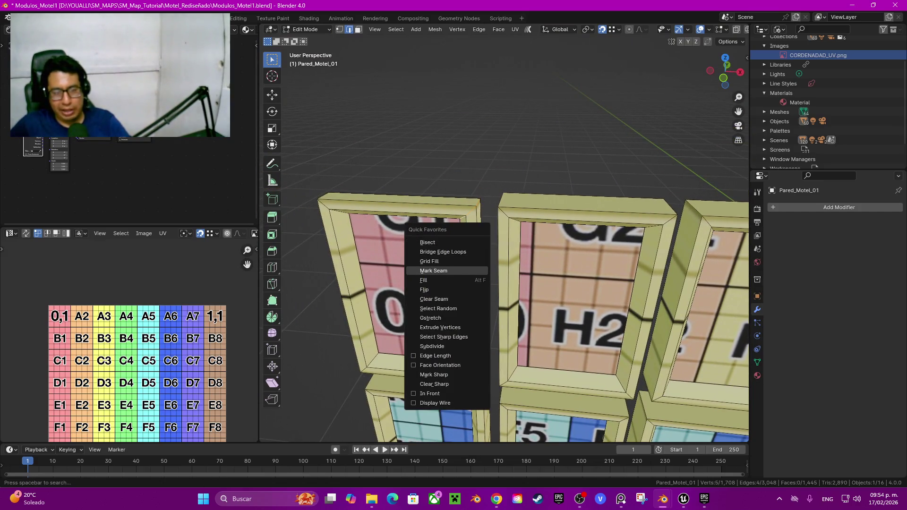
{"action": "left_click", "coordinate": [433, 271]}
{"action": "key", "text": "l"}
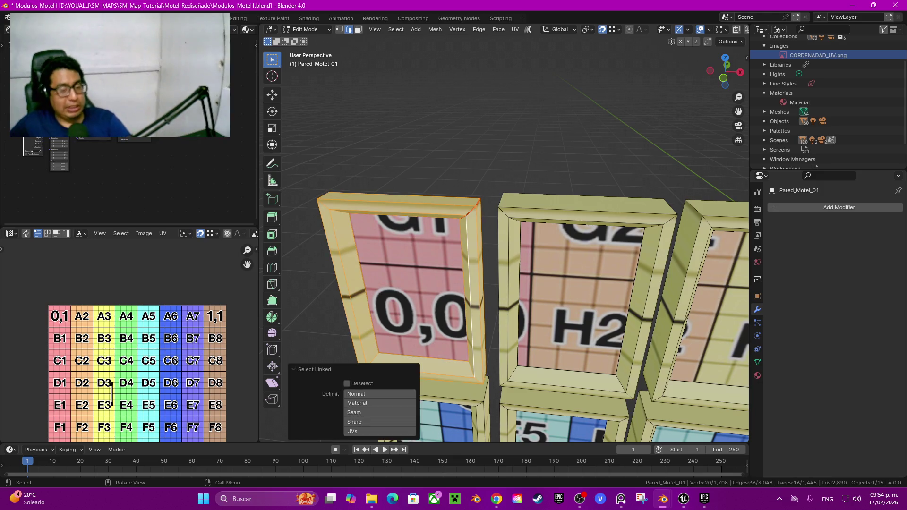
{"action": "right_click", "coordinate": [112, 390]}
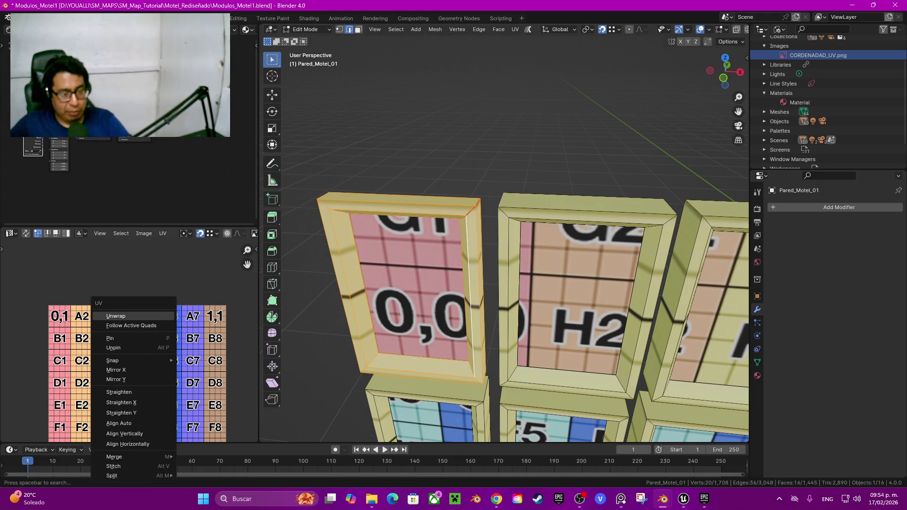
{"action": "left_click", "coordinate": [116, 316]}
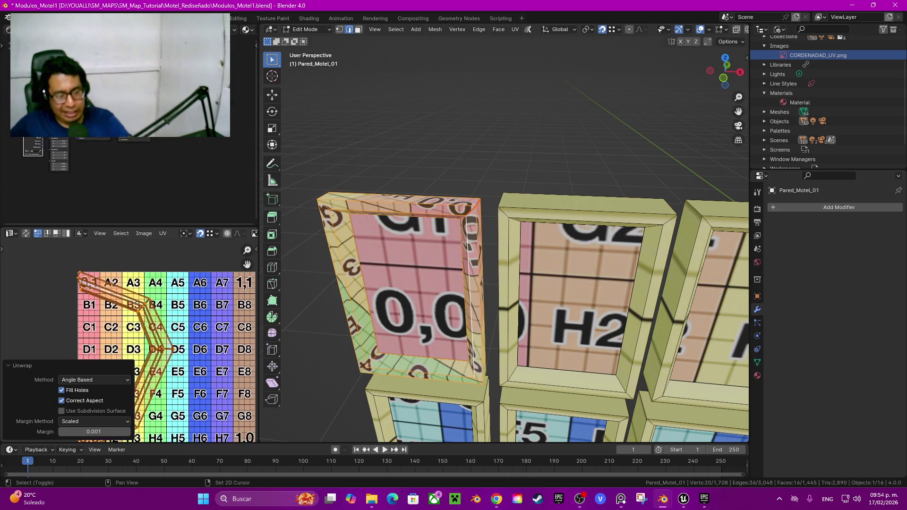
{"action": "left_click_drag", "start_coordinate": [247, 265], "coordinate": [280, 215]}
Clear the UV selection on the unwrapped 0,0 frame
{"action": "middle_click_drag", "start_coordinate": [505, 236], "coordinate": [453, 226]}
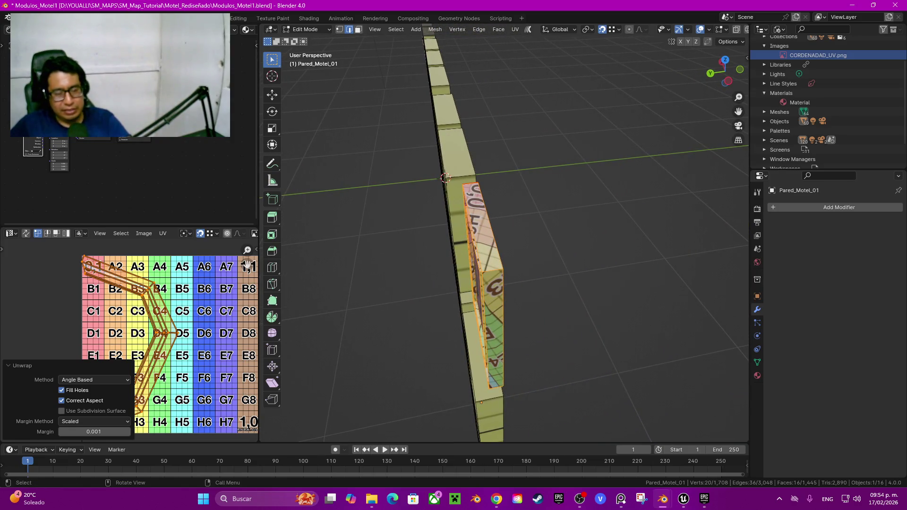
{"action": "scroll", "coordinate": [124, 309], "scroll_direction": "up", "scroll_amount": 2}
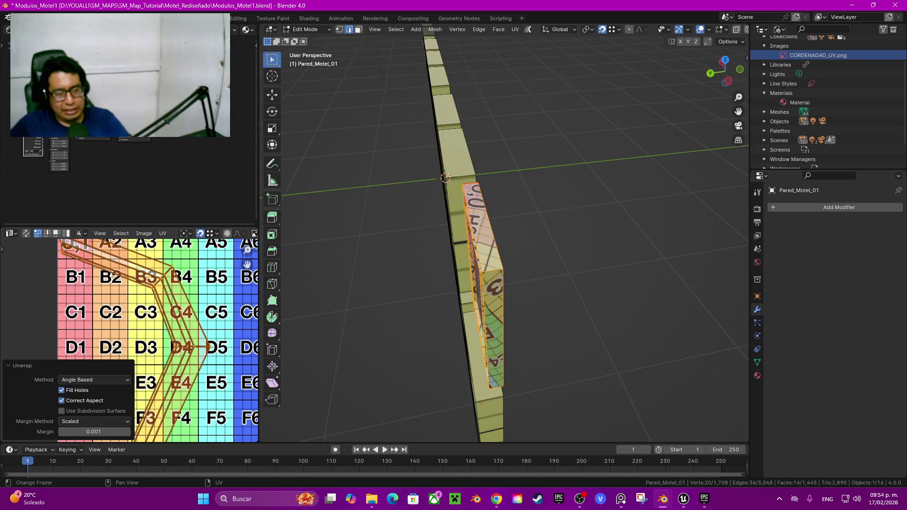
{"action": "key", "text": "alt+a"}
{"action": "key", "text": "q"}
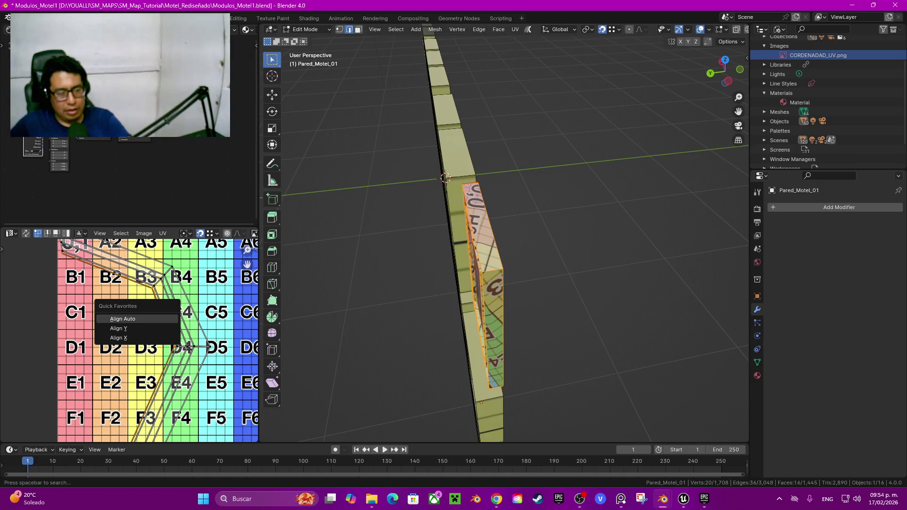
{"action": "mouse_move", "coordinate": [567, 245]}
{"action": "middle_mouse_down"}
{"action": "mouse_move", "coordinate": [746, 253]}
{"action": "mouse_move", "coordinate": [591, 255]}
{"action": "middle_mouse_up"}
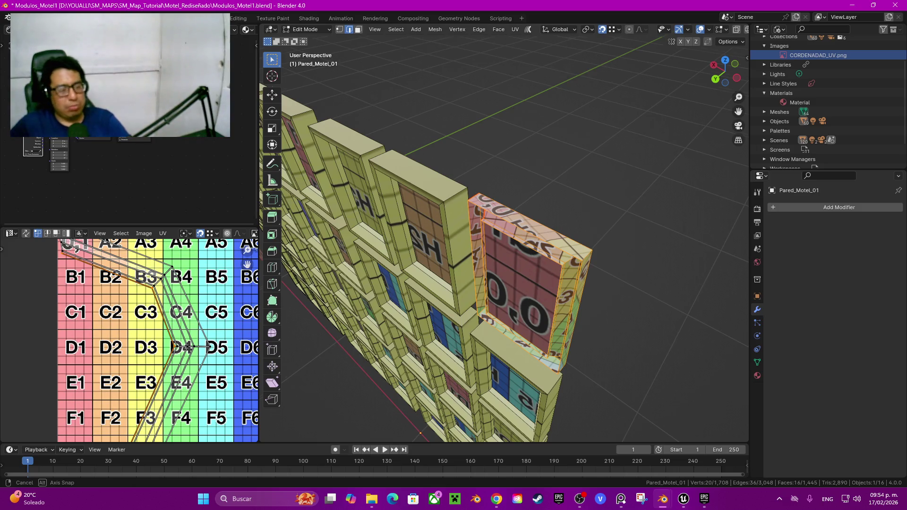
Auto-align the 0,0 frame's selected UV edges into straight vertical columns
{"action": "middle_click_drag", "start_coordinate": [590, 255], "coordinate": [567, 255]}
{"action": "key", "text": "q"}
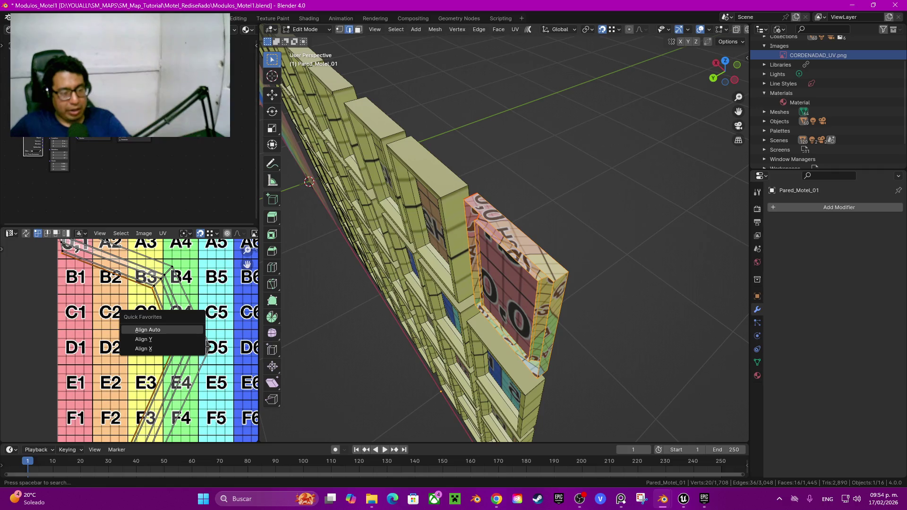
{"action": "left_click", "coordinate": [156, 329]}
{"action": "key", "text": "q"}
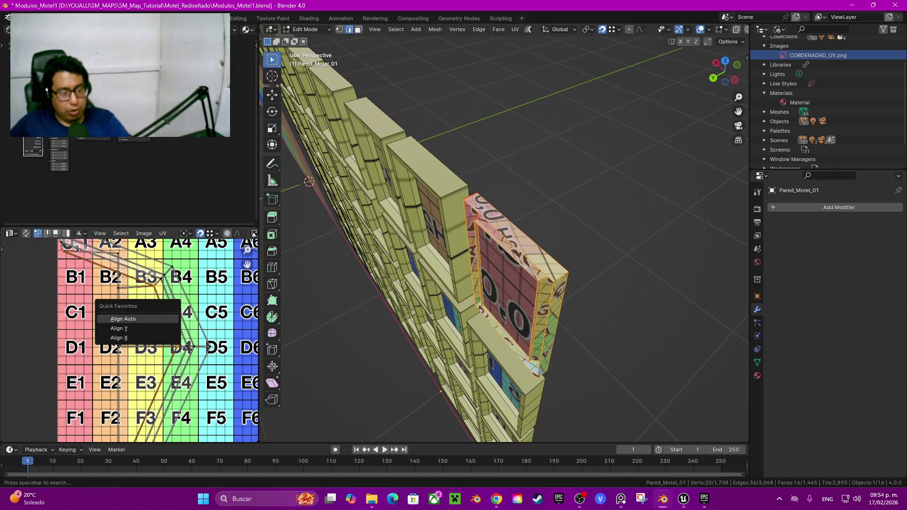
{"action": "left_click", "coordinate": [123, 321]}
{"action": "middle_click_drag", "start_coordinate": [123, 325], "coordinate": [156, 369]}
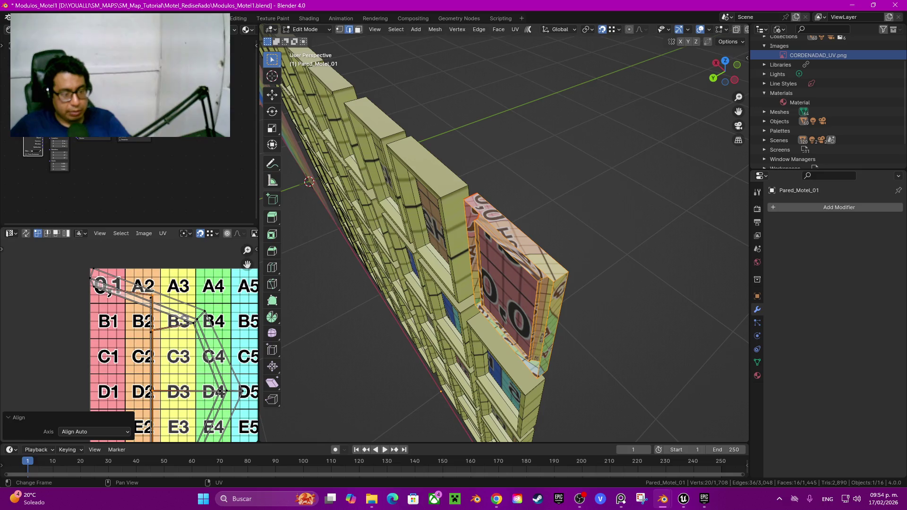
{"action": "key", "text": "q"}
{"action": "left_click", "coordinate": [189, 348]}
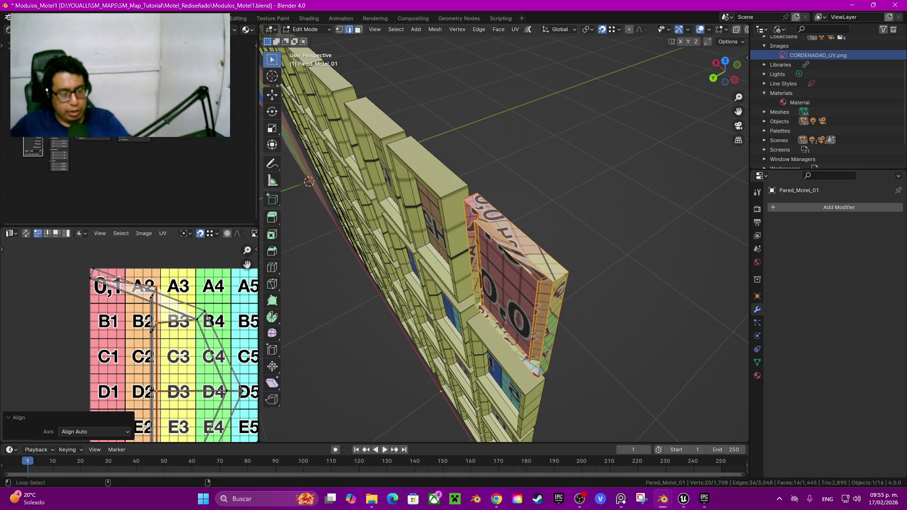
{"action": "key", "text": "q"}
{"action": "left_click", "coordinate": [158, 348]}
{"action": "key", "text": "q"}
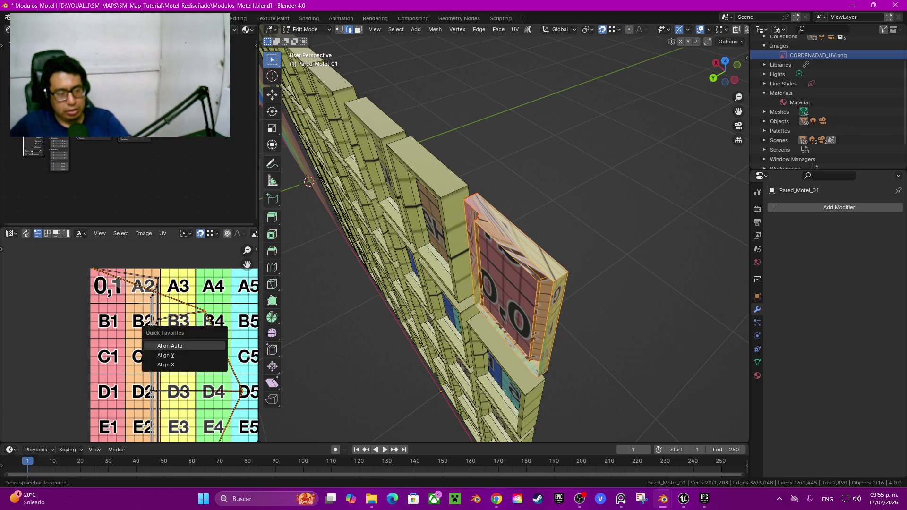
{"action": "left_click", "coordinate": [158, 348]}
Select another UV edge loop and try Align Auto, Align X and Align Y, undoing each
{"action": "left_click", "coordinate": [155, 390], "text": "alt"}
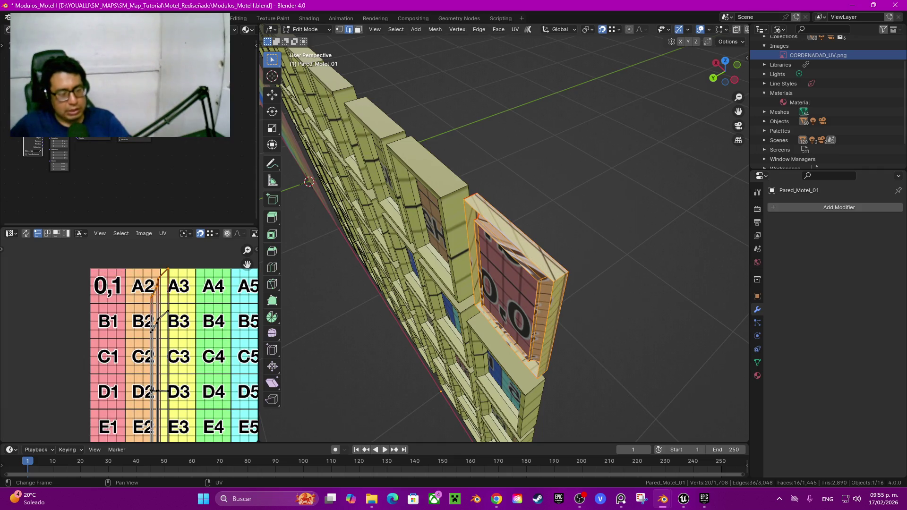
{"action": "scroll", "coordinate": [248, 262], "scroll_direction": "up", "scroll_amount": 2}
{"action": "scroll", "coordinate": [142, 298], "scroll_direction": "up", "scroll_amount": 2}
{"action": "key", "text": "q"}
{"action": "left_click", "coordinate": [142, 295]}
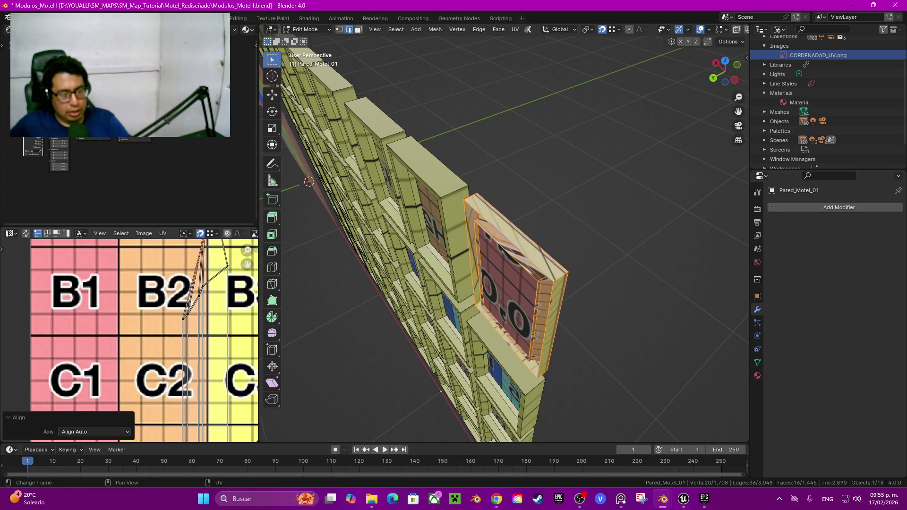
{"action": "key", "text": "ctrl+z"}
{"action": "key", "text": "q"}
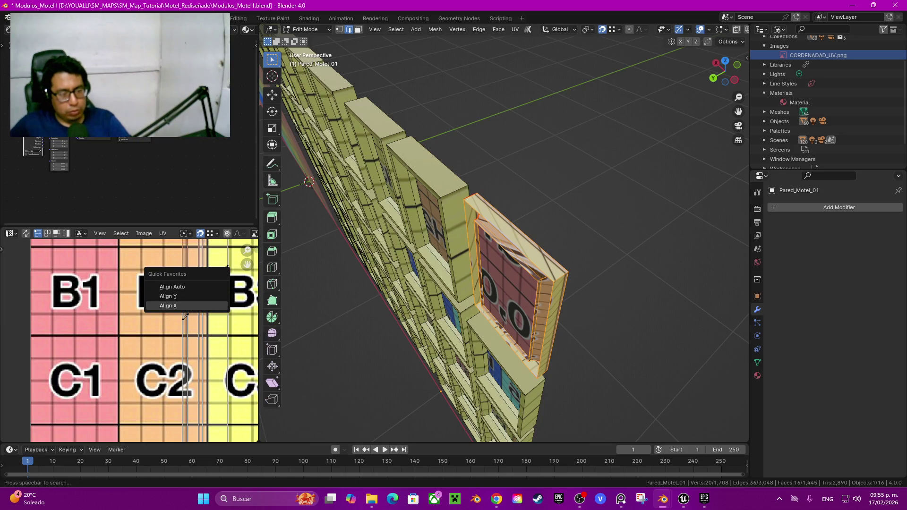
{"action": "left_click", "coordinate": [185, 306]}
{"action": "middle_click_drag", "start_coordinate": [179, 293], "coordinate": [160, 342]}
{"action": "key", "text": "ctrl+z"}
{"action": "key", "text": "q"}
{"action": "left_click", "coordinate": [147, 328]}
{"action": "key", "text": "ctrl+z"}
Align that UV edge loop horizontally along the D row of the grid
{"action": "key", "text": "q"}
{"action": "left_click", "coordinate": [147, 328]}
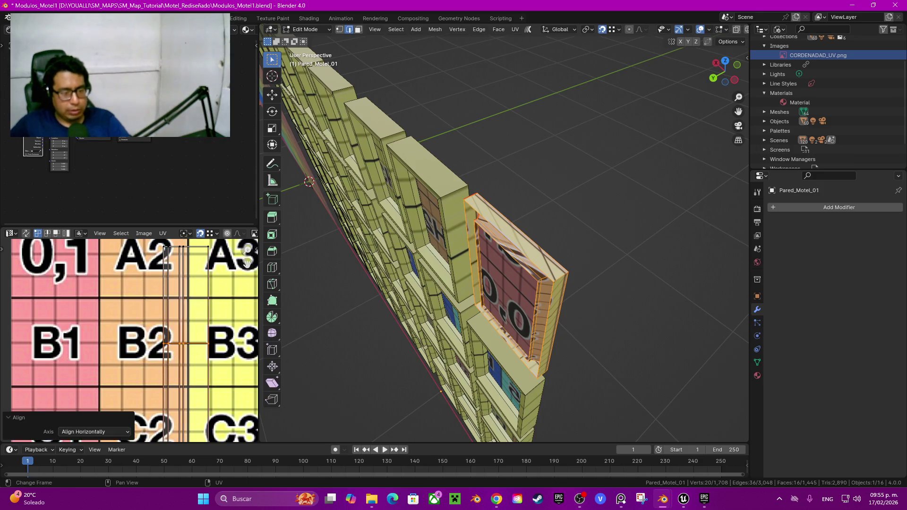
{"action": "scroll", "coordinate": [137, 325], "scroll_direction": "down", "scroll_amount": 3}
{"action": "middle_click_drag", "start_coordinate": [124, 417], "coordinate": [106, 193]}
{"action": "scroll", "coordinate": [124, 337], "scroll_direction": "up", "scroll_amount": 4}
{"action": "key", "text": "ctrl+z"}
{"action": "key", "text": "q"}
{"action": "left_click", "coordinate": [141, 340]}
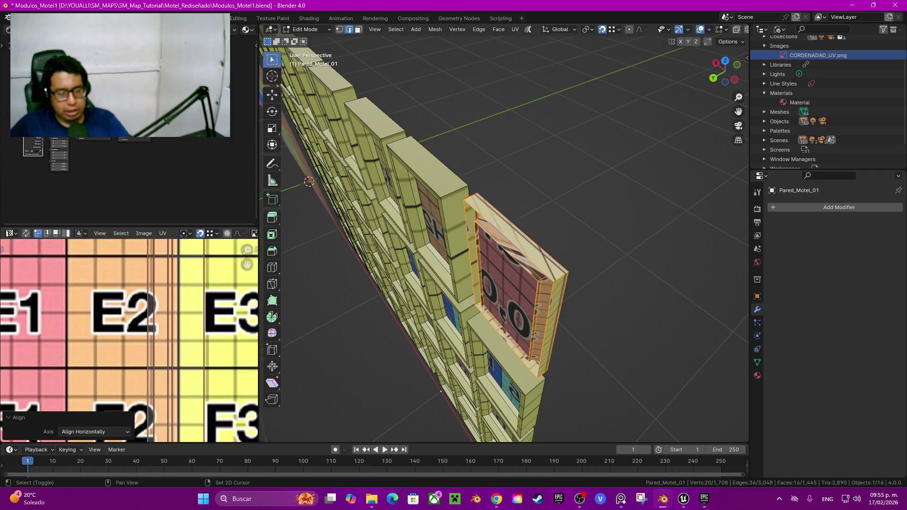
Align the top UV edges and straighten the diagonal edge chain near rows G and H
{"action": "middle_click_drag", "start_coordinate": [132, 416], "coordinate": [123, 253]}
{"action": "key", "text": "q"}
{"action": "left_click", "coordinate": [142, 399]}
{"action": "middle_click_drag", "start_coordinate": [142, 399], "coordinate": [128, 312]}
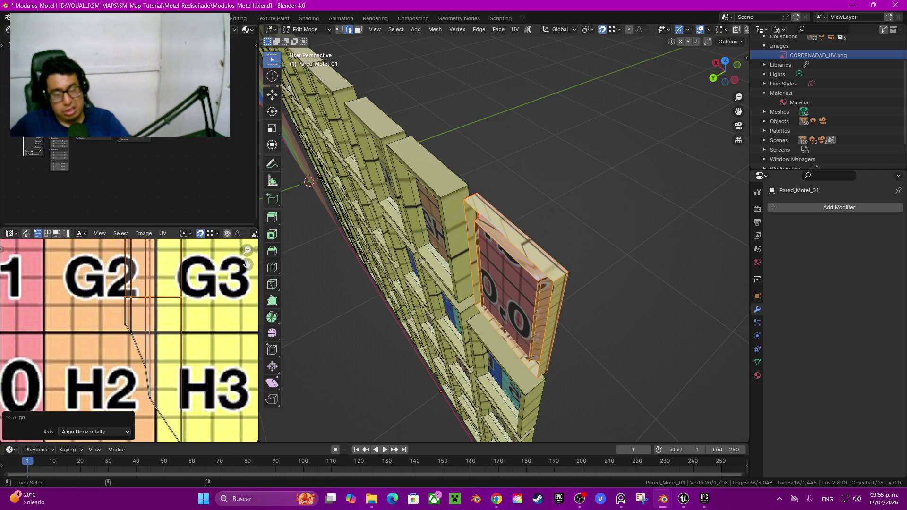
{"action": "left_click", "coordinate": [137, 352], "text": "alt"}
{"action": "key", "text": "q"}
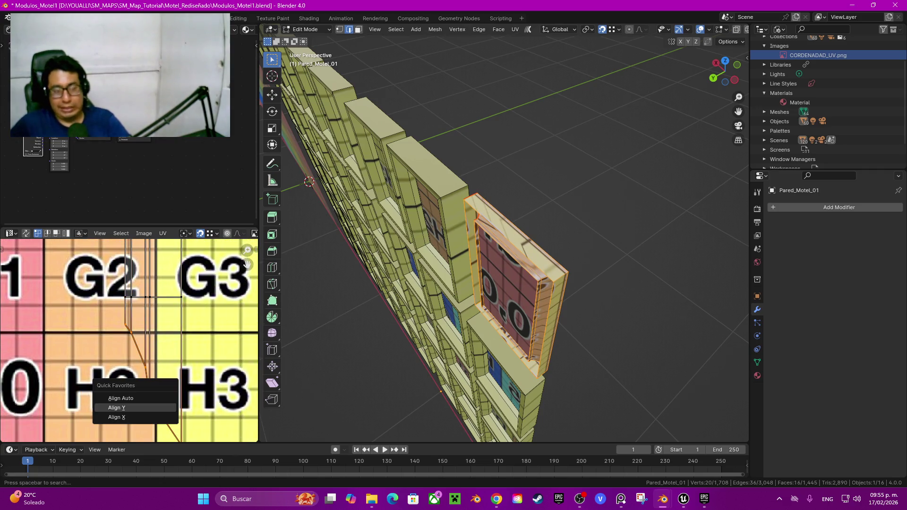
{"action": "left_click", "coordinate": [137, 407]}
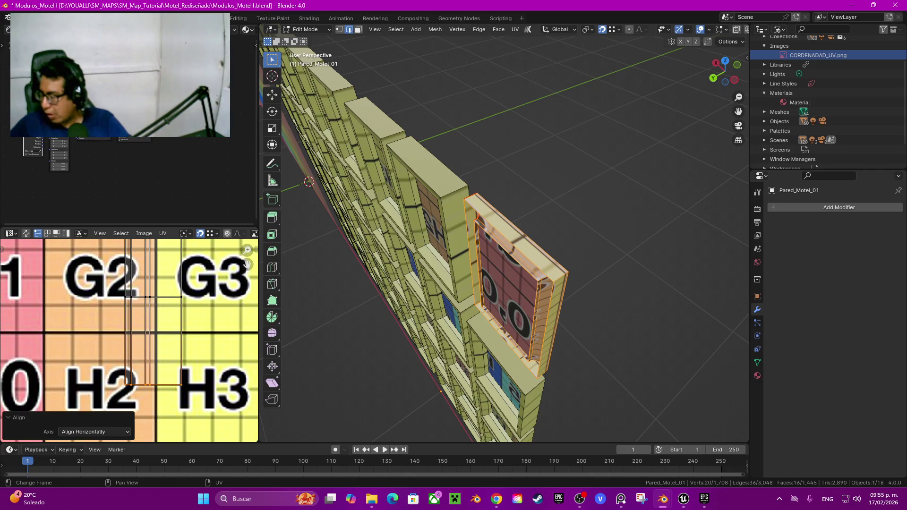
{"action": "middle_click_drag", "start_coordinate": [520, 236], "coordinate": [350, 236]}
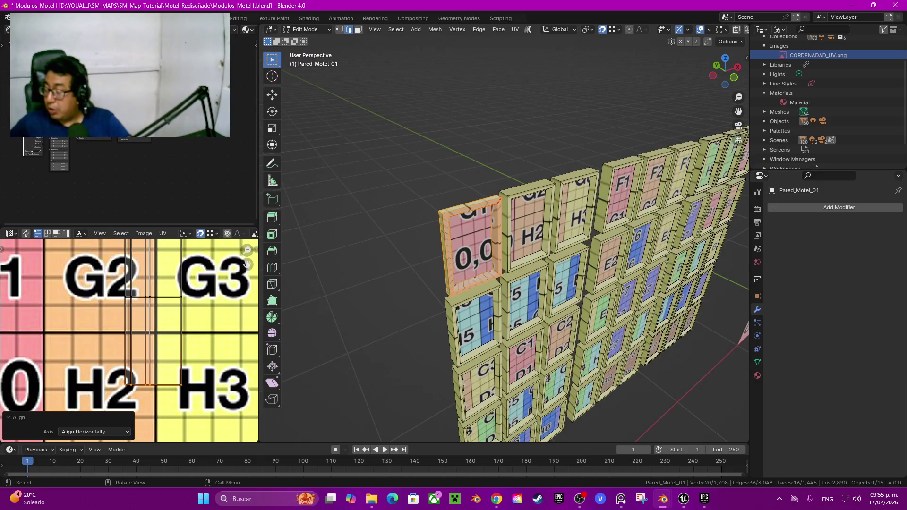
Select the whole 0,0 window frame and place a copy 0.17556 m along X onto H2
{"action": "mouse_move", "coordinate": [472, 236]}
{"action": "middle_mouse_down"}
{"action": "mouse_move", "coordinate": [425, 237]}
{"action": "mouse_move", "coordinate": [459, 236]}
{"action": "middle_mouse_up"}
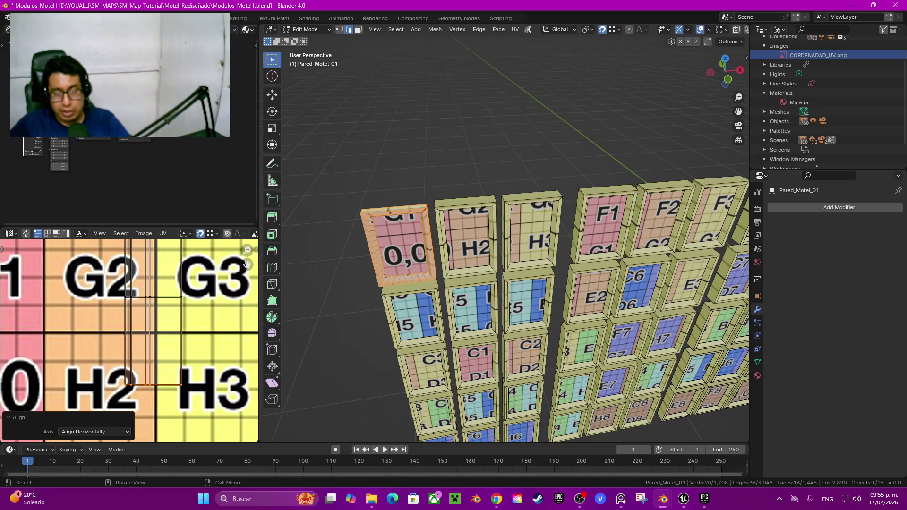
{"action": "left_click", "coordinate": [424, 208]}
{"action": "key", "text": "l"}
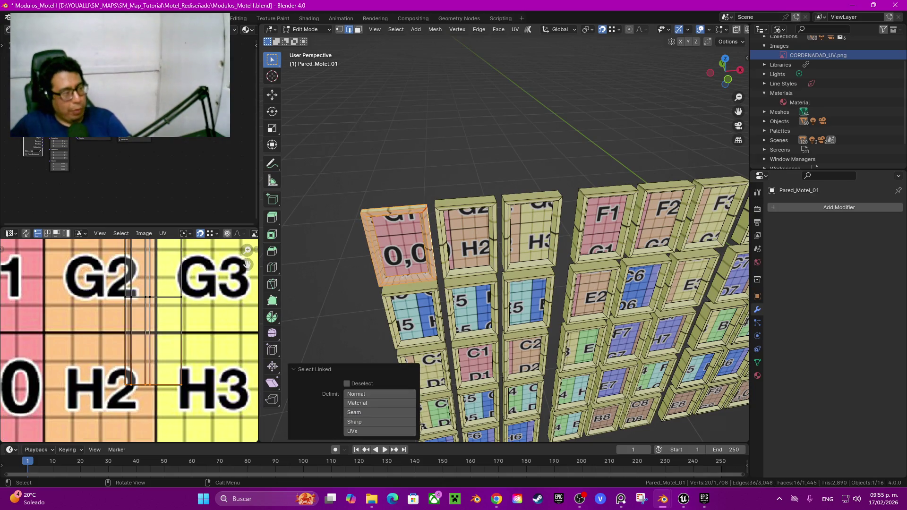
{"action": "scroll", "coordinate": [520, 237], "scroll_direction": "up", "scroll_amount": 2}
{"action": "scroll", "coordinate": [520, 236], "scroll_direction": "up", "scroll_amount": 2}
{"action": "scroll", "coordinate": [519, 236], "scroll_direction": "up", "scroll_amount": 2}
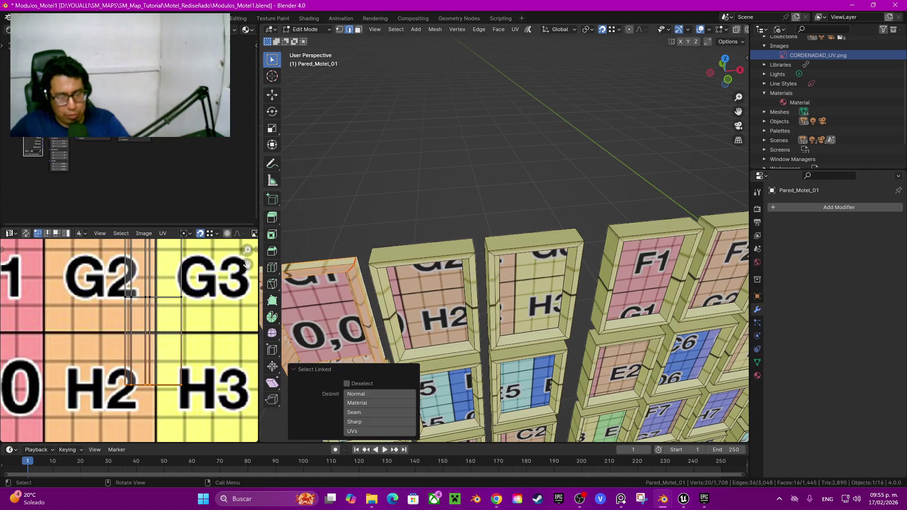
{"action": "middle_click_drag", "start_coordinate": [496, 236], "coordinate": [539, 241], "text": "shift"}
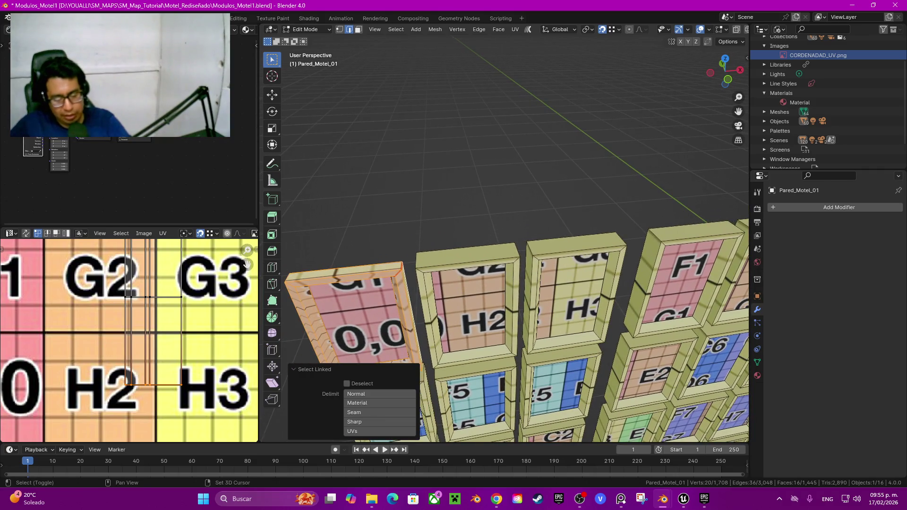
{"action": "key", "text": "g"}
{"action": "key", "text": "x"}
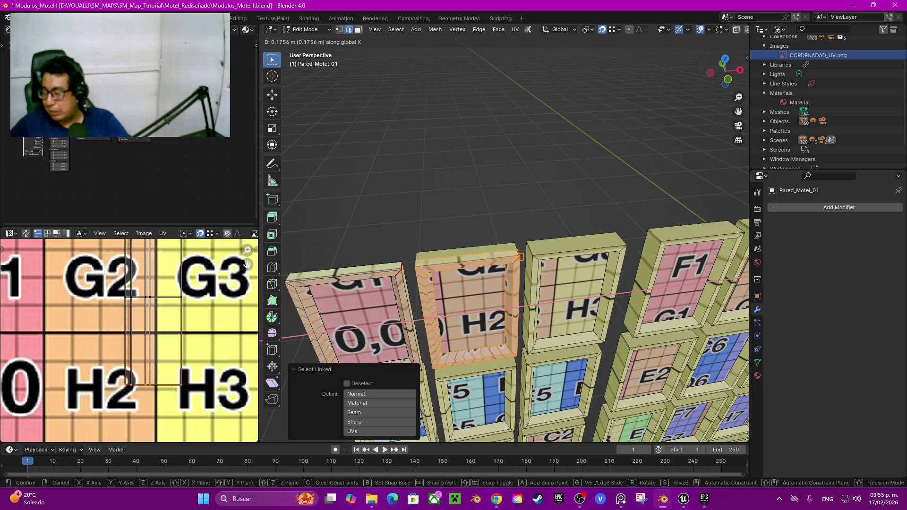
{"action": "key", "text": "Return"}
Select the old middle frame with its linked parts and delete its faces
{"action": "mouse_move", "coordinate": [519, 236]}
{"action": "middle_mouse_down"}
{"action": "mouse_move", "coordinate": [472, 227]}
{"action": "mouse_move", "coordinate": [501, 198]}
{"action": "mouse_move", "coordinate": [468, 241]}
{"action": "middle_mouse_up"}
{"action": "key", "text": "alt+a"}
{"action": "left_click", "coordinate": [528, 340]}
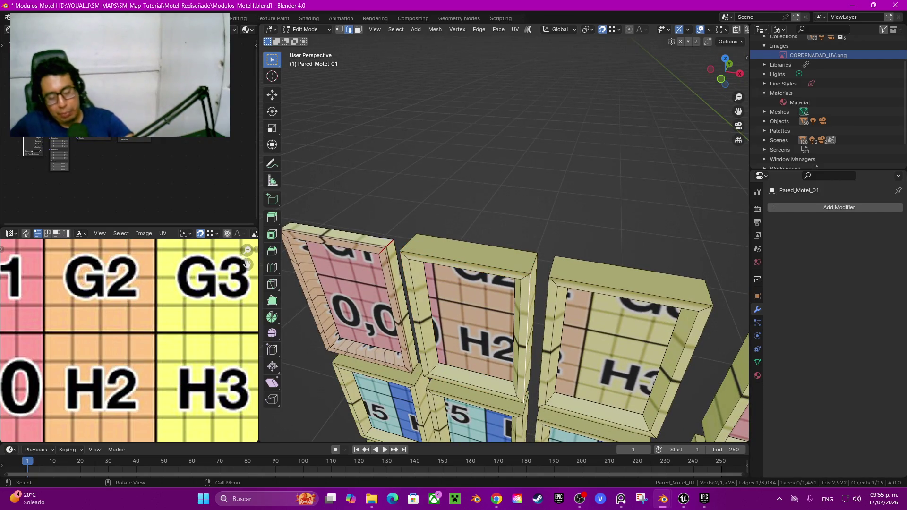
{"action": "key", "text": "ctrl+l"}
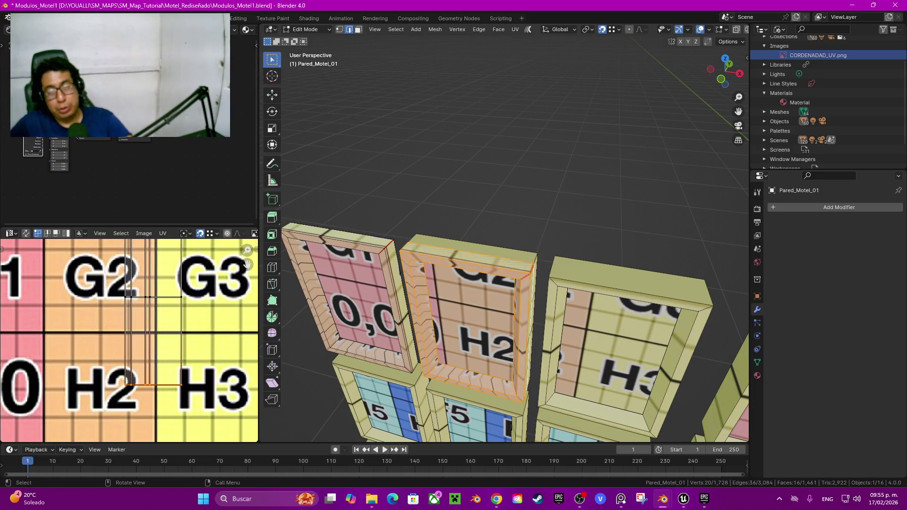
{"action": "key", "text": "ctrl+z"}
{"action": "key", "text": "ctrl+l"}
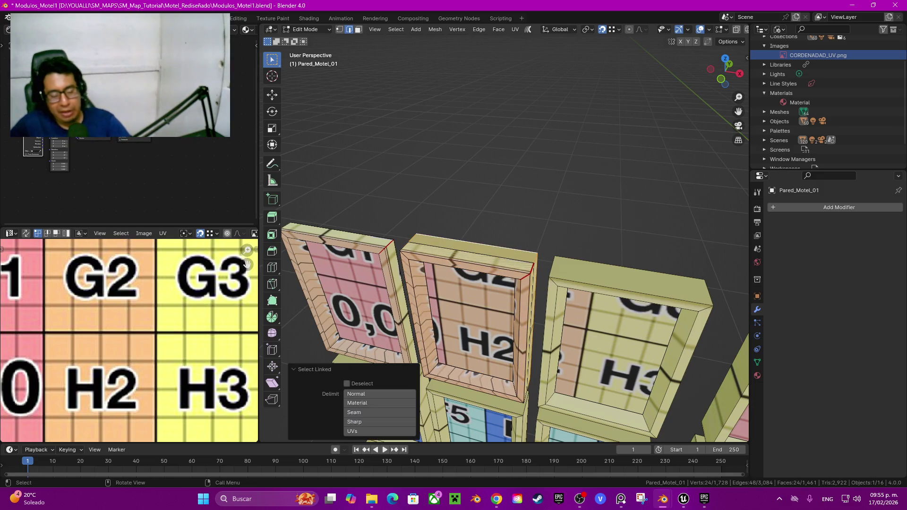
{"action": "key", "text": "x"}
{"action": "left_click", "coordinate": [491, 253]}
Duplicate the new H2 frame along X onto H3 and delete the old H3 frame's faces
{"action": "middle_click_drag", "start_coordinate": [491, 253], "coordinate": [519, 264]}
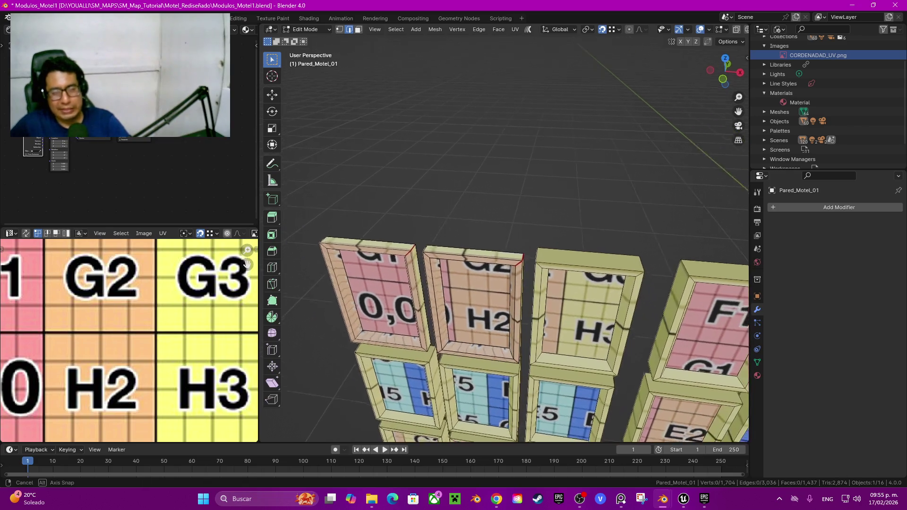
{"action": "left_click", "coordinate": [503, 288]}
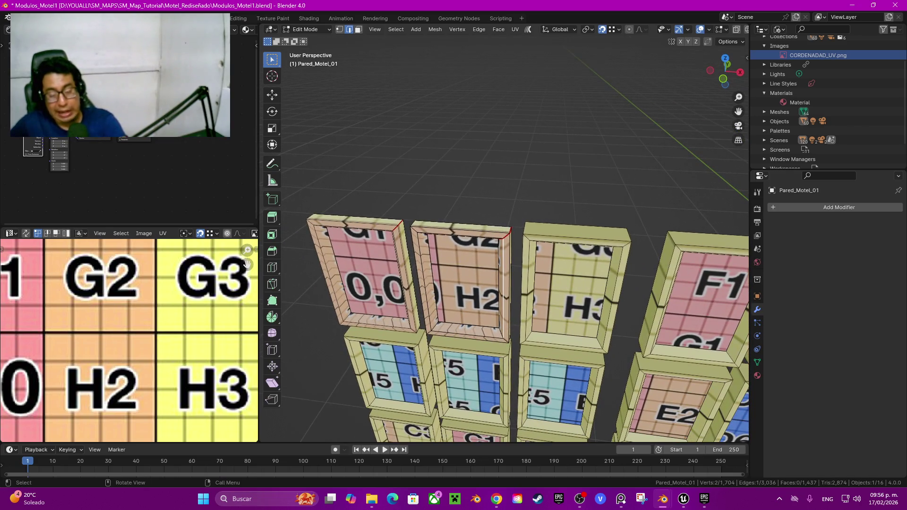
{"action": "key", "text": "ctrl+l"}
{"action": "key", "text": "shift+d"}
{"action": "key", "text": "x"}
{"action": "key", "text": "Escape"}
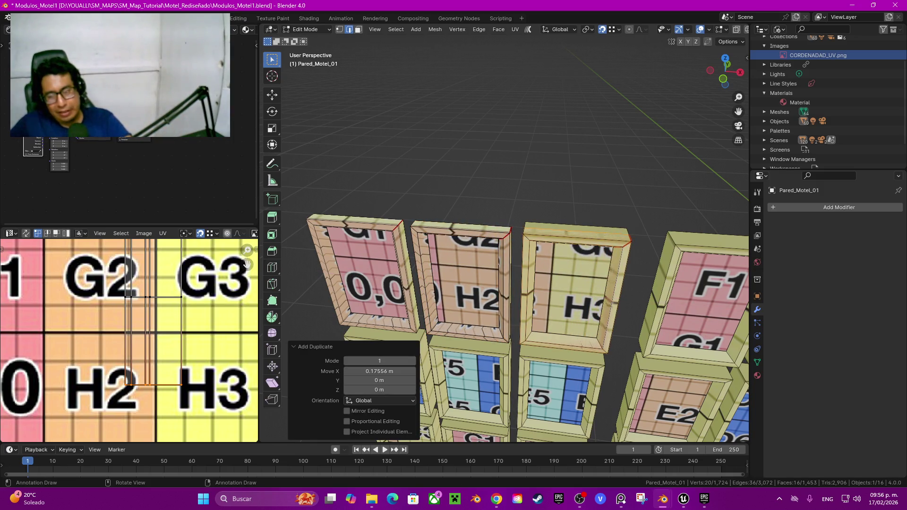
{"action": "left_click", "coordinate": [503, 289]}
{"action": "key", "text": "ctrl+l"}
{"action": "key", "text": "x"}
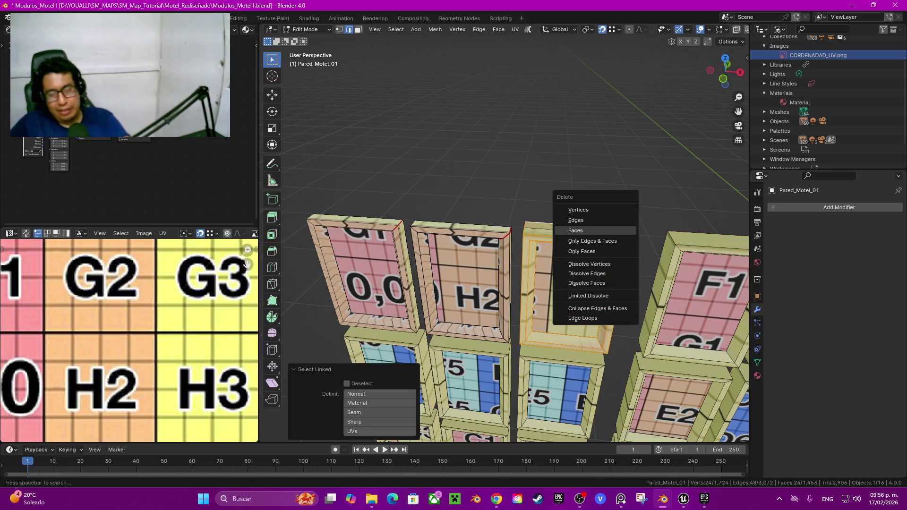
{"action": "left_click", "coordinate": [574, 229]}
Duplicate the three top-row frames 0.26 m down onto the second row
{"action": "scroll", "coordinate": [505, 283], "scroll_direction": "down", "scroll_amount": 3}
{"action": "mouse_move", "coordinate": [505, 307]}
{"action": "middle_mouse_down"}
{"action": "mouse_move", "coordinate": [505, 260]}
{"action": "mouse_move", "coordinate": [467, 265]}
{"action": "middle_mouse_up"}
{"action": "scroll", "coordinate": [505, 259], "scroll_direction": "up", "scroll_amount": 1}
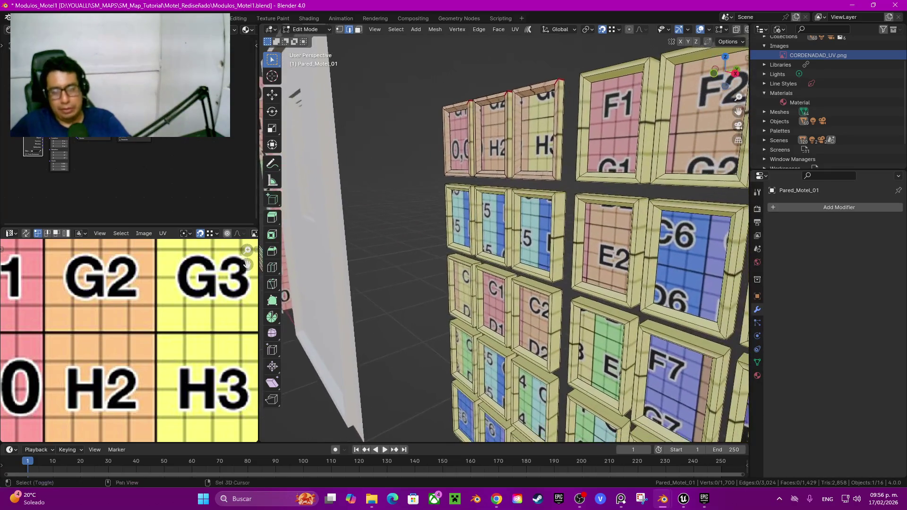
{"action": "left_click", "coordinate": [552, 236]}
{"action": "middle_click_drag", "start_coordinate": [552, 236], "coordinate": [515, 236]}
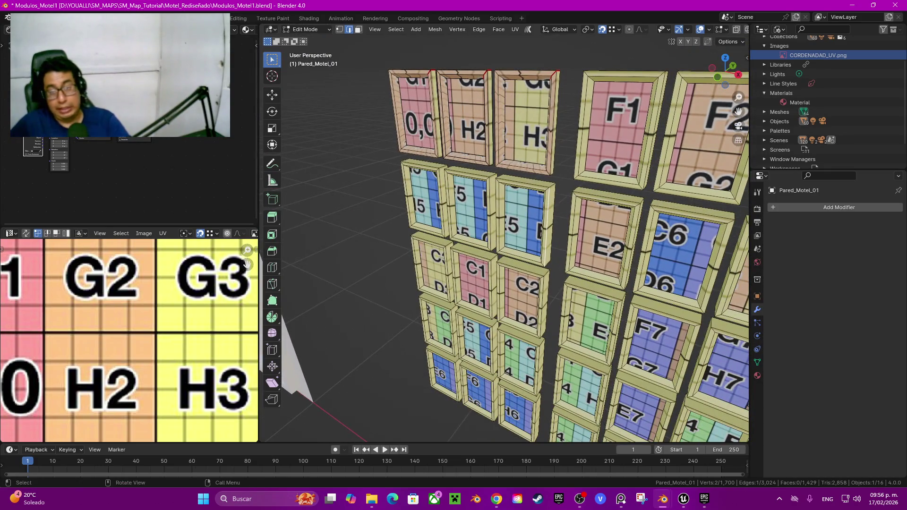
{"action": "key", "text": "l"}
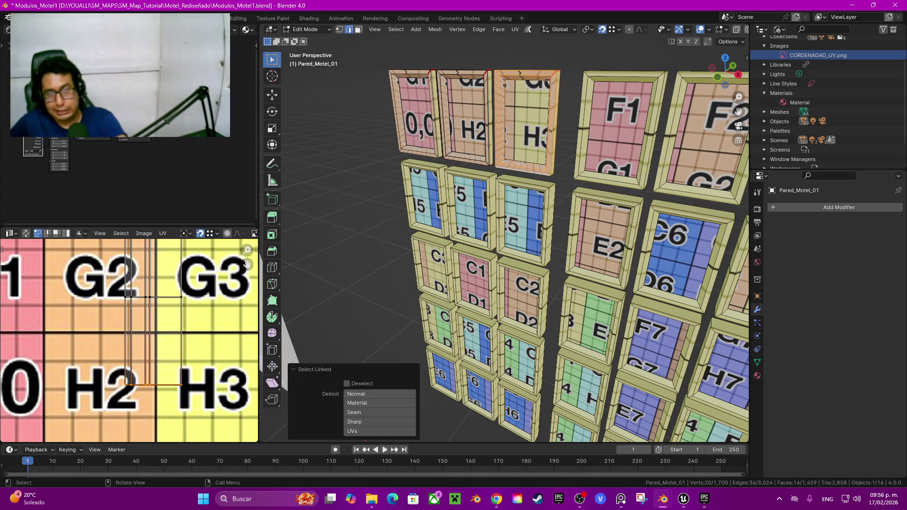
{"action": "key", "text": "l"}
{"action": "key", "text": "l"}
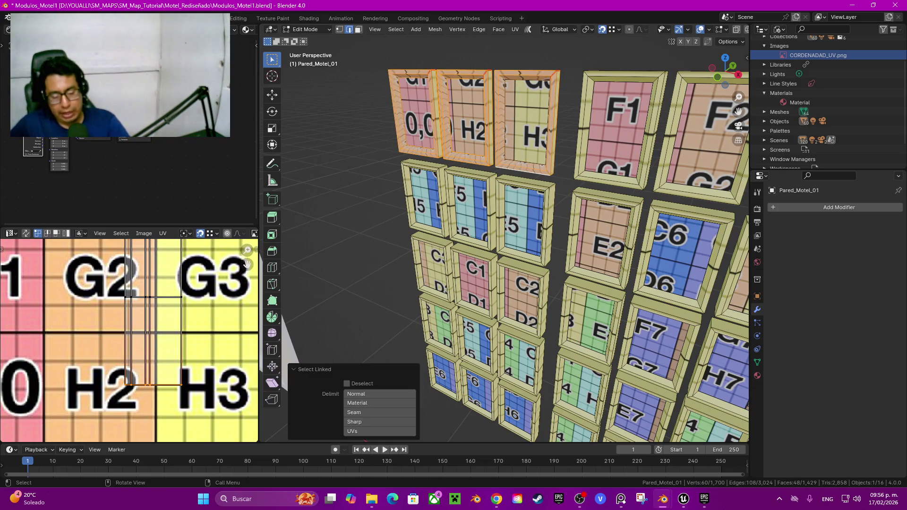
{"action": "key", "text": "shift+d"}
{"action": "key", "text": "z"}
{"action": "key", "text": "Return"}
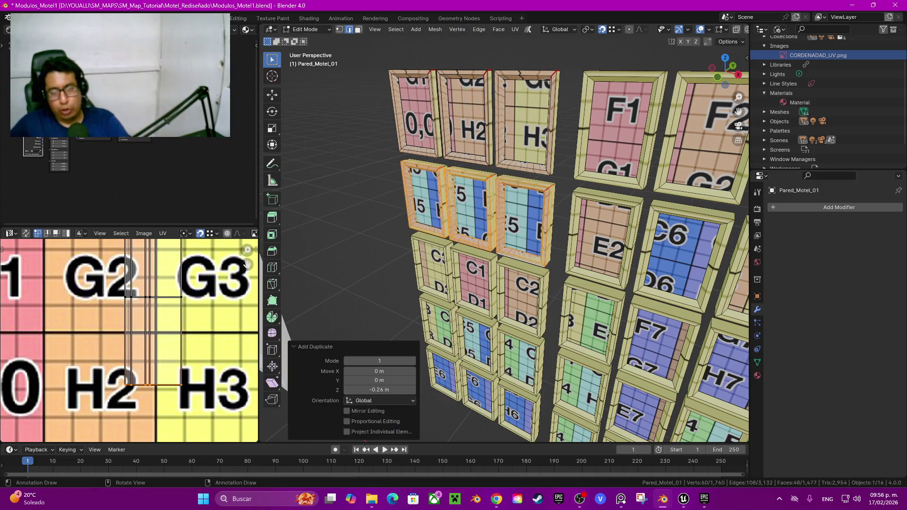
Select the old second-row frames and delete their faces
{"action": "middle_click_drag", "start_coordinate": [501, 236], "coordinate": [425, 246]}
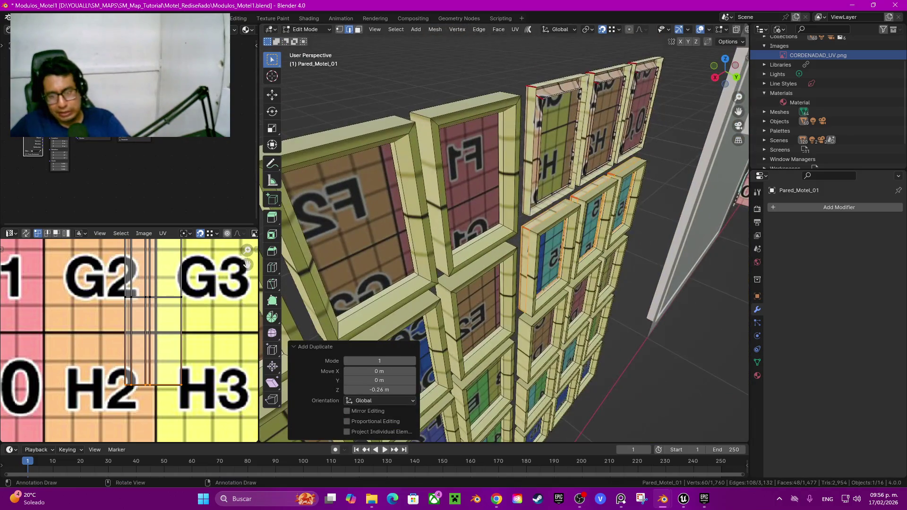
{"action": "left_click", "coordinate": [548, 199]}
{"action": "key", "text": "l"}
{"action": "key", "text": "l"}
{"action": "key", "text": "l"}
{"action": "middle_click_drag", "start_coordinate": [623, 203], "coordinate": [717, 208]}
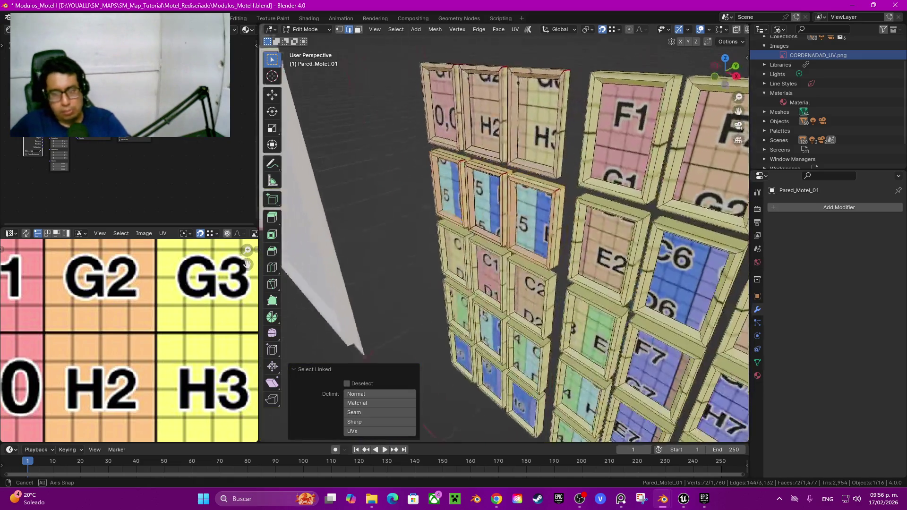
{"action": "key", "text": "x"}
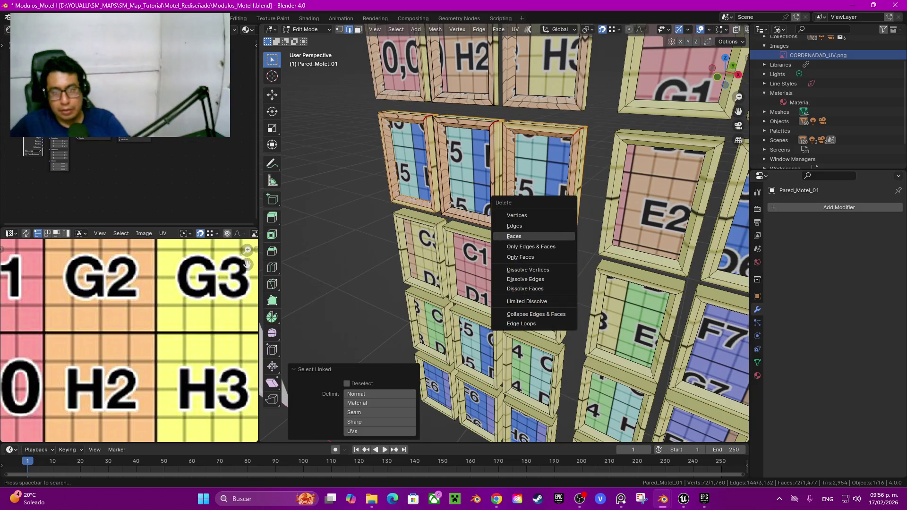
{"action": "left_click", "coordinate": [515, 236]}
Select the three new second-row frames and copy them 0.26 m down onto the third row
{"action": "key", "text": "l"}
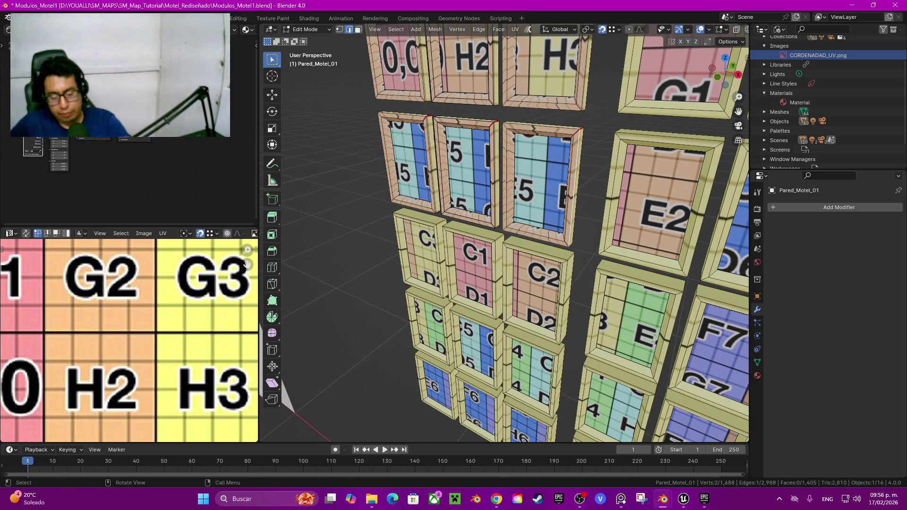
{"action": "key", "text": "l"}
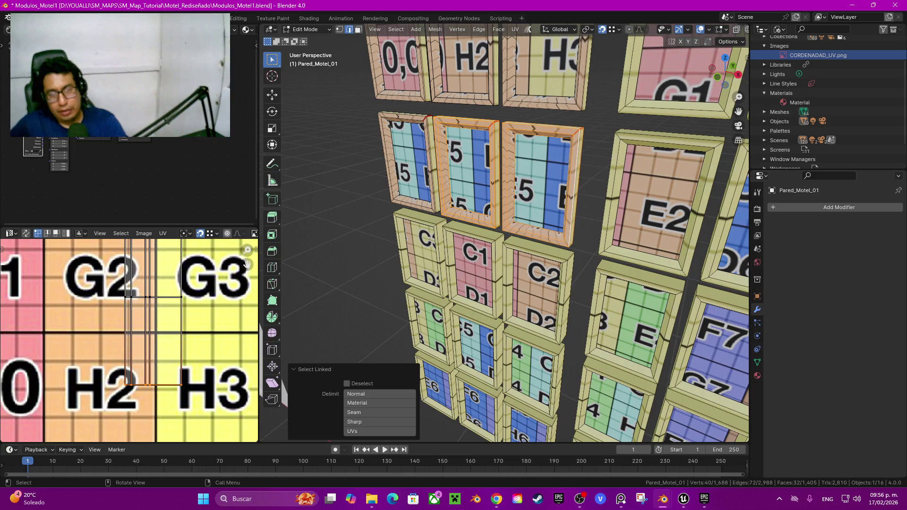
{"action": "key", "text": "l"}
{"action": "middle_click_drag", "start_coordinate": [519, 236], "coordinate": [487, 201], "text": "shift"}
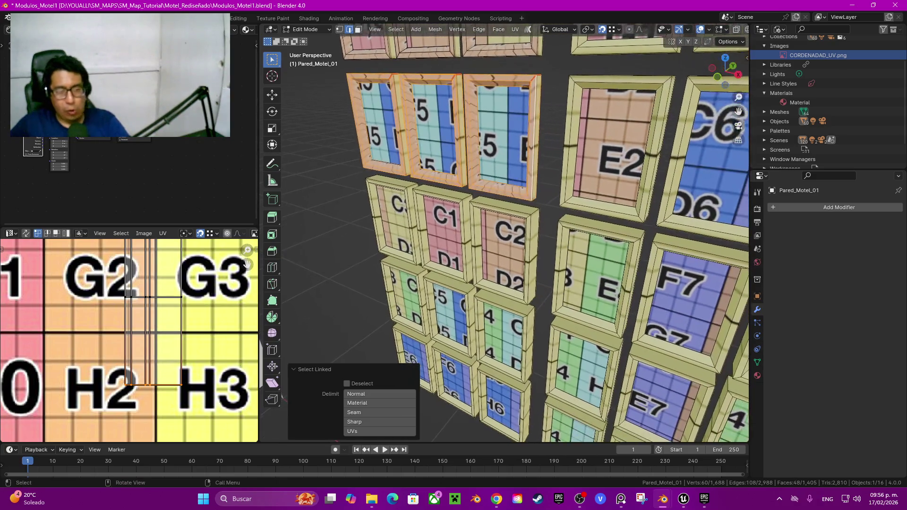
{"action": "key", "text": "g"}
{"action": "key", "text": "z"}
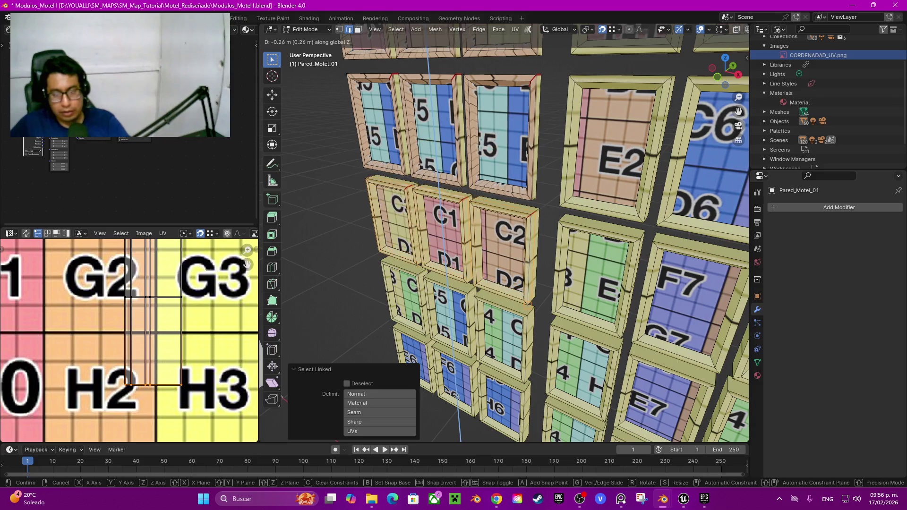
{"action": "key", "text": "Return"}
Select all the old third-row frames and delete their faces
{"action": "middle_click_drag", "start_coordinate": [520, 213], "coordinate": [425, 199]}
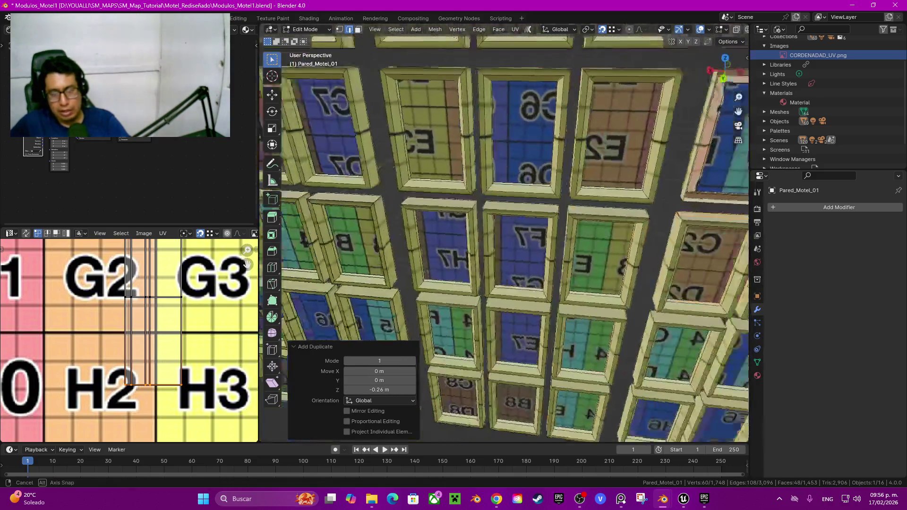
{"action": "mouse_move", "coordinate": [520, 236]}
{"action": "middle_mouse_down"}
{"action": "mouse_move", "coordinate": [491, 184]}
{"action": "mouse_move", "coordinate": [473, 212]}
{"action": "middle_mouse_up"}
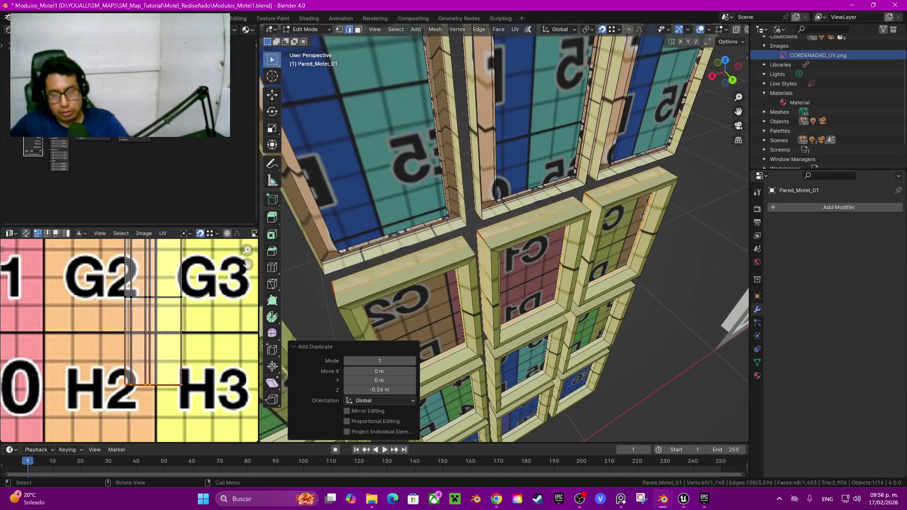
{"action": "left_click", "coordinate": [399, 267]}
{"action": "key", "text": "ctrl+l"}
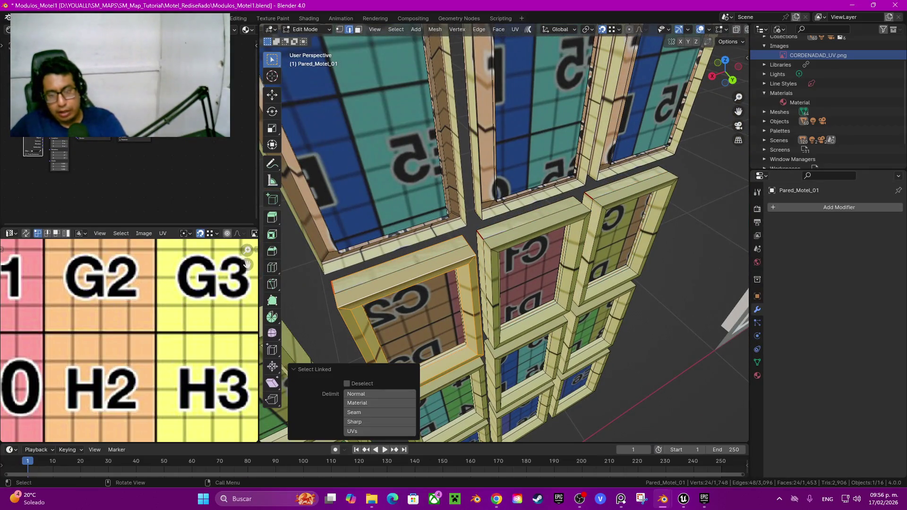
{"action": "key", "text": "l"}
{"action": "key", "text": "l"}
{"action": "key", "text": "x"}
{"action": "left_click", "coordinate": [558, 183]}
Select the C2/D2, C1/D1 and C/D frames and copy them 0.26 m lower
{"action": "middle_click_drag", "start_coordinate": [566, 236], "coordinate": [519, 212]}
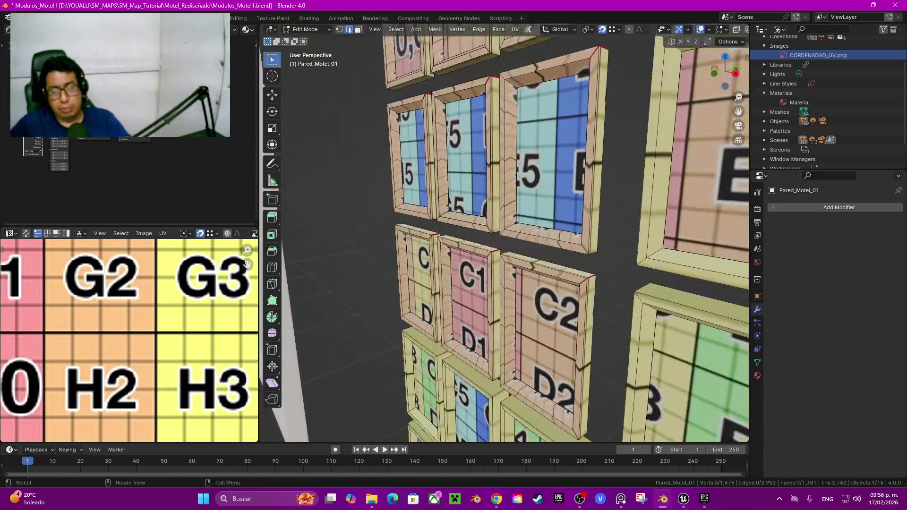
{"action": "middle_click_drag", "start_coordinate": [520, 283], "coordinate": [520, 217]}
{"action": "left_click", "coordinate": [564, 265]}
{"action": "key", "text": "ctrl+l"}
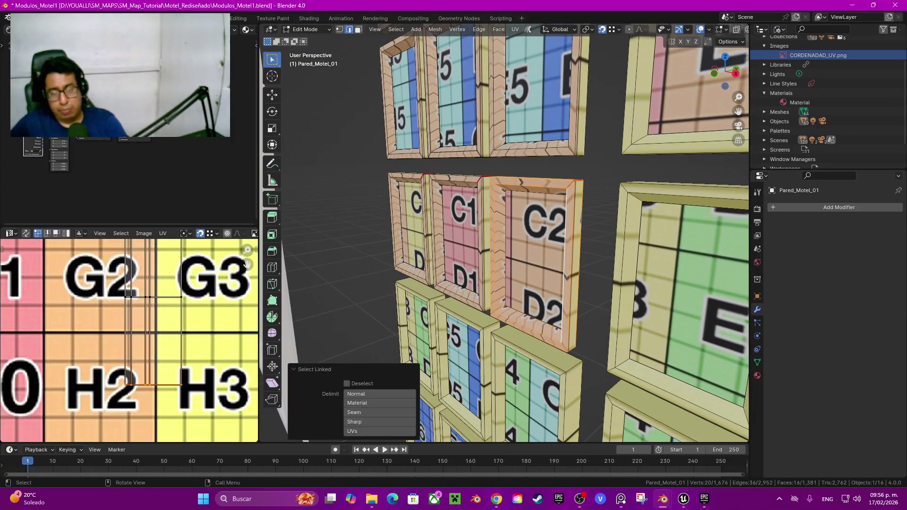
{"action": "key", "text": "l"}
{"action": "key", "text": "l"}
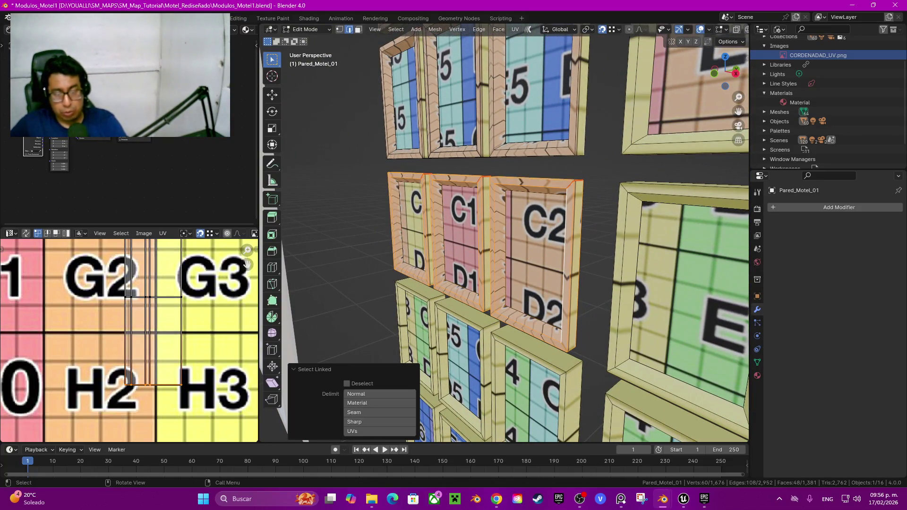
{"action": "middle_click_drag", "start_coordinate": [520, 283], "coordinate": [519, 152], "text": "shift"}
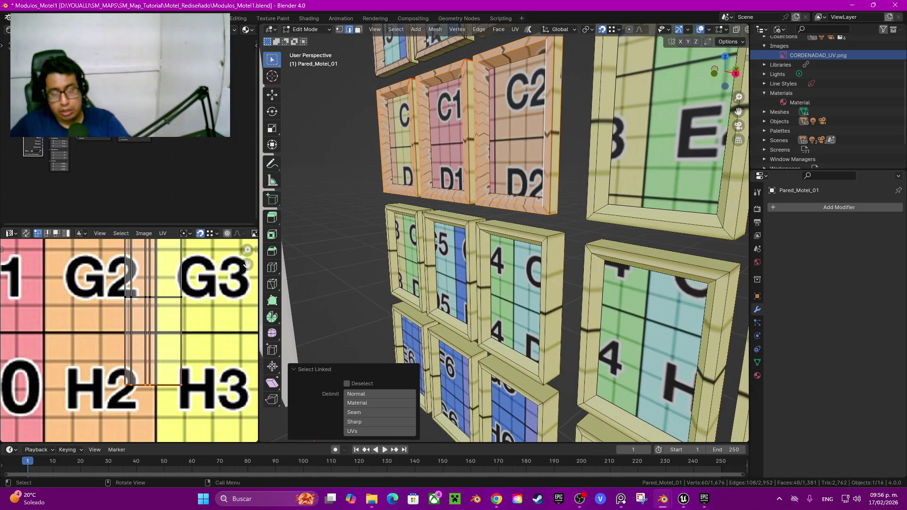
{"action": "middle_click_drag", "start_coordinate": [520, 284], "coordinate": [519, 217], "text": "shift"}
{"action": "key", "text": "g"}
{"action": "key", "text": "z"}
{"action": "mouse_move", "coordinate": [519, 298]}
{"action": "key", "text": "Return"}
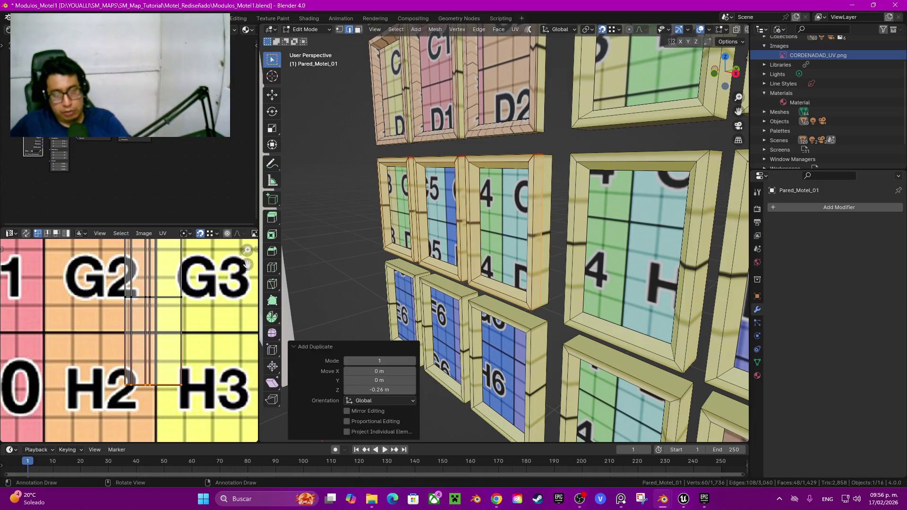
Select a window frame plus the C5 frame and delete their faces
{"action": "key", "text": "l"}
{"action": "middle_click_drag", "start_coordinate": [537, 233], "coordinate": [685, 227]}
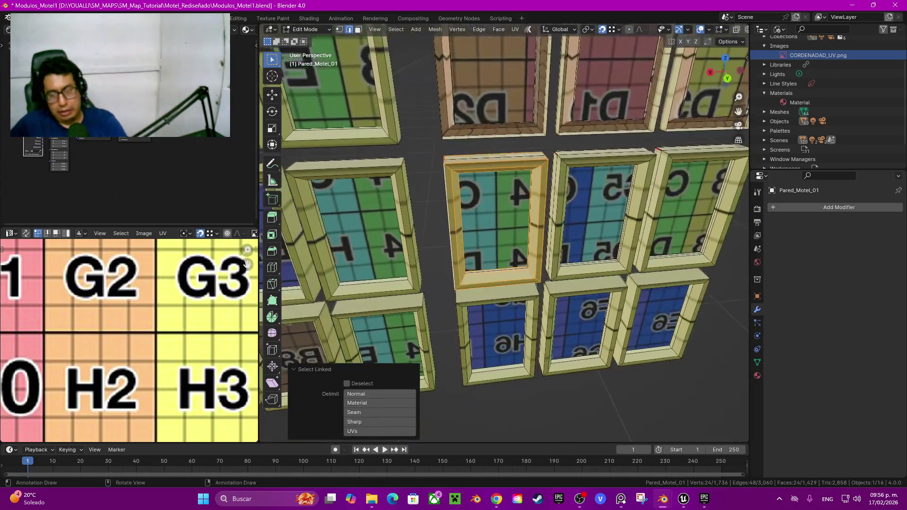
{"action": "key", "text": "l"}
{"action": "key", "text": "l"}
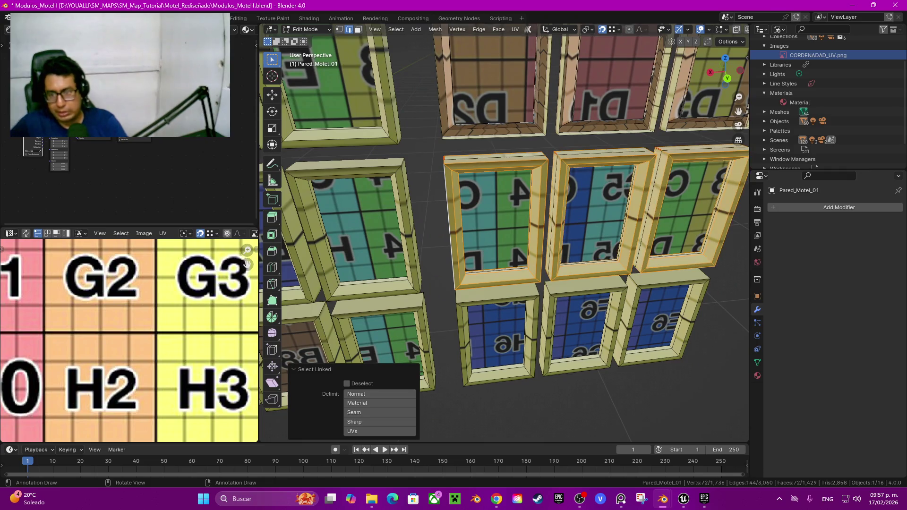
{"action": "middle_click_drag", "start_coordinate": [496, 245], "coordinate": [566, 255]}
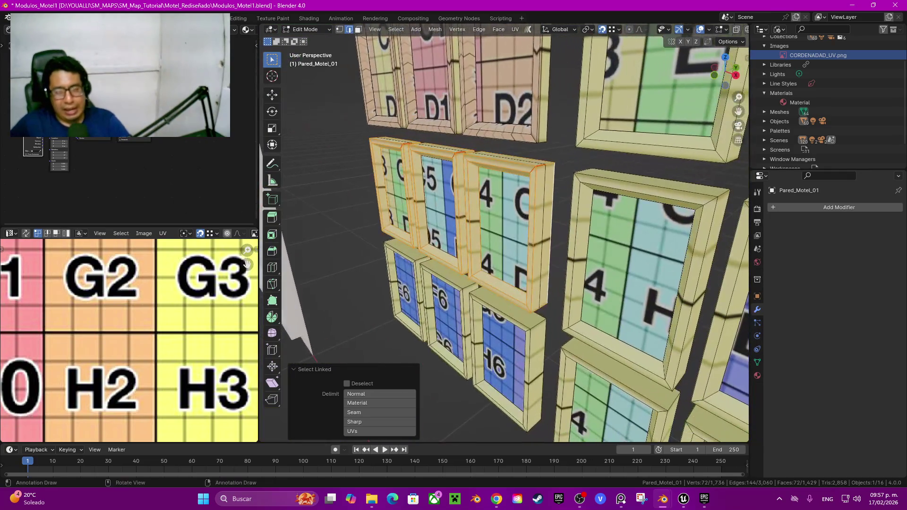
{"action": "key", "text": "x"}
{"action": "left_click", "coordinate": [562, 254]}
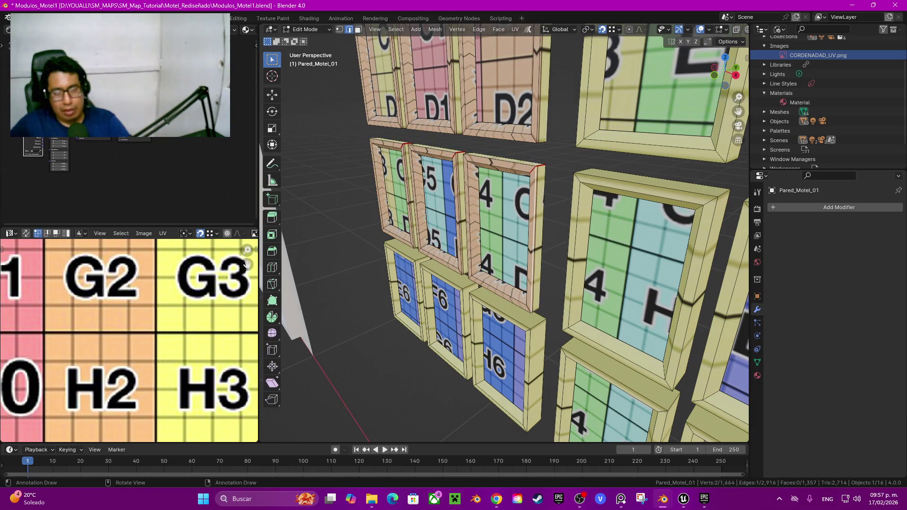
Duplicate the right, middle and left frames, then select two extra frames for removal
{"action": "key", "text": "l"}
{"action": "key", "text": "l"}
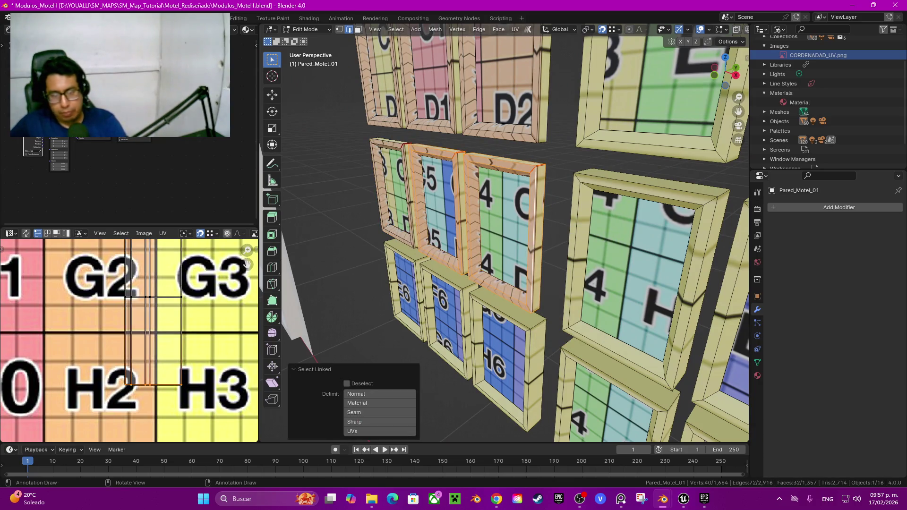
{"action": "key", "text": "l"}
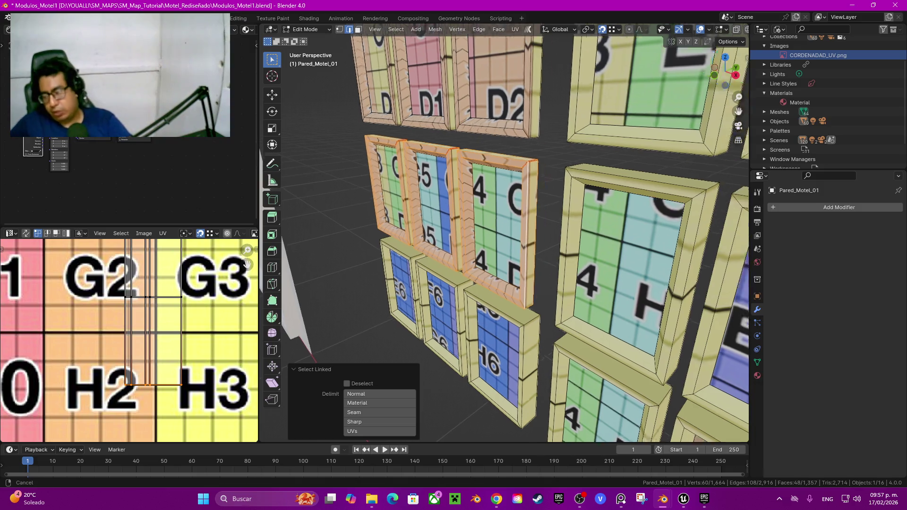
{"action": "middle_click_drag", "start_coordinate": [519, 284], "coordinate": [449, 189], "text": "shift"}
{"action": "mouse_move", "coordinate": [472, 236]}
{"action": "middle_mouse_down"}
{"action": "mouse_move", "coordinate": [520, 227]}
{"action": "mouse_move", "coordinate": [487, 233]}
{"action": "mouse_move", "coordinate": [501, 227]}
{"action": "mouse_move", "coordinate": [472, 274]}
{"action": "middle_mouse_up"}
{"action": "key", "text": "shift+d"}
{"action": "left_click", "coordinate": [472, 274]}
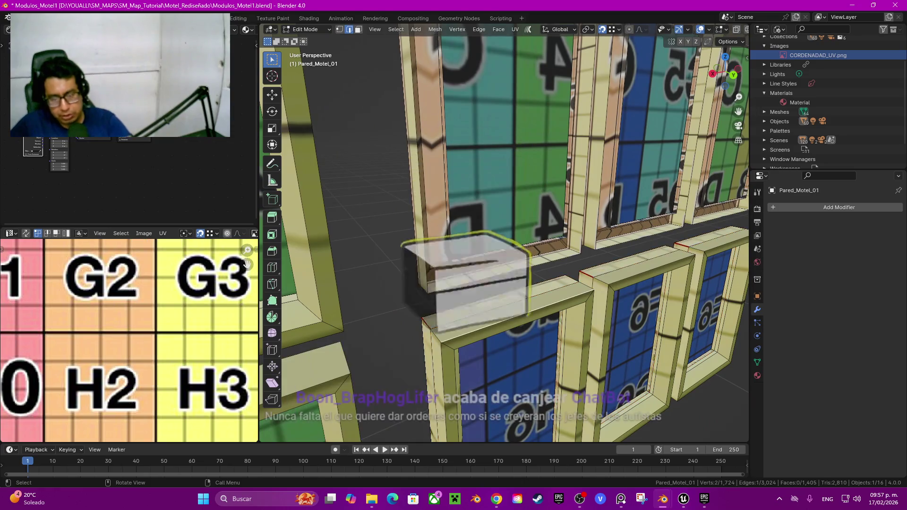
{"action": "key", "text": "l"}
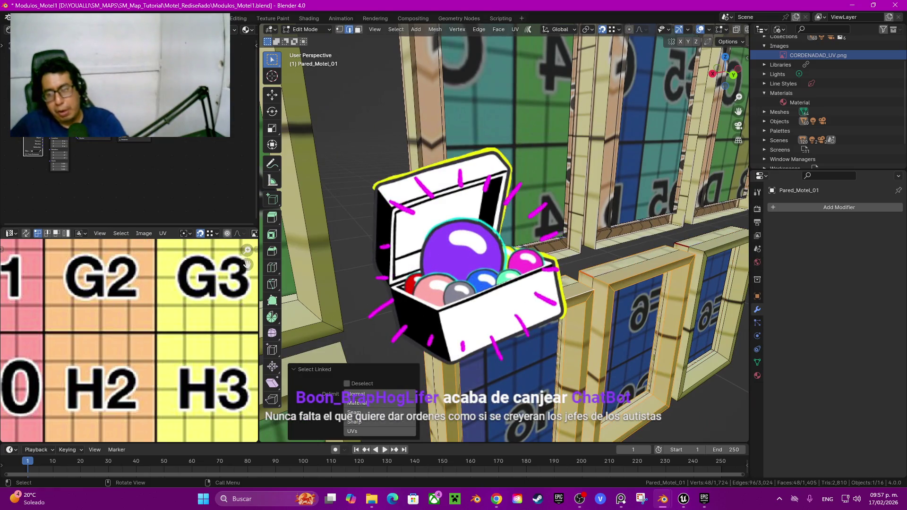
{"action": "key", "text": "l"}
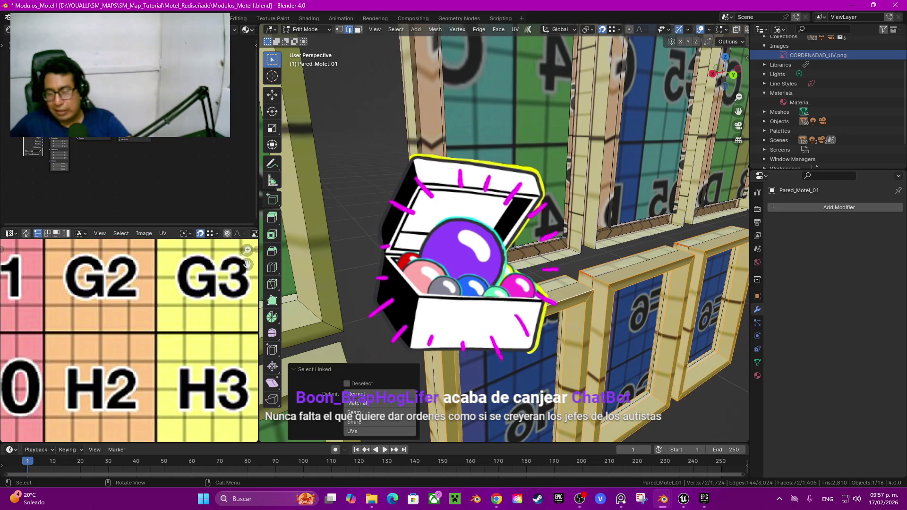
Delete the two extra frames, then select every left-block frame below the top row, including C1–C3 and D1–D2
{"action": "key", "text": "x"}
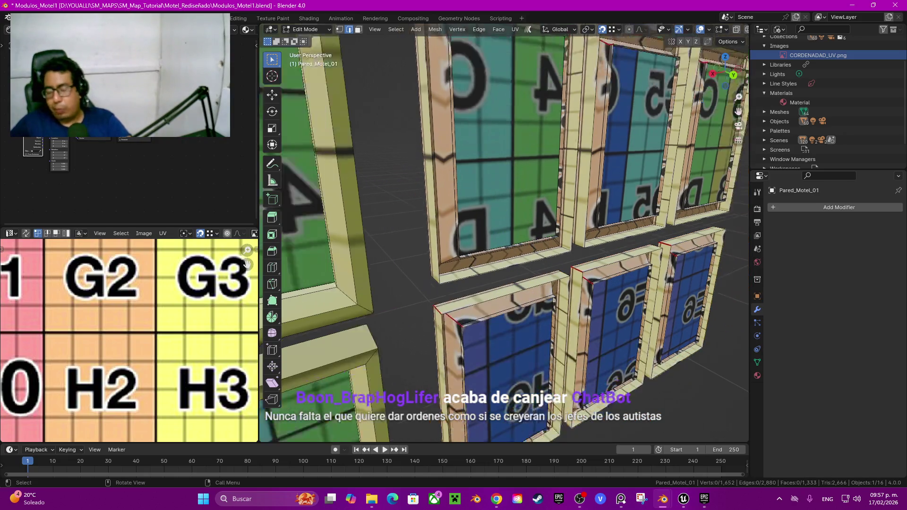
{"action": "middle_click_drag", "start_coordinate": [504, 236], "coordinate": [567, 245]}
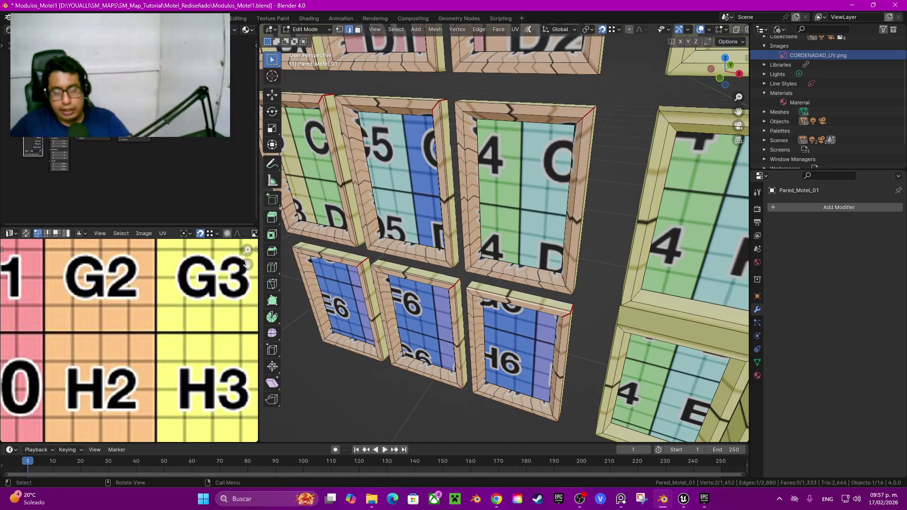
{"action": "key", "text": "ctrl+l"}
{"action": "key", "text": "l"}
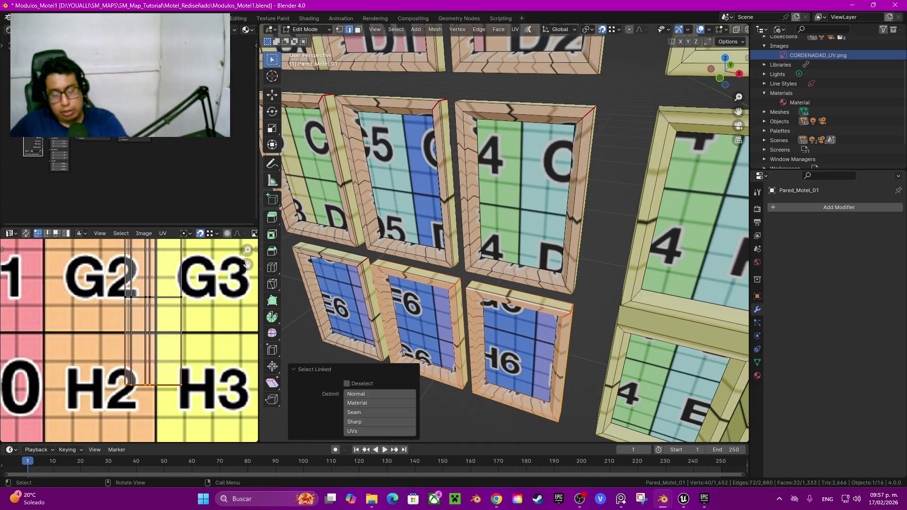
{"action": "key", "text": "l"}
{"action": "key", "text": "l"}
{"action": "key", "text": "l"}
{"action": "key", "text": "l"}
{"action": "middle_click_drag", "start_coordinate": [519, 189], "coordinate": [520, 222]}
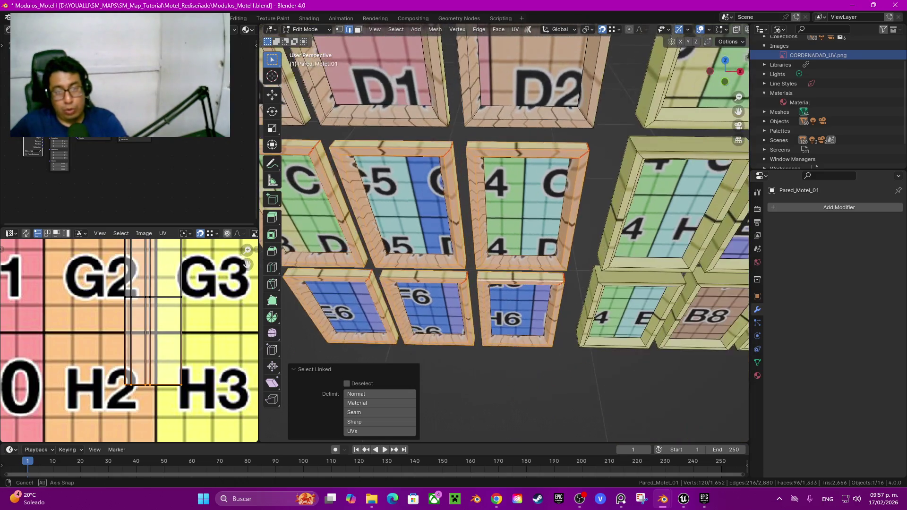
{"action": "key", "text": "l"}
{"action": "key", "text": "l"}
{"action": "middle_click_drag", "start_coordinate": [378, 95], "coordinate": [378, 156]}
{"action": "key", "text": "l"}
{"action": "key", "text": "l"}
{"action": "key", "text": "l"}
{"action": "key", "text": "l"}
{"action": "scroll", "coordinate": [506, 236], "scroll_direction": "down", "scroll_amount": 3}
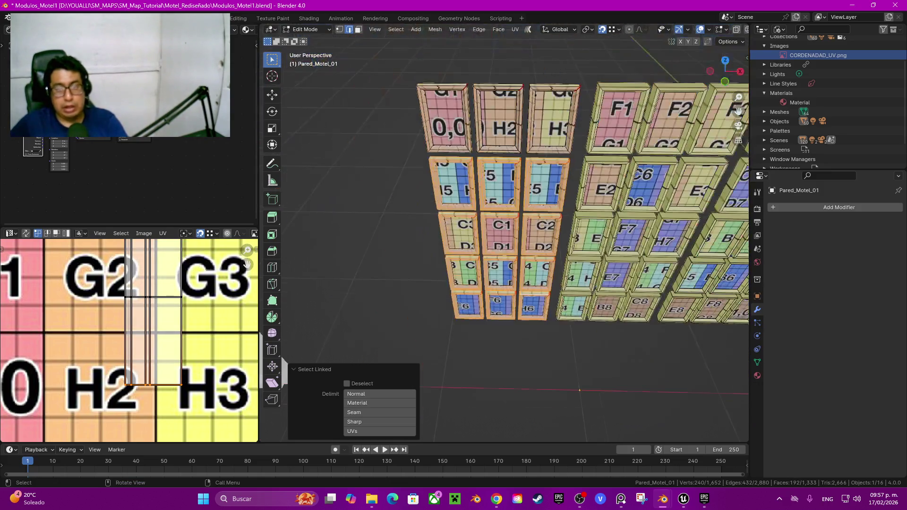
Add the 0,0, H2 and H3 frames, then copy the fifteen-frame block 0.56667 m along X
{"action": "middle_click_drag", "start_coordinate": [506, 236], "coordinate": [505, 264]}
{"action": "scroll", "coordinate": [506, 236], "scroll_direction": "up", "scroll_amount": 3}
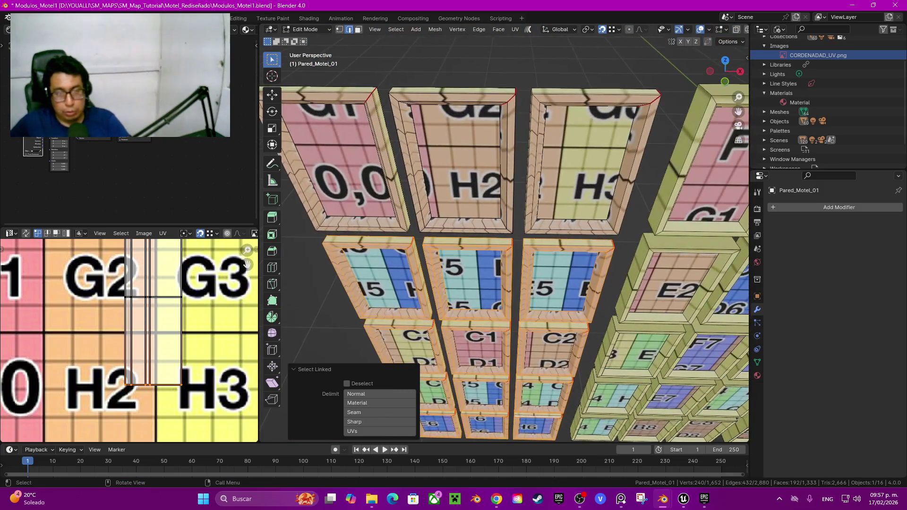
{"action": "key", "text": "l"}
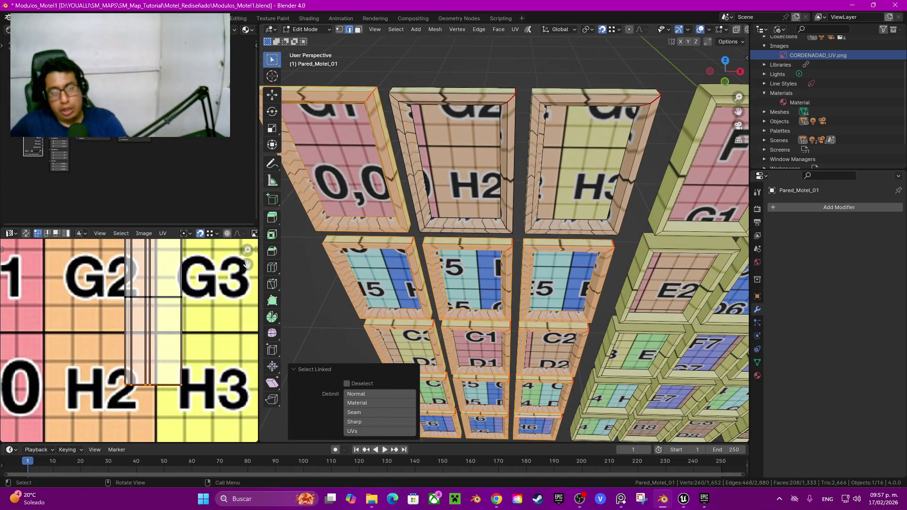
{"action": "key", "text": "l"}
{"action": "key", "text": "l"}
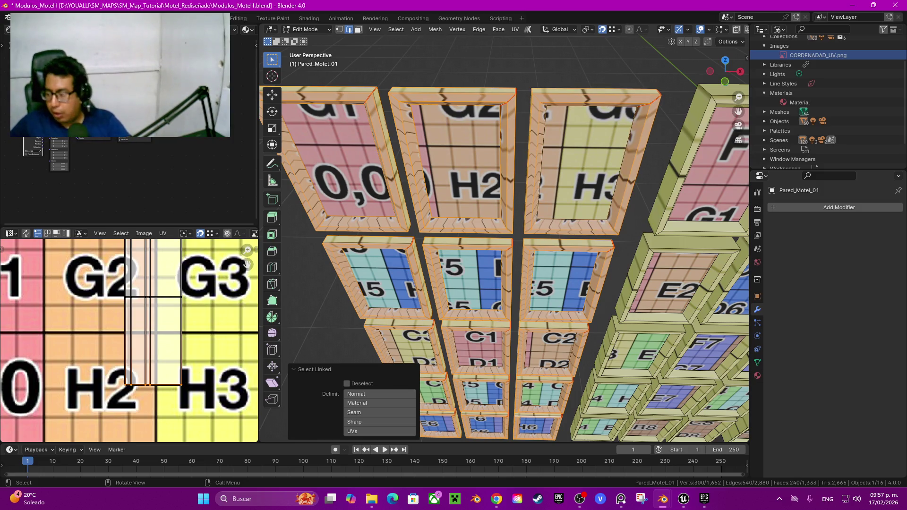
{"action": "scroll", "coordinate": [506, 236], "scroll_direction": "down", "scroll_amount": 3}
{"action": "middle_click_drag", "start_coordinate": [505, 236], "coordinate": [506, 208]}
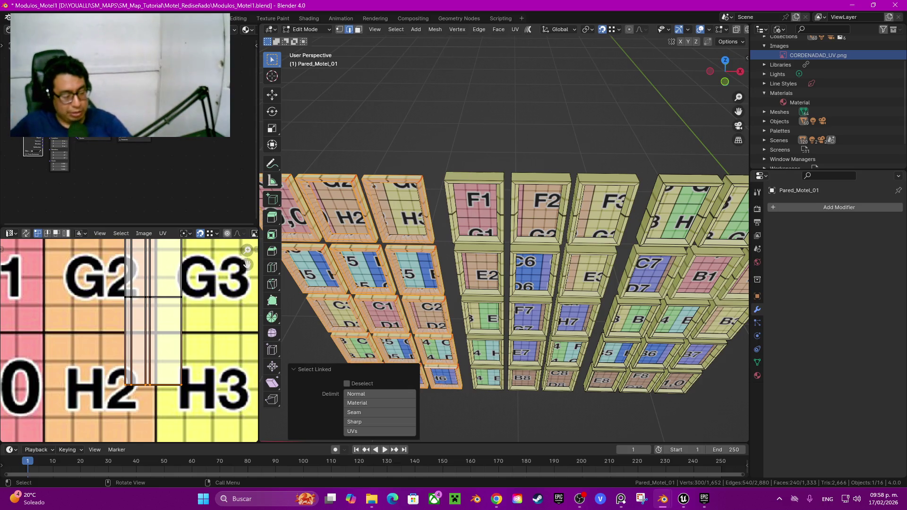
{"action": "middle_click_drag", "start_coordinate": [520, 236], "coordinate": [441, 263], "text": "shift"}
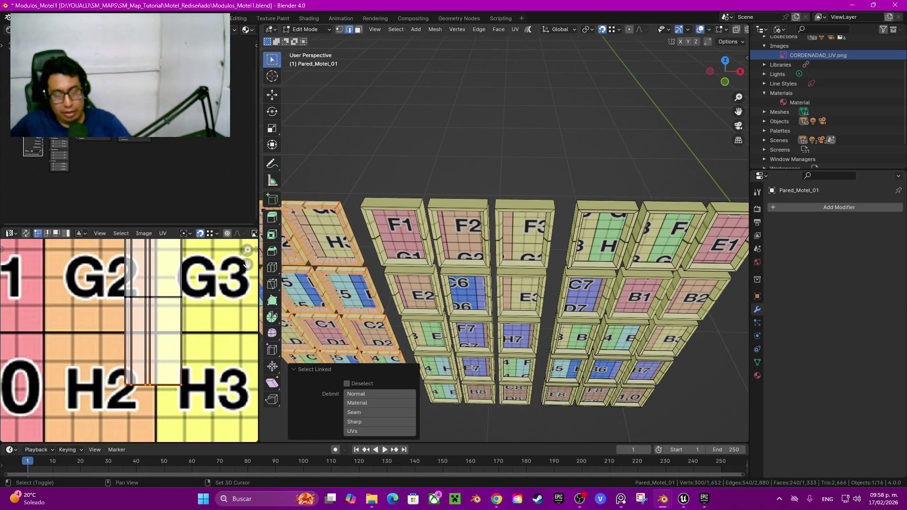
{"action": "key", "text": "shift+d"}
{"action": "key", "text": "x"}
{"action": "key", "text": "Return"}
{"action": "mouse_move", "coordinate": [441, 263]}
{"action": "middle_mouse_down"}
{"action": "mouse_move", "coordinate": [455, 393]}
{"action": "mouse_move", "coordinate": [492, 380]}
{"action": "mouse_move", "coordinate": [499, 392]}
{"action": "middle_mouse_up"}
Select the unwanted window frames, including C8 and B8, and delete their faces
{"action": "left_click", "coordinate": [499, 392]}
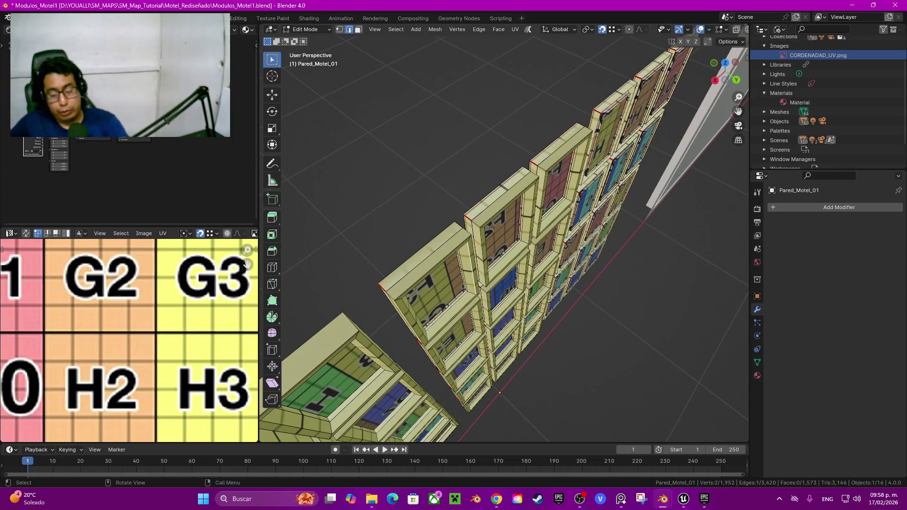
{"action": "key", "text": "l"}
{"action": "key", "text": "l"}
{"action": "key", "text": "l"}
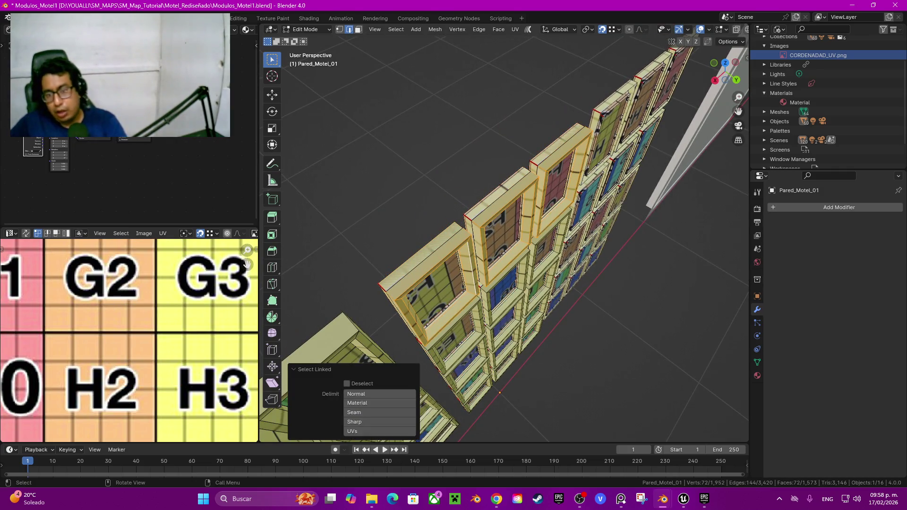
{"action": "key", "text": "l"}
{"action": "key", "text": "l"}
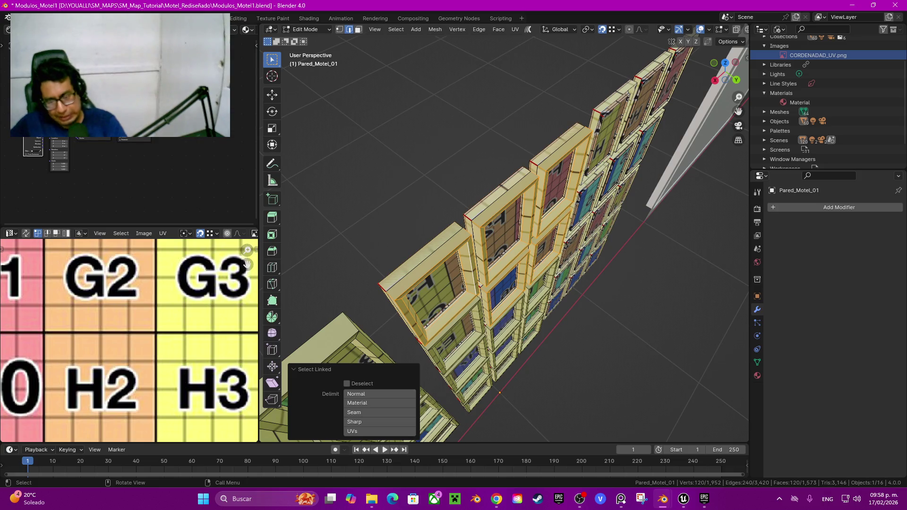
{"action": "key", "text": "l"}
{"action": "middle_click_drag", "start_coordinate": [453, 335], "coordinate": [472, 246]}
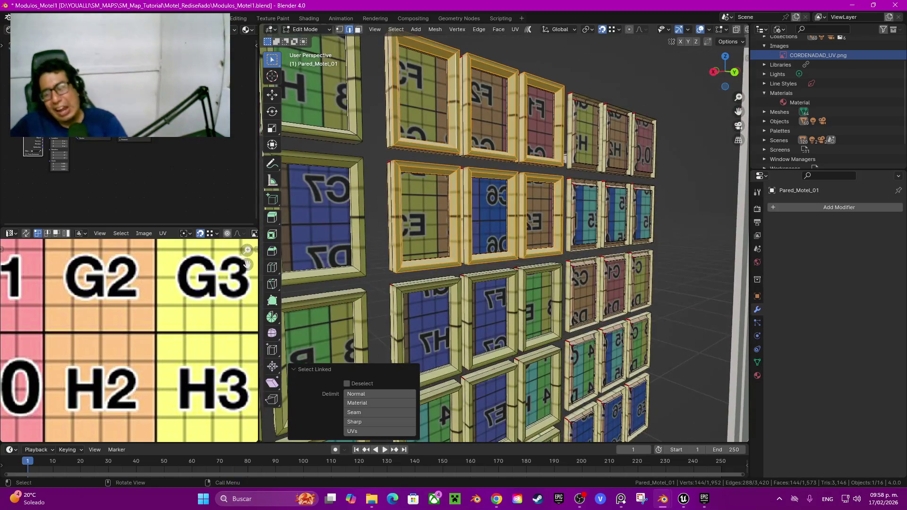
{"action": "key", "text": "l"}
{"action": "key", "text": "l"}
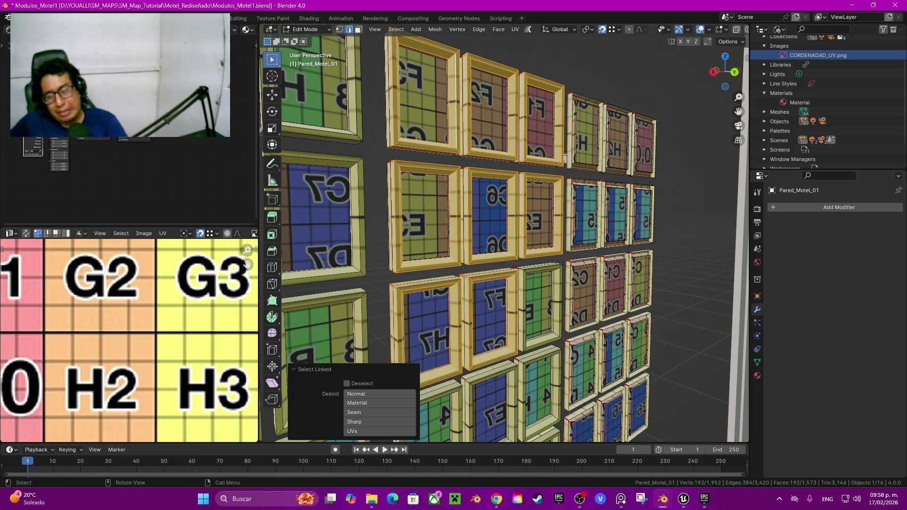
{"action": "key", "text": "l"}
{"action": "key", "text": "l"}
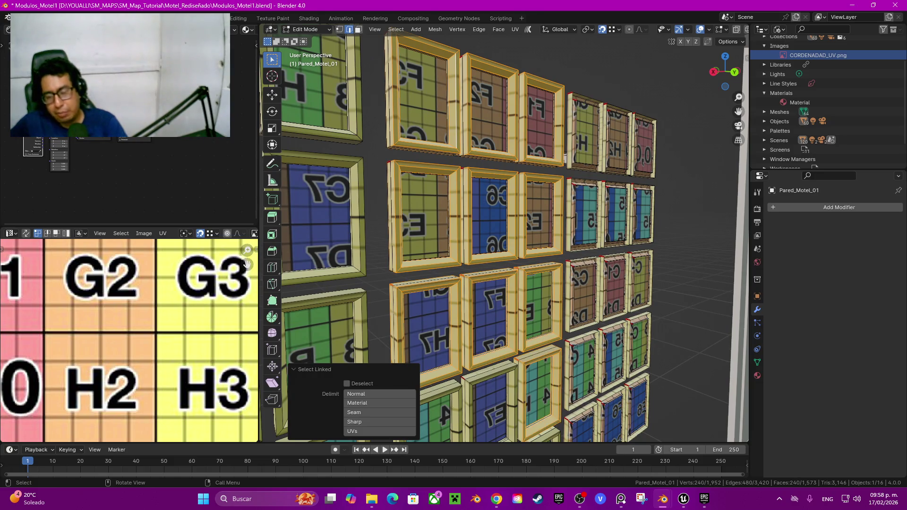
{"action": "key", "text": "l"}
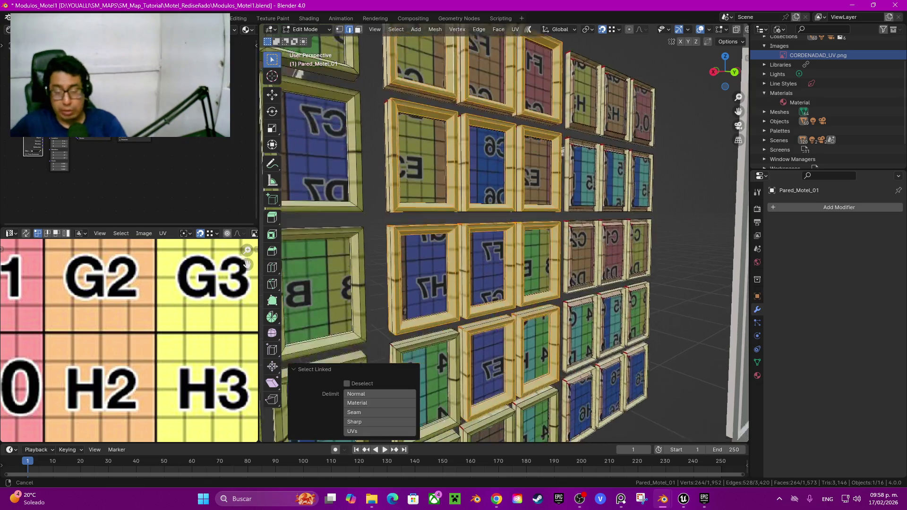
{"action": "middle_click_drag", "start_coordinate": [472, 307], "coordinate": [515, 165], "text": "shift"}
{"action": "key", "text": "l"}
{"action": "key", "text": "l"}
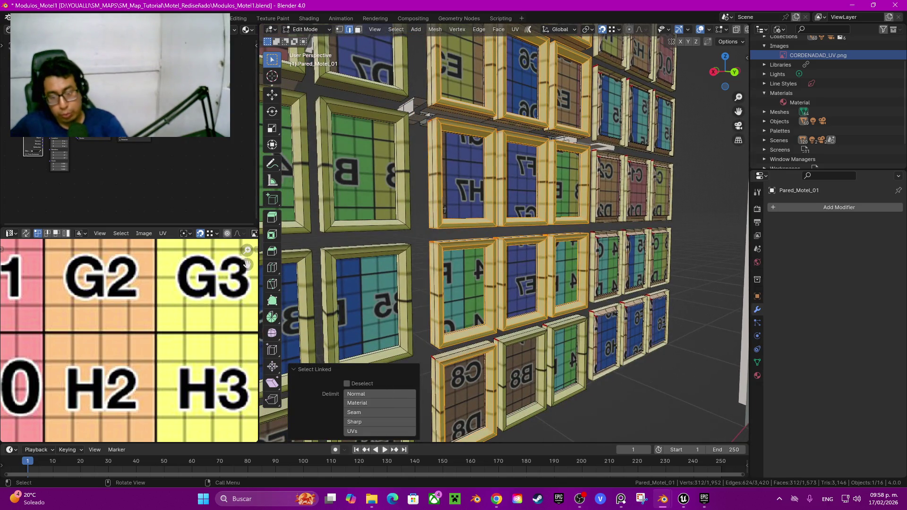
{"action": "key", "text": "l"}
{"action": "key", "text": "l"}
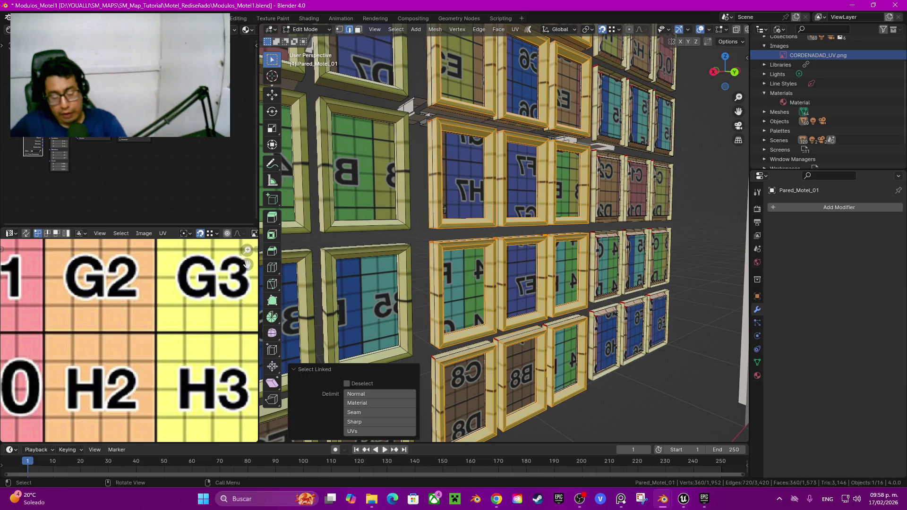
{"action": "key", "text": "x"}
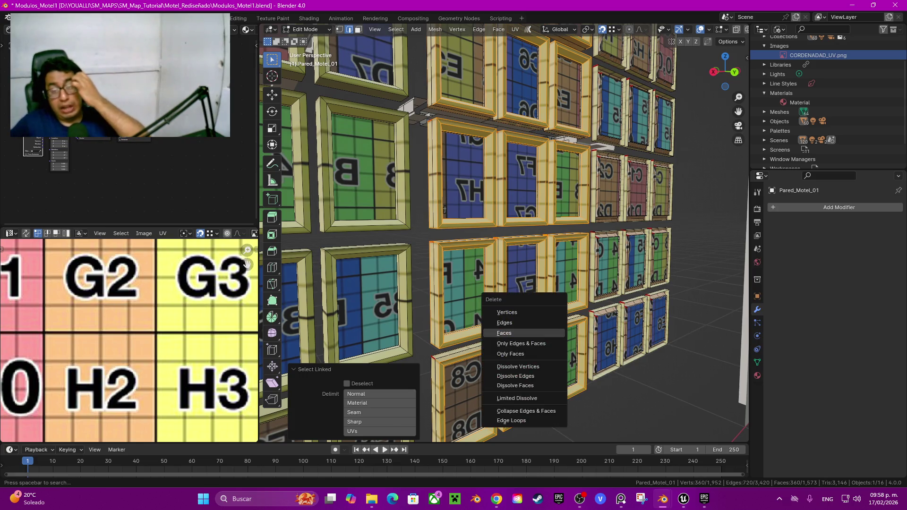
{"action": "left_click", "coordinate": [504, 333]}
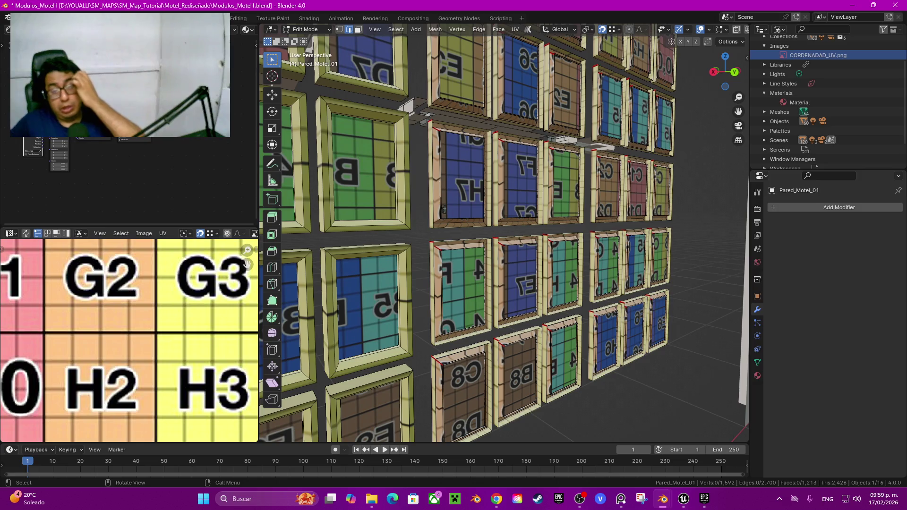
Select the C8, H7, E3, C6, F7, E7, B8, G1 and neighbouring window frames
{"action": "mouse_move", "coordinate": [521, 341]}
{"action": "middle_mouse_down"}
{"action": "mouse_move", "coordinate": [543, 307]}
{"action": "mouse_move", "coordinate": [534, 246]}
{"action": "middle_mouse_up"}
{"action": "left_click", "coordinate": [538, 359]}
{"action": "key", "text": "l"}
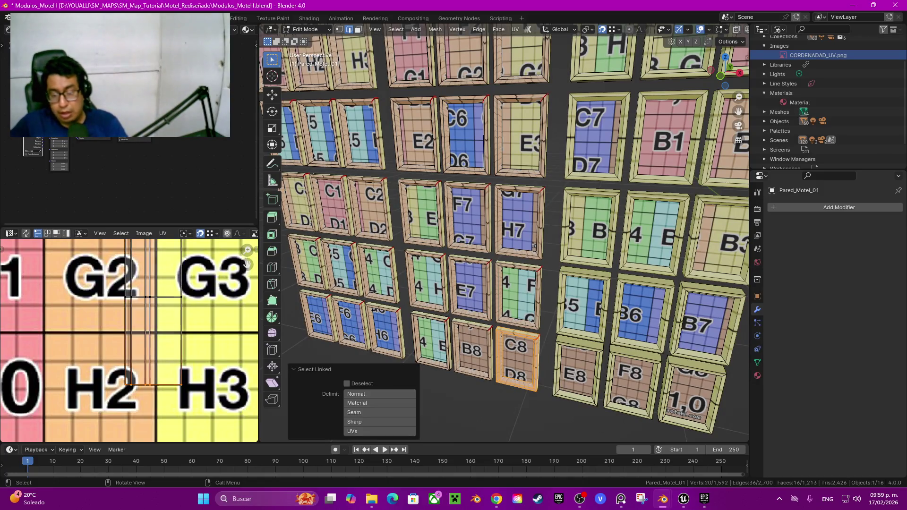
{"action": "key", "text": "l"}
{"action": "key", "text": "l"}
{"action": "key", "text": "l"}
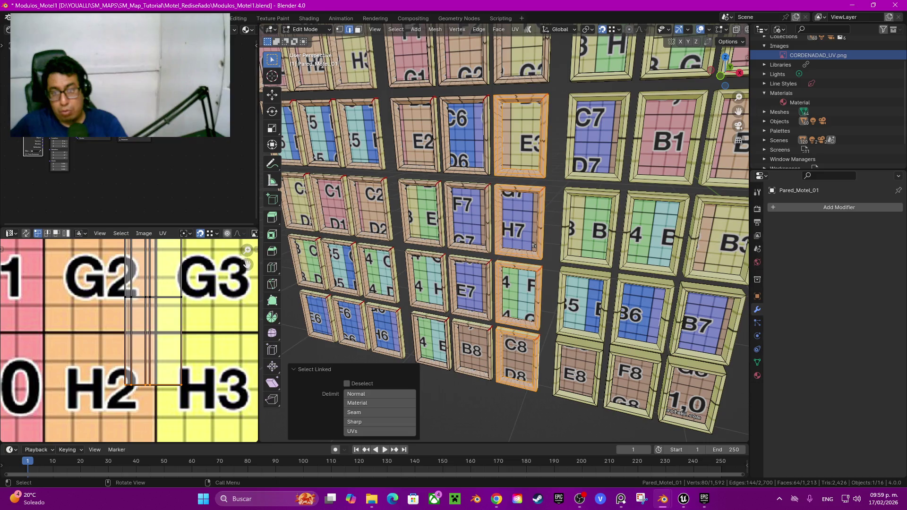
{"action": "key", "text": "l"}
{"action": "key", "text": "l"}
{"action": "key", "text": "l"}
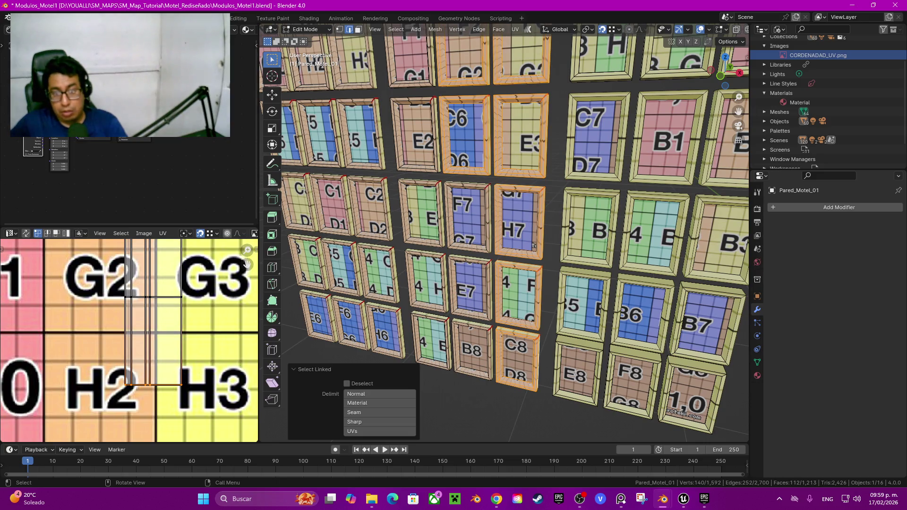
{"action": "key", "text": "l"}
{"action": "key", "text": "l"}
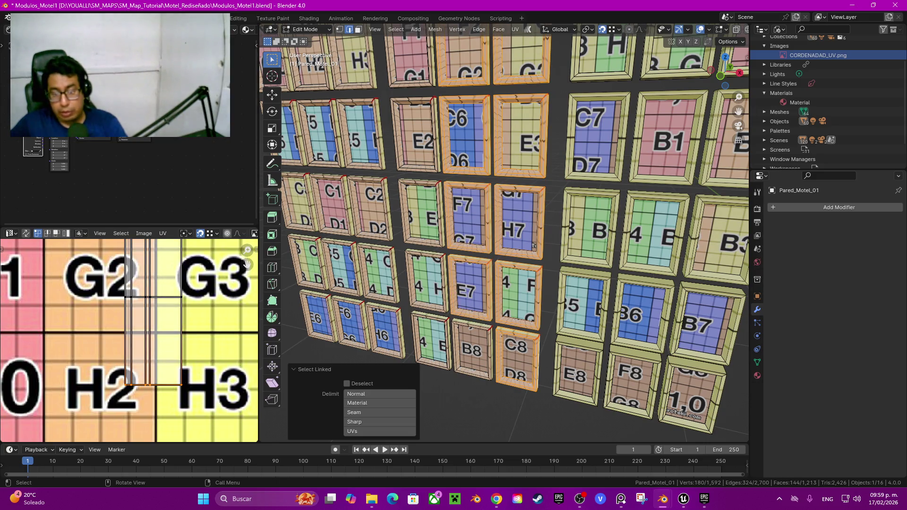
{"action": "key", "text": "l"}
{"action": "key", "text": "l"}
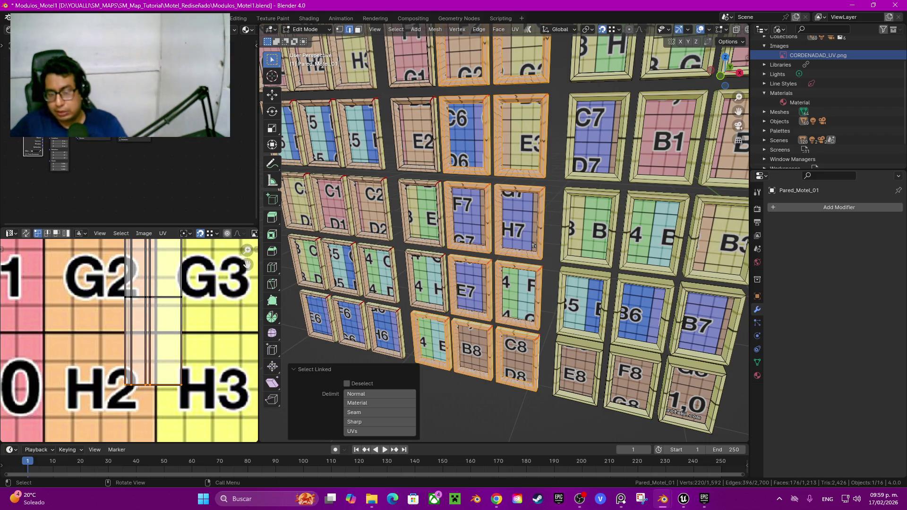
{"action": "key", "text": "l"}
{"action": "key", "text": "l"}
{"action": "key", "text": "l"}
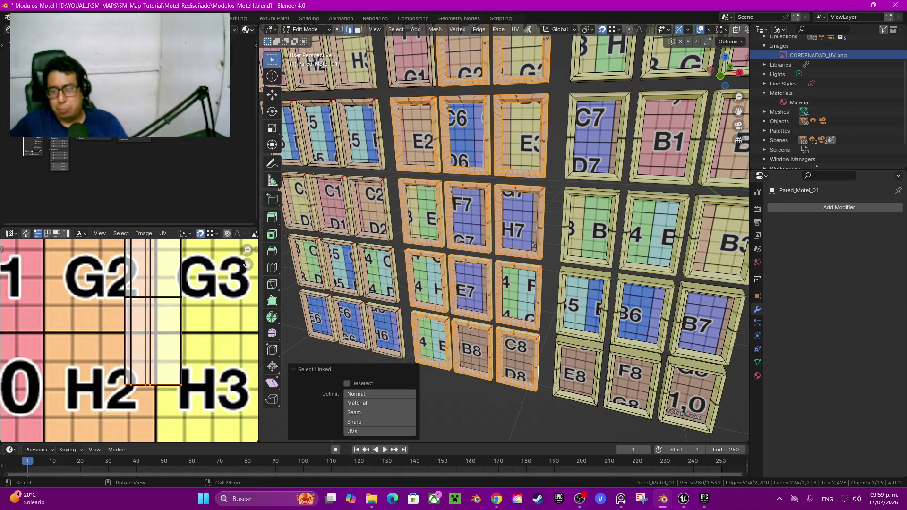
{"action": "key", "text": "l"}
Move the selected frames 0.56667 m along X, then clear the selection
{"action": "mouse_move", "coordinate": [533, 245]}
{"action": "middle_mouse_down"}
{"action": "mouse_move", "coordinate": [501, 264]}
{"action": "mouse_move", "coordinate": [491, 257]}
{"action": "middle_mouse_up"}
{"action": "key", "text": "g"}
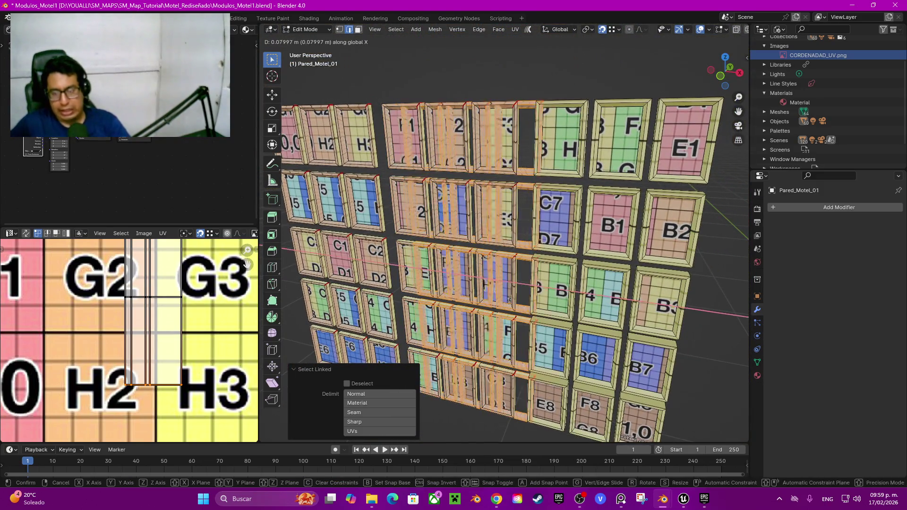
{"action": "key", "text": "x"}
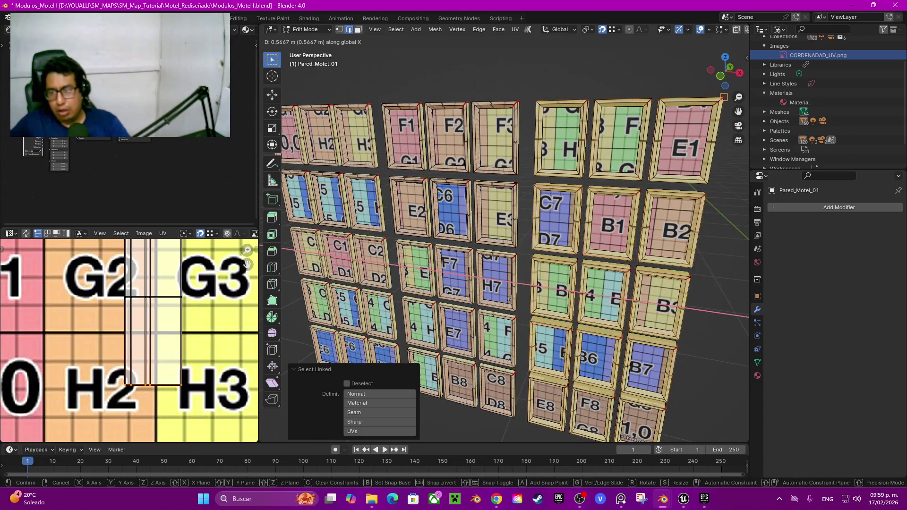
{"action": "key", "text": "Return"}
{"action": "mouse_move", "coordinate": [311, 307]}
{"action": "middle_mouse_down"}
{"action": "mouse_move", "coordinate": [286, 303]}
{"action": "mouse_move", "coordinate": [377, 302]}
{"action": "middle_mouse_up"}
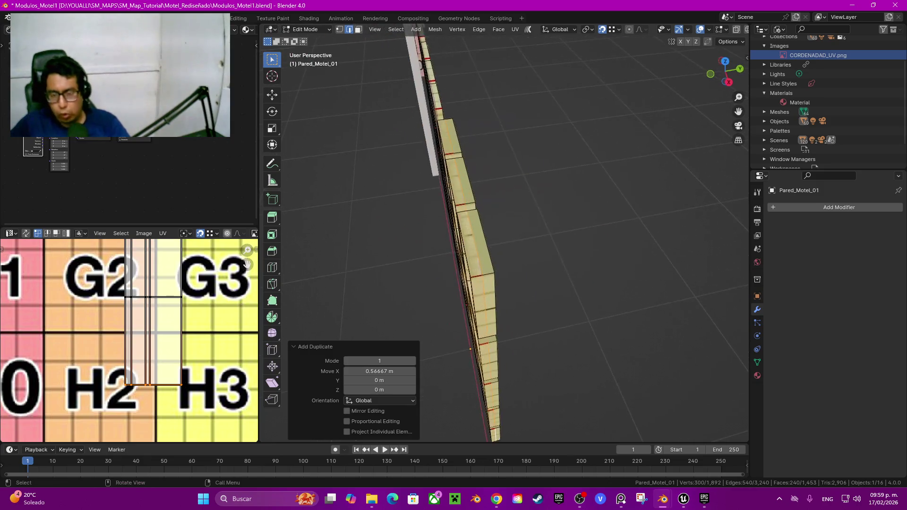
{"action": "key", "text": "alt+a"}
Select the first connected window frames on the wall with L, orbiting to reach them
{"action": "key", "text": "l"}
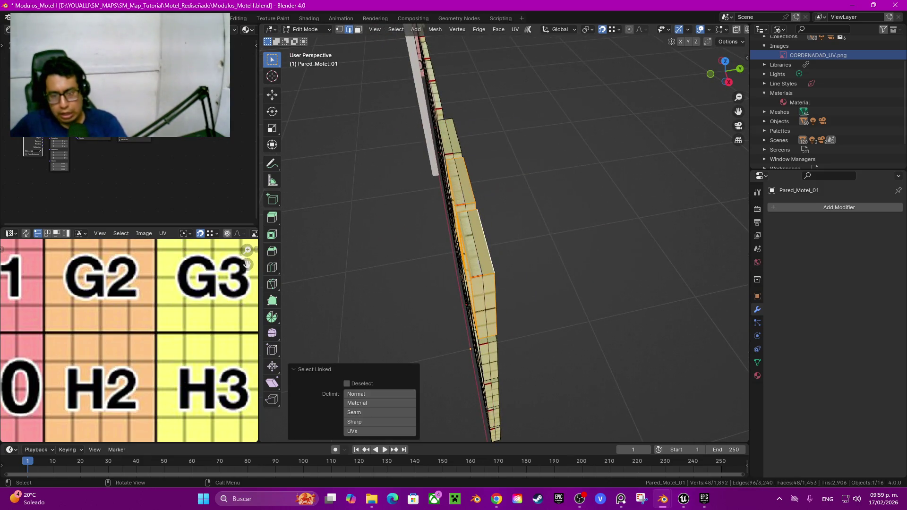
{"action": "key", "text": "l"}
{"action": "middle_click_drag", "start_coordinate": [449, 236], "coordinate": [496, 236]}
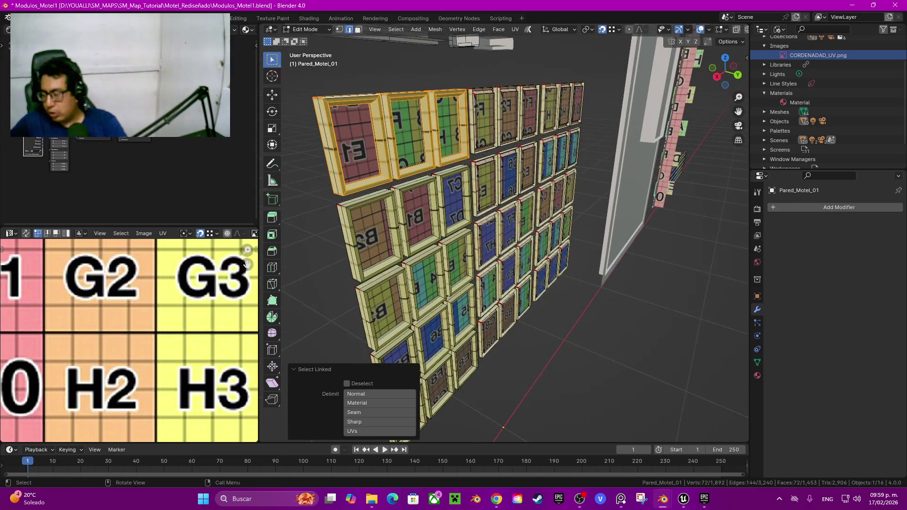
{"action": "scroll", "coordinate": [472, 236], "scroll_direction": "up", "scroll_amount": 3}
{"action": "key", "text": "l"}
{"action": "key", "text": "l"}
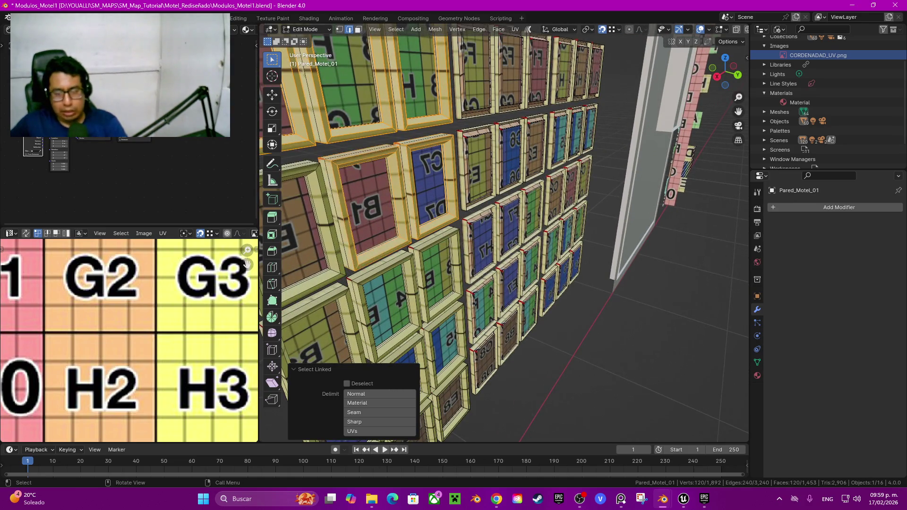
{"action": "middle_click_drag", "start_coordinate": [378, 236], "coordinate": [407, 236]}
{"action": "key", "text": "l"}
{"action": "key", "text": "l"}
{"action": "key", "text": "l"}
{"action": "key", "text": "l"}
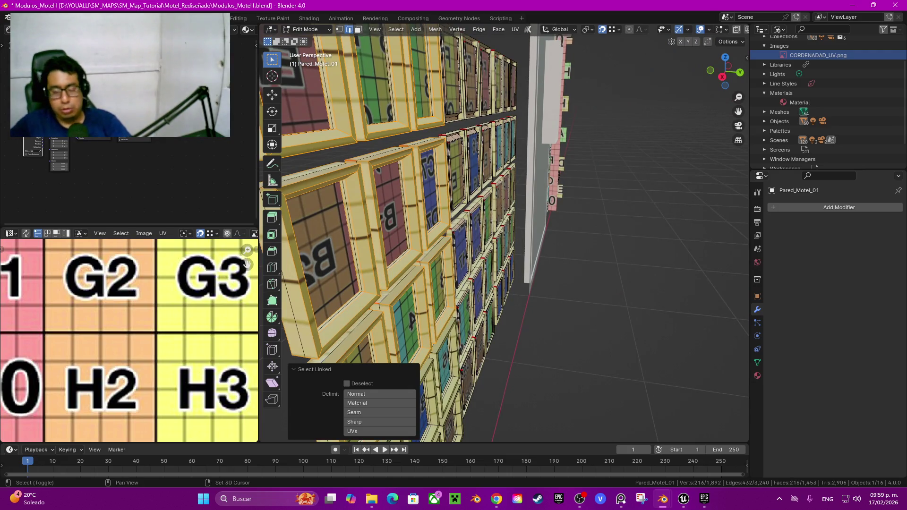
Add frames B7, B6, 5, E8 and F8 to the selection and delete their vertices
{"action": "middle_click_drag", "start_coordinate": [425, 237], "coordinate": [453, 222]}
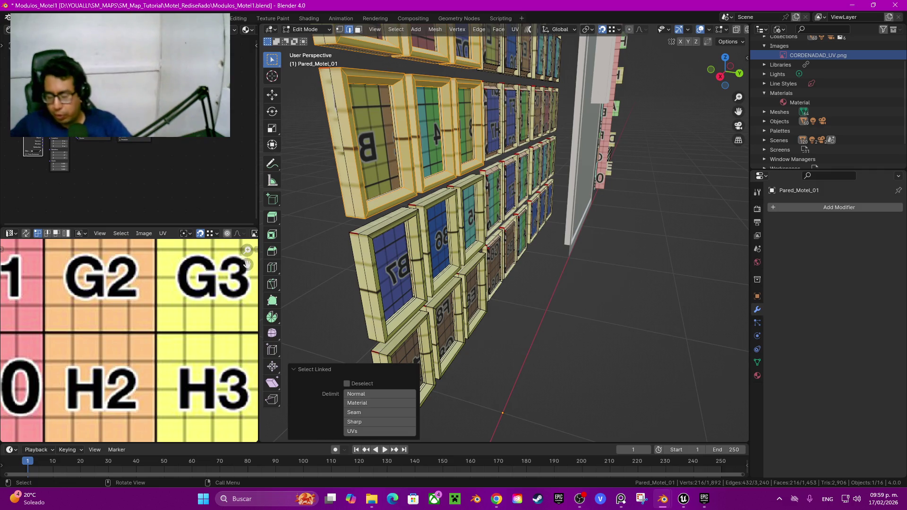
{"action": "middle_click_drag", "start_coordinate": [473, 236], "coordinate": [454, 234]}
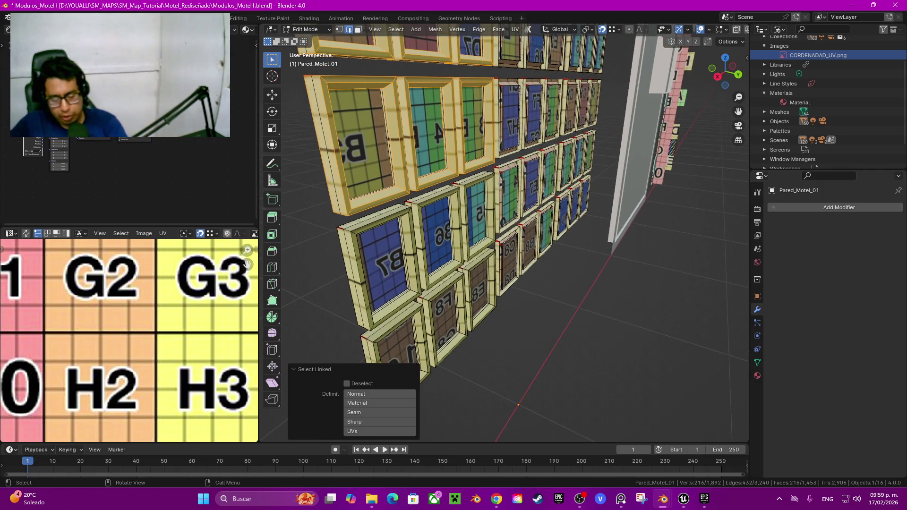
{"action": "key", "text": "l"}
{"action": "key", "text": "l"}
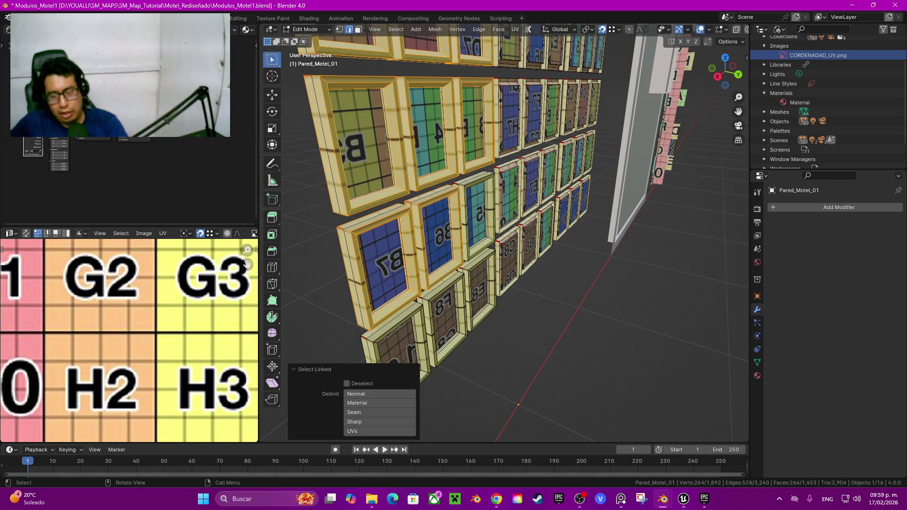
{"action": "key", "text": "l"}
{"action": "key", "text": "l"}
{"action": "key", "text": "l"}
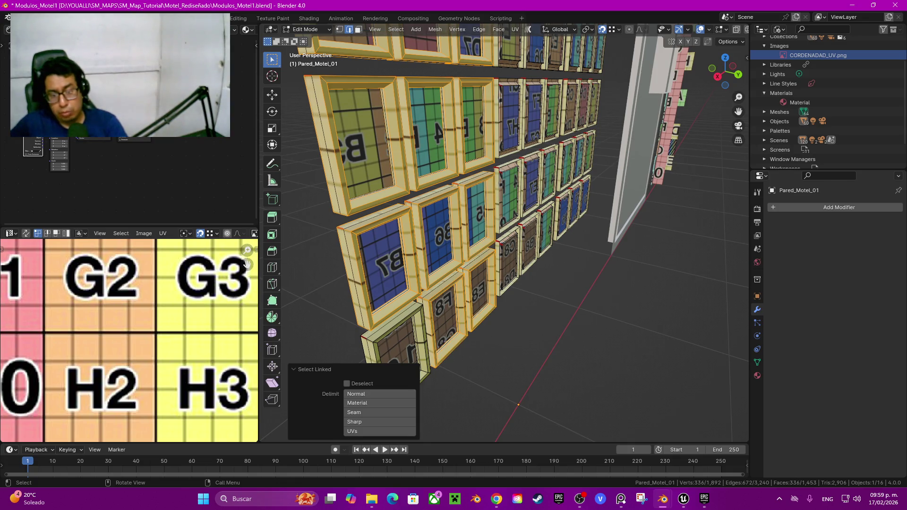
{"action": "key", "text": "l"}
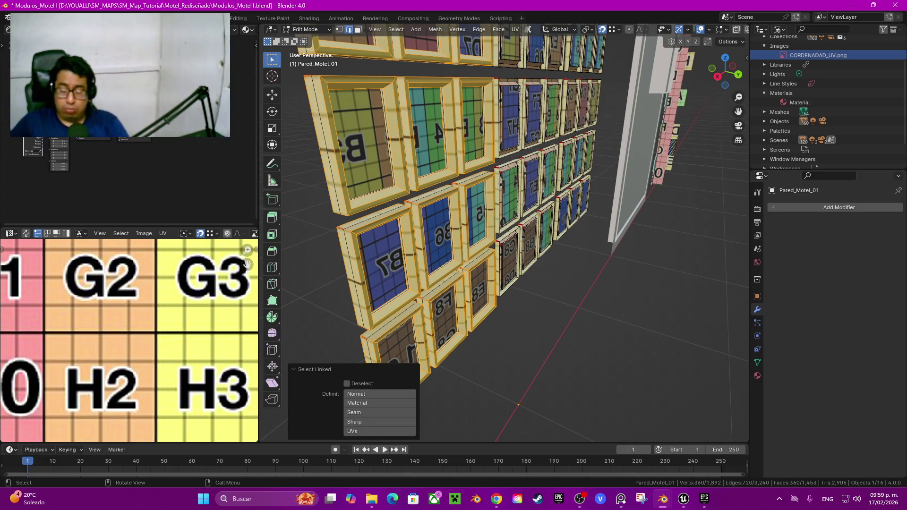
{"action": "key", "text": "x"}
{"action": "left_click", "coordinate": [375, 290]}
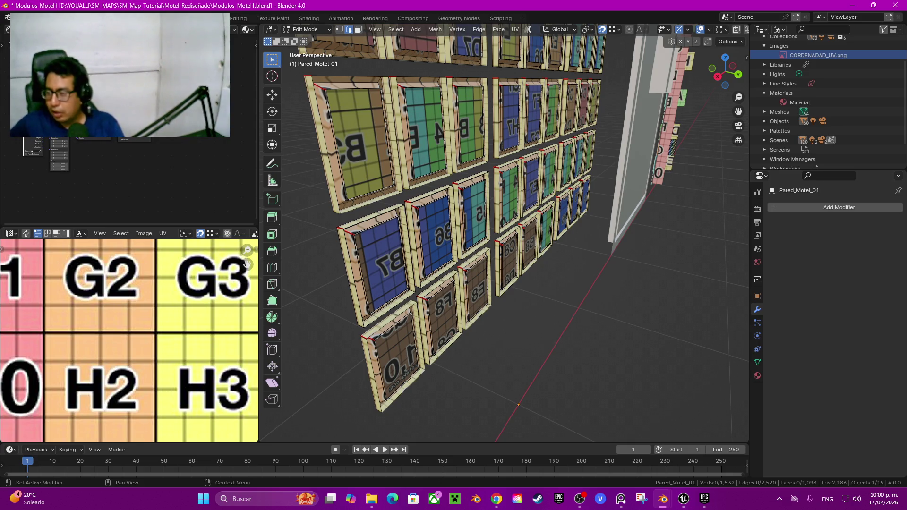
Switch over to Chrome, then return to orbit to a steep side view of the wall
{"action": "key", "text": "alt+Tab"}
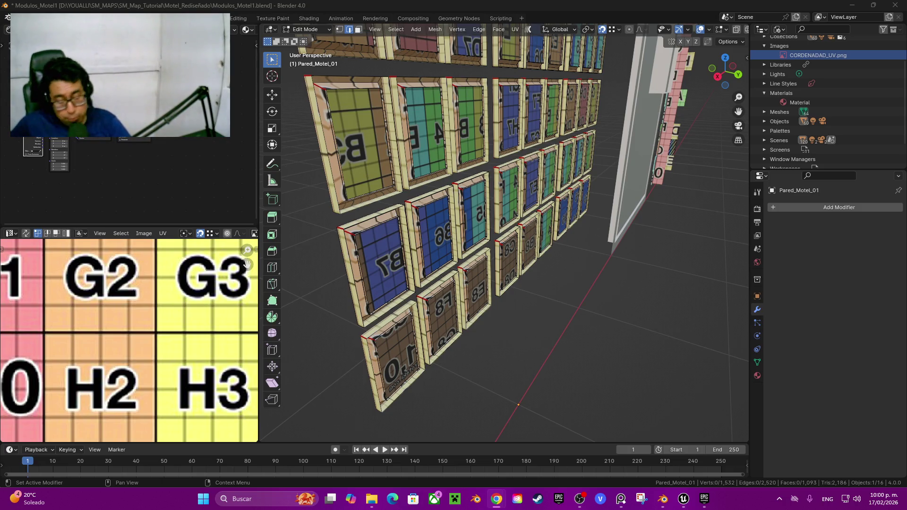
{"action": "middle_click_drag", "start_coordinate": [519, 236], "coordinate": [426, 236]}
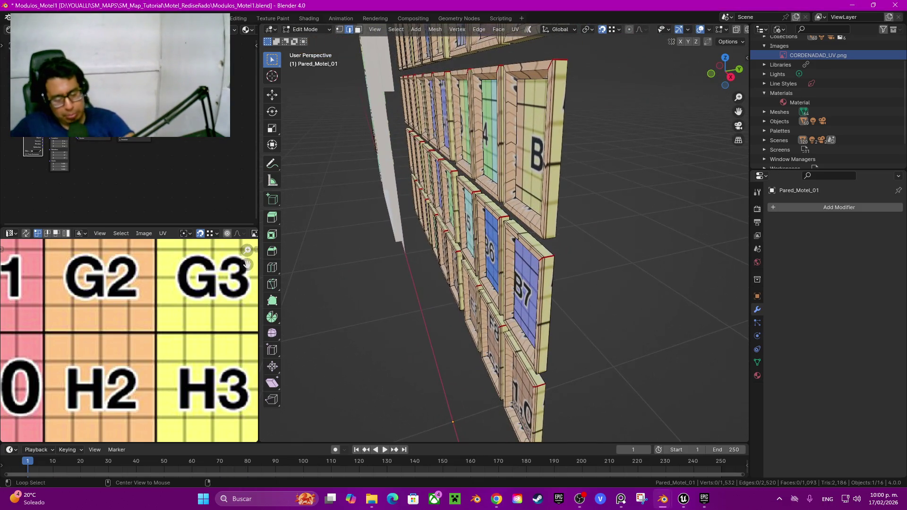
Reveal the hidden wall geometry and orbit back to a frontal view
{"action": "key", "text": "alt+h"}
{"action": "middle_click_drag", "start_coordinate": [425, 236], "coordinate": [520, 236]}
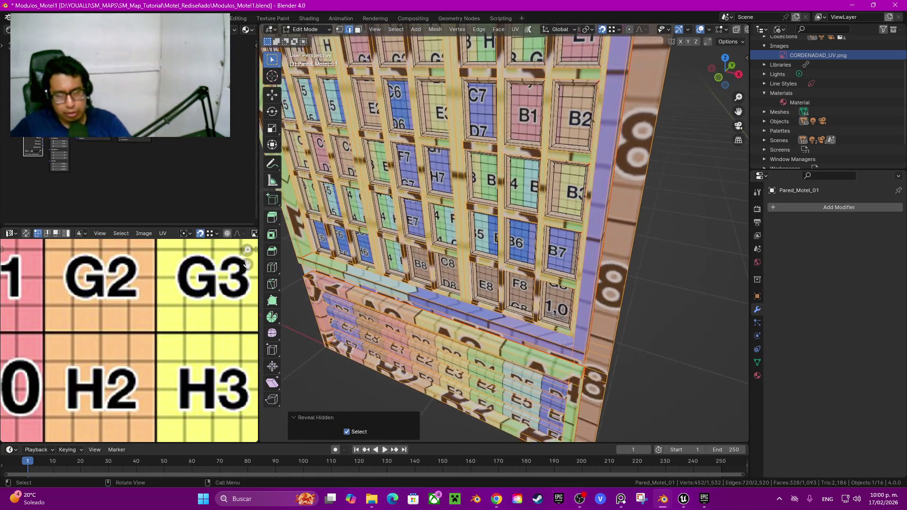
{"action": "middle_click_drag", "start_coordinate": [439, 196], "coordinate": [449, 195]}
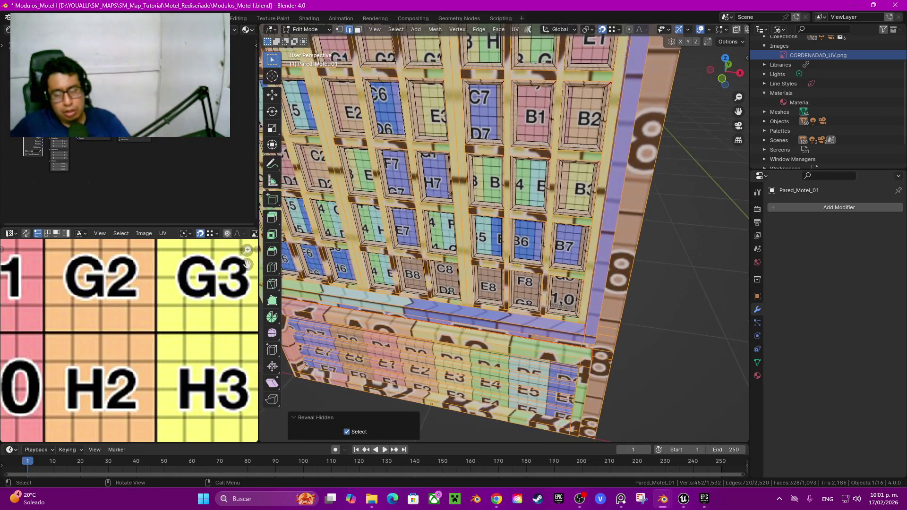
Deselect all, then select the frame strips between B7 and F8 plus a vertical strip
{"action": "key", "text": "alt+a"}
{"action": "key", "text": "l"}
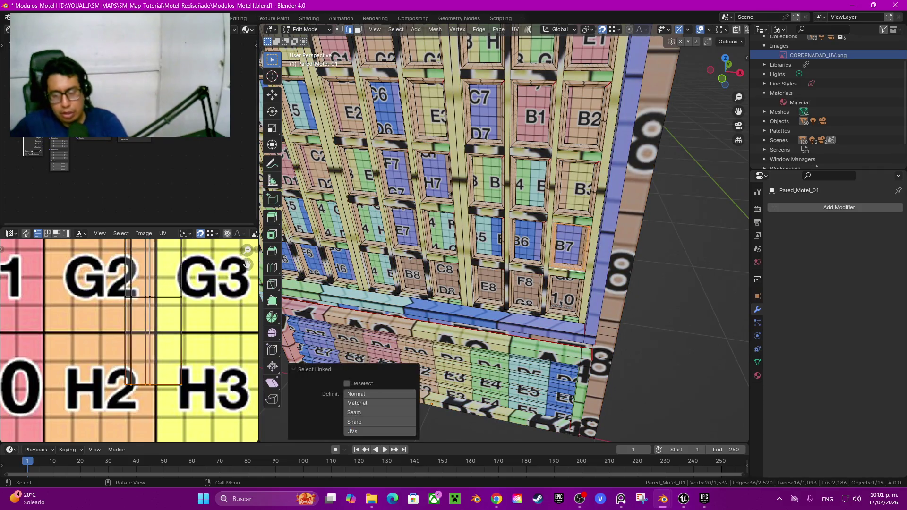
{"action": "key", "text": "ctrl+z"}
{"action": "key", "text": "l"}
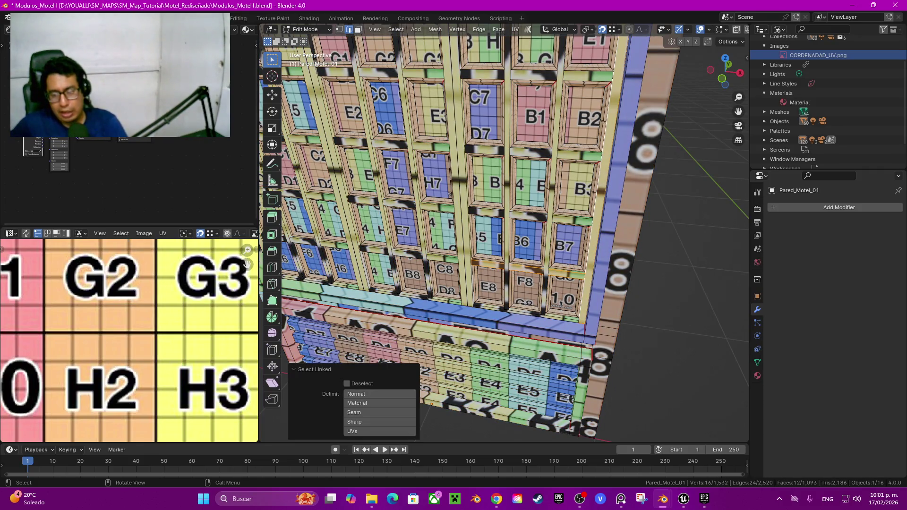
{"action": "key", "text": "l"}
{"action": "key", "text": "l"}
{"action": "key", "text": "l"}
{"action": "key", "text": "l"}
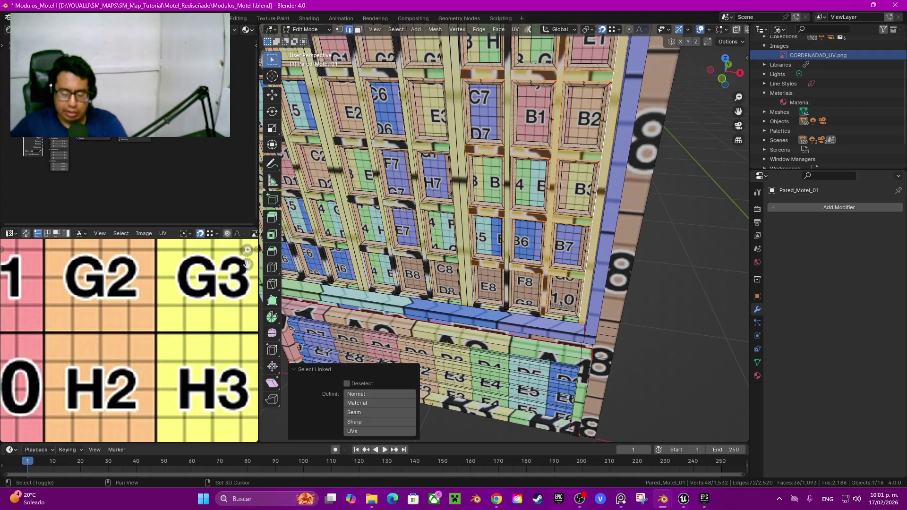